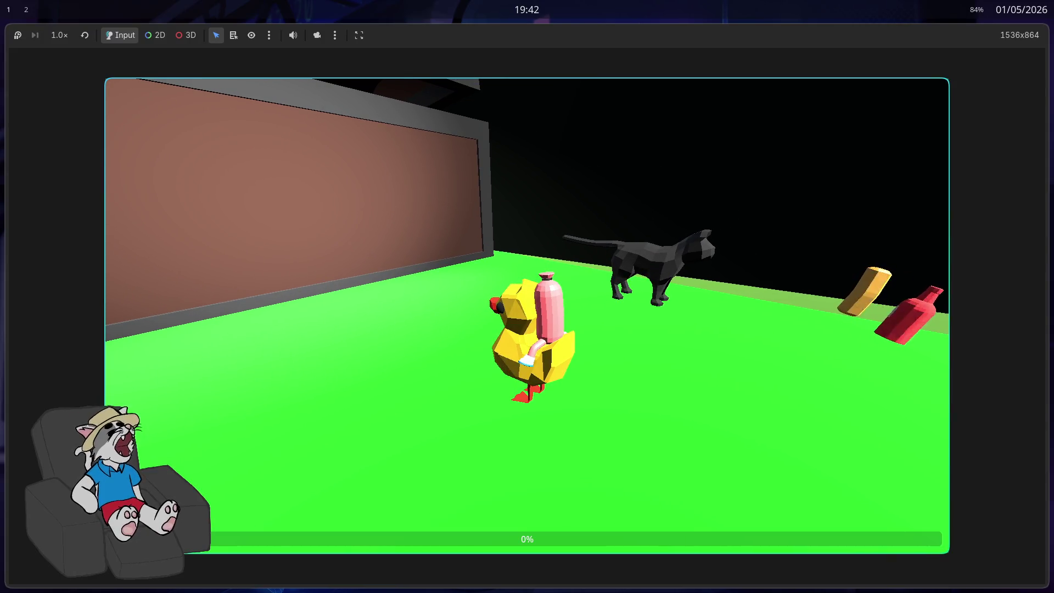
Stop the test run and inspect the player's AnimationTree, whose blend parameters all read 0.0
key("F8")
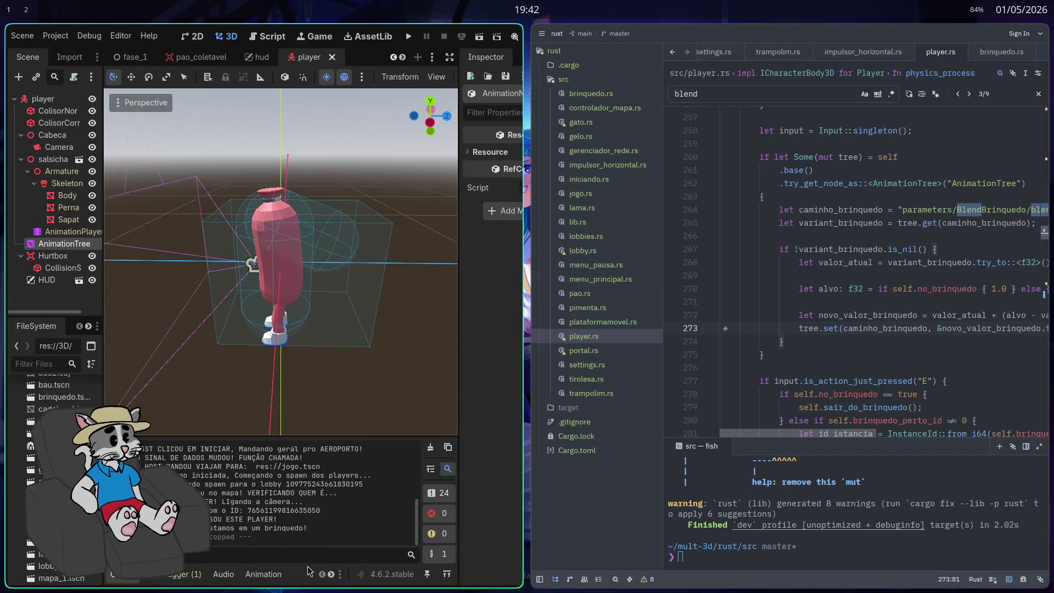
left_click(263, 574)
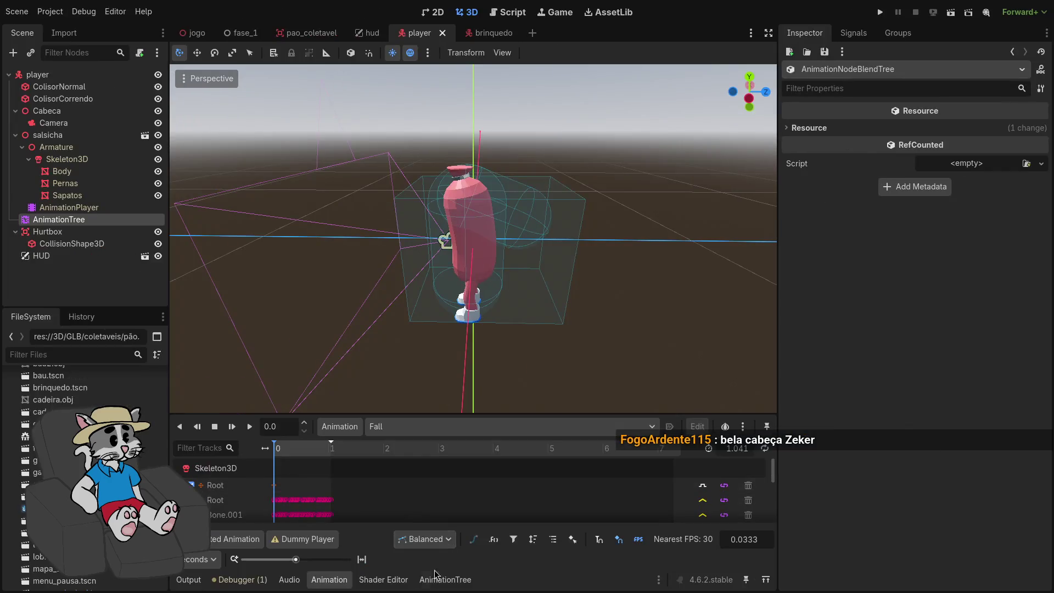
left_click(445, 580)
left_click_drag(542, 432, 508, 453)
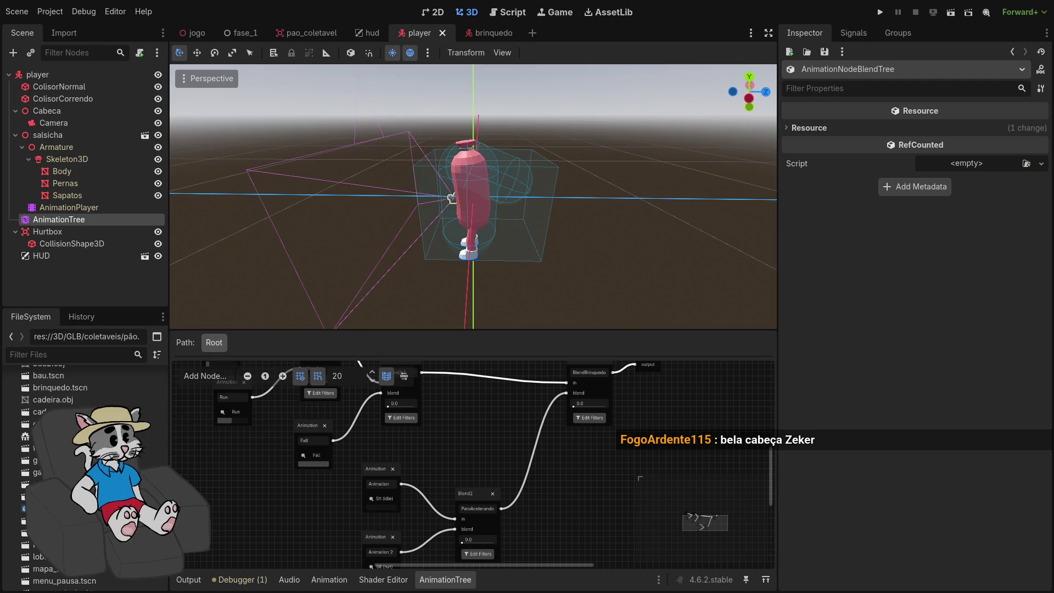
left_click(102, 227)
left_click(101, 222)
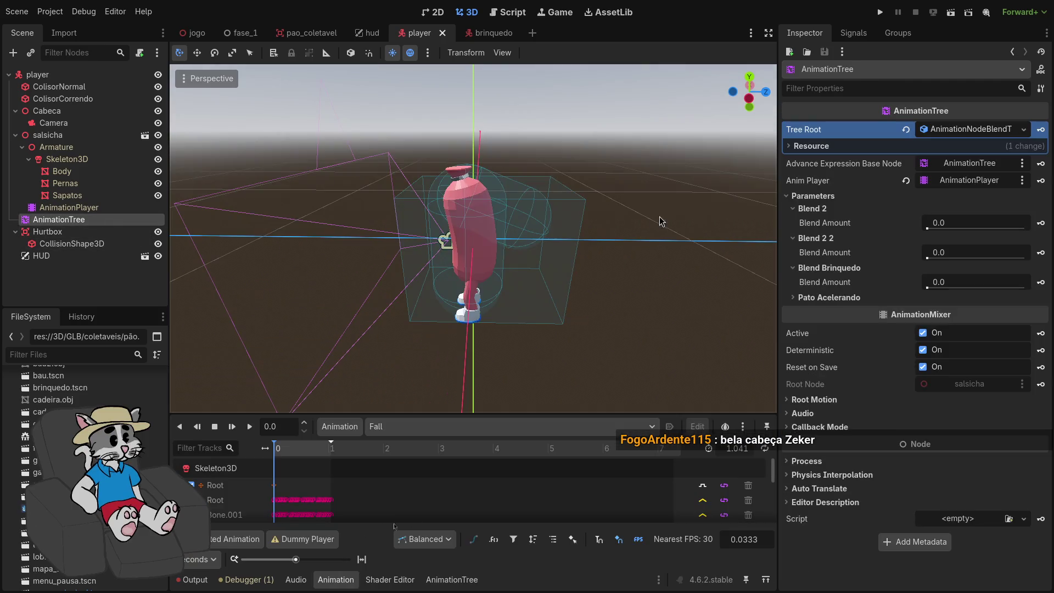
Preview poses by raising the Pato Acelerando and Blend Brinquedo blend amounts
left_click(799, 298)
right_click(832, 306)
left_click(831, 311)
mouse_move(948, 310)
left_mouse_down()
mouse_move(1025, 311)
mouse_move(934, 311)
left_mouse_up()
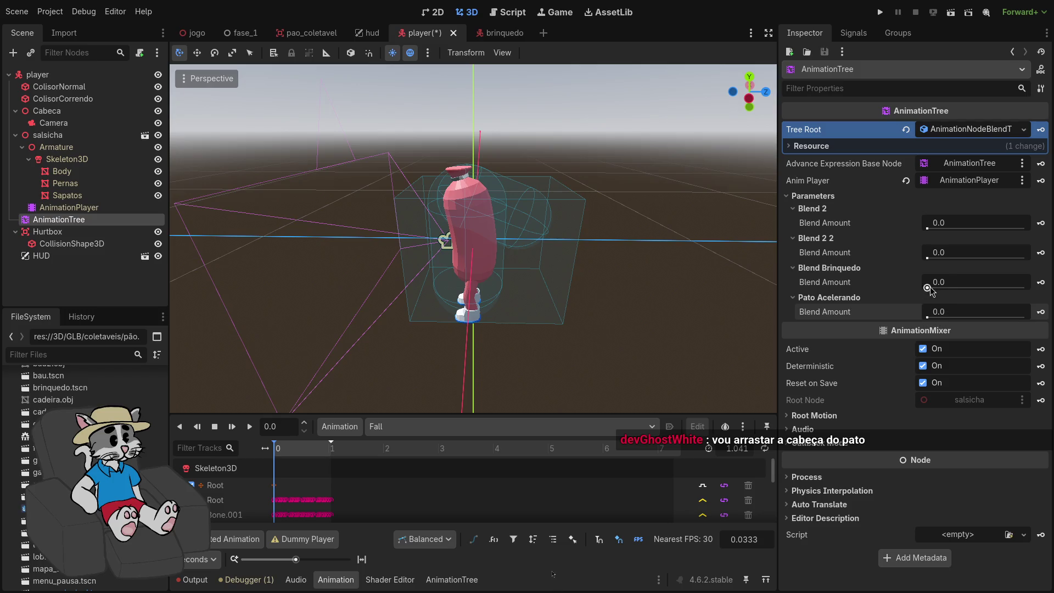
left_click_drag(945, 288, 965, 296)
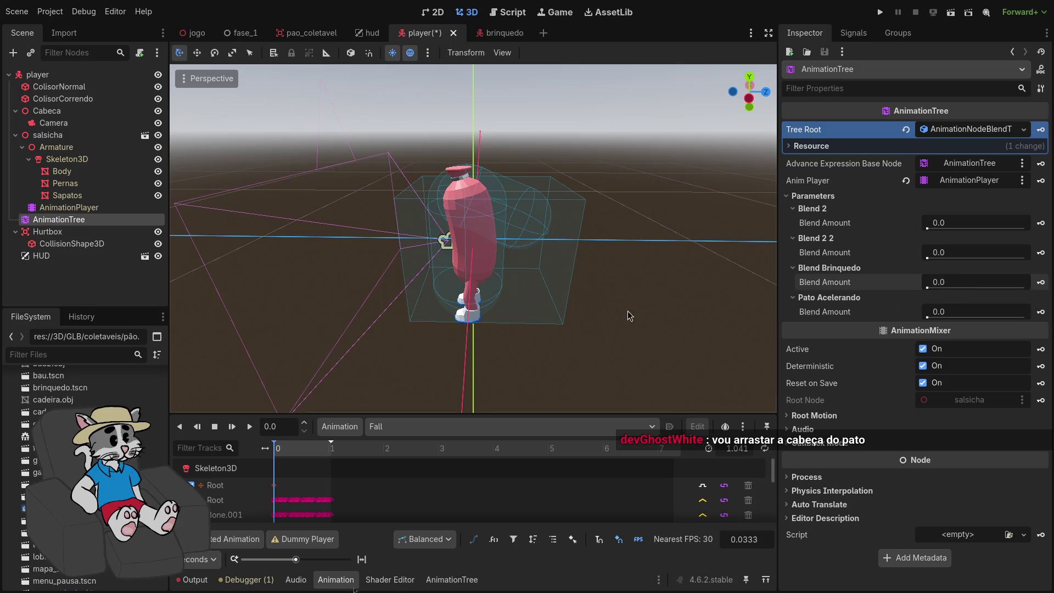
Reselect AnimationTree, preview Pato Acelerando at 0.85, then show its blend graph again
left_click(468, 236)
left_click(137, 231)
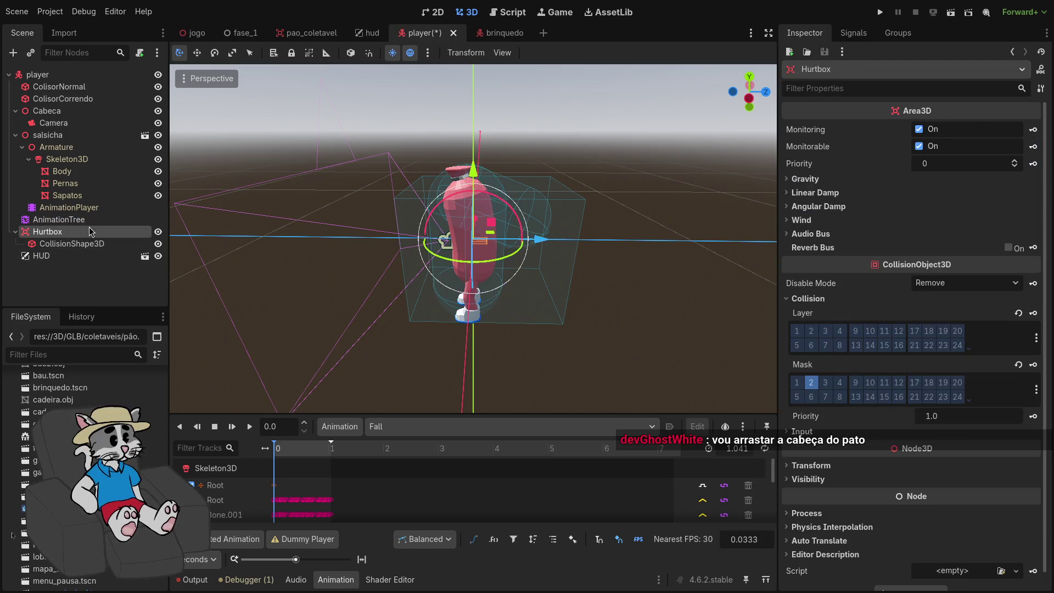
left_click(137, 219)
left_click_drag(943, 312, 991, 312)
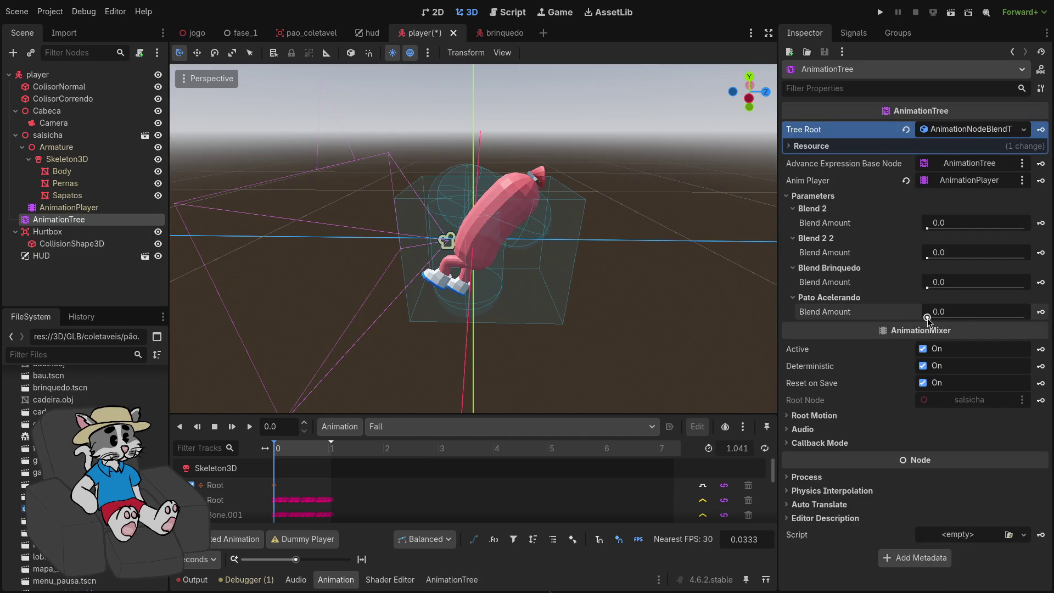
left_click(102, 207)
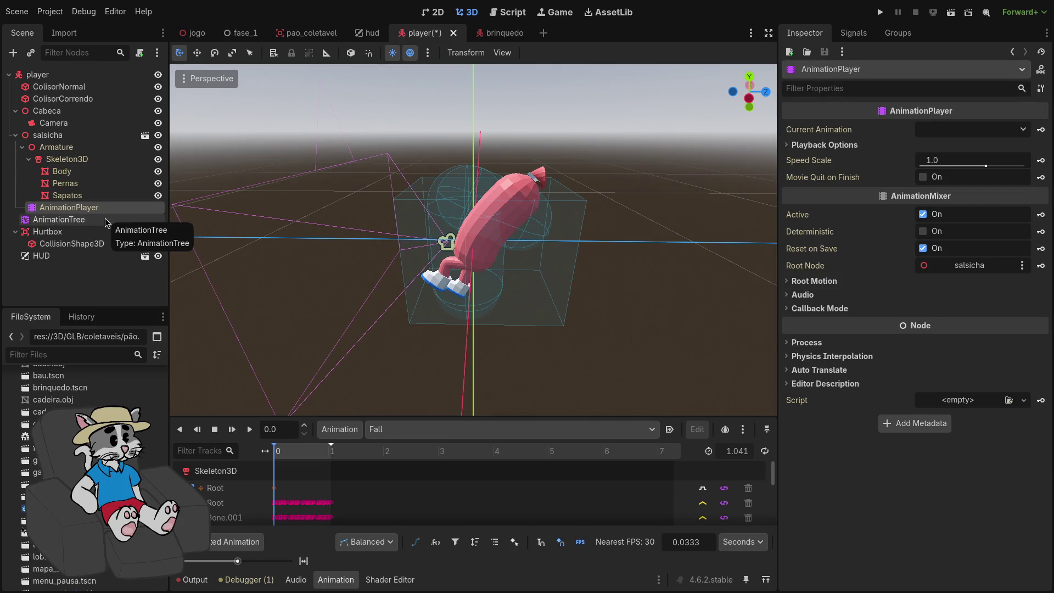
left_click(106, 221)
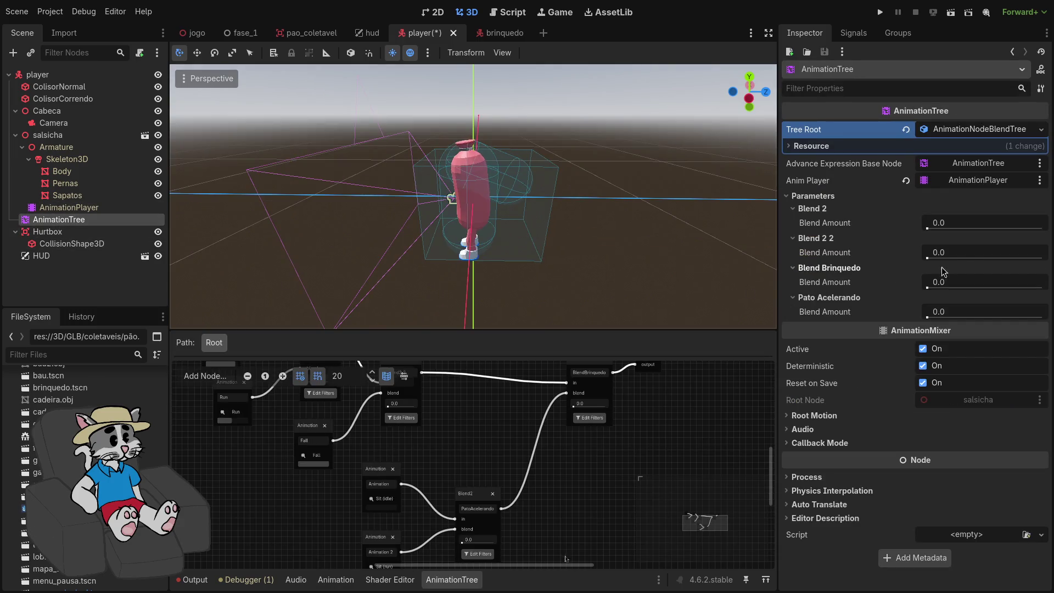
Try Blend 2 2 and Pato Acelerando values (-0.2, -0.3, 0.85, 0.65), then reset them to 0.0
left_click_drag(937, 262, 928, 262)
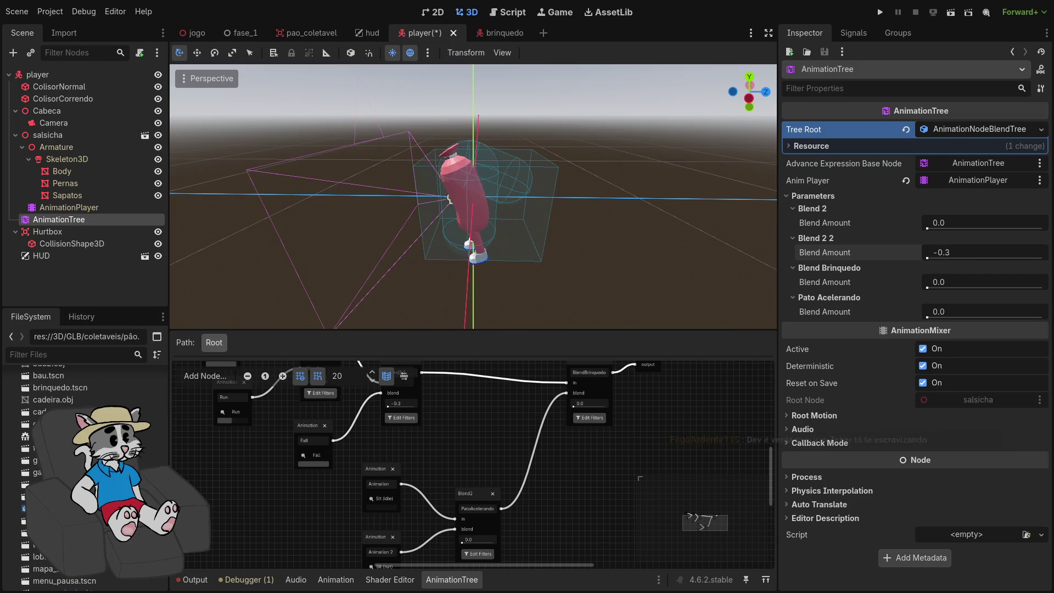
mouse_move(935, 314)
left_mouse_down()
mouse_move(938, 288)
mouse_move(1042, 285)
left_mouse_up()
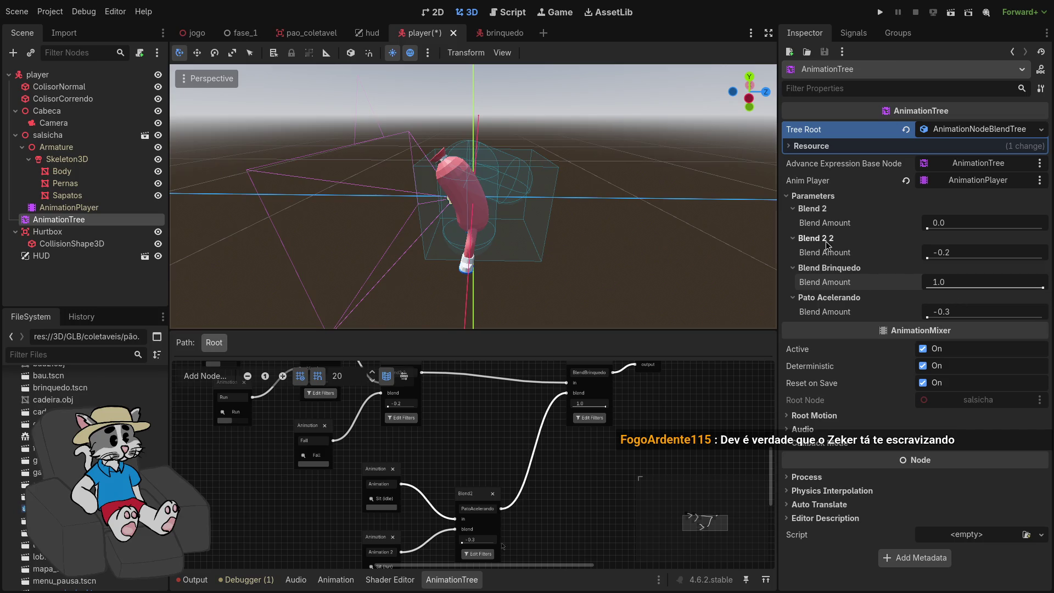
left_click(936, 258)
type("0")
key("Return")
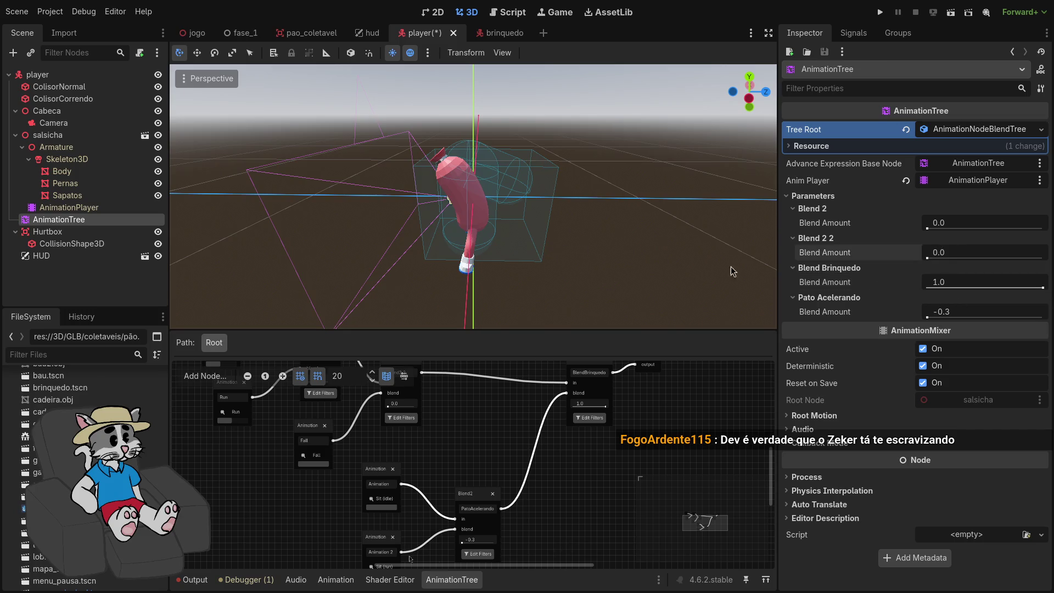
left_click_drag(950, 312, 1037, 312)
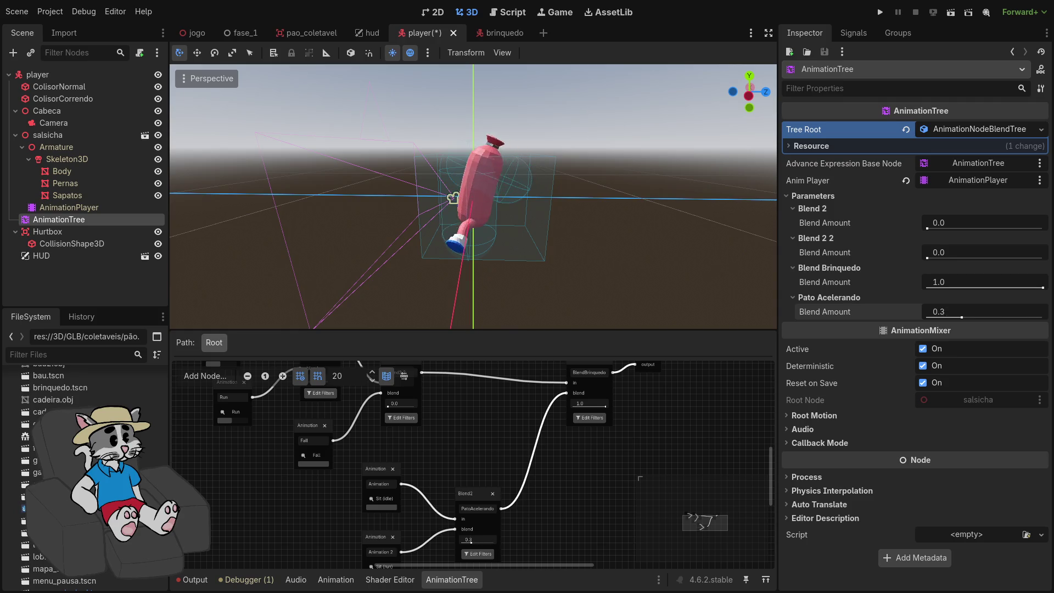
left_click_drag(1037, 312, 920, 312)
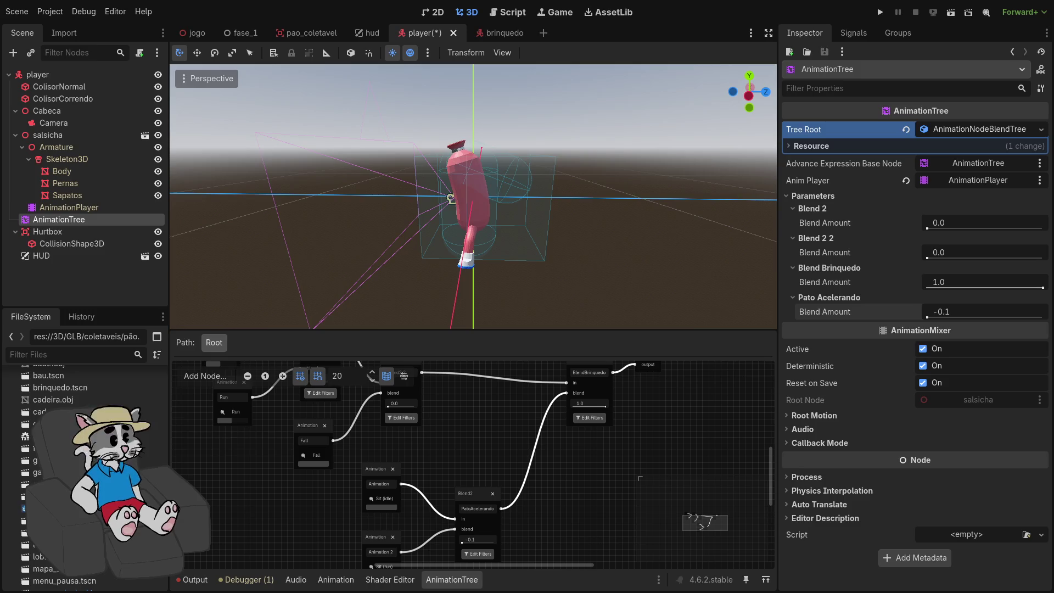
type("0")
key("Return")
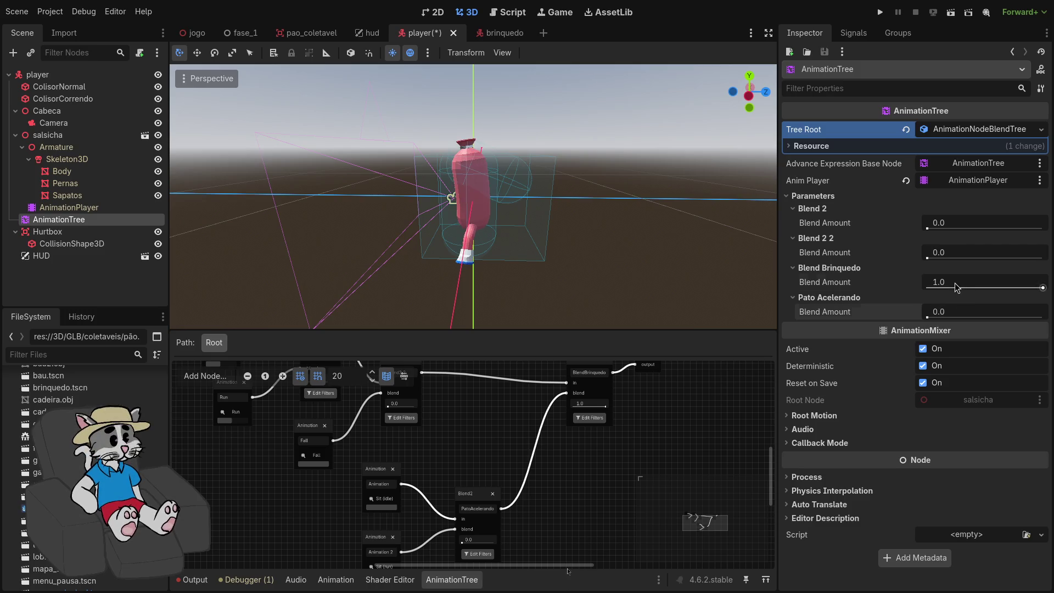
left_click_drag(954, 282, 929, 282)
Copy the Pato Acelerando Blend Amount property path for use in the Rust code
right_click(834, 309)
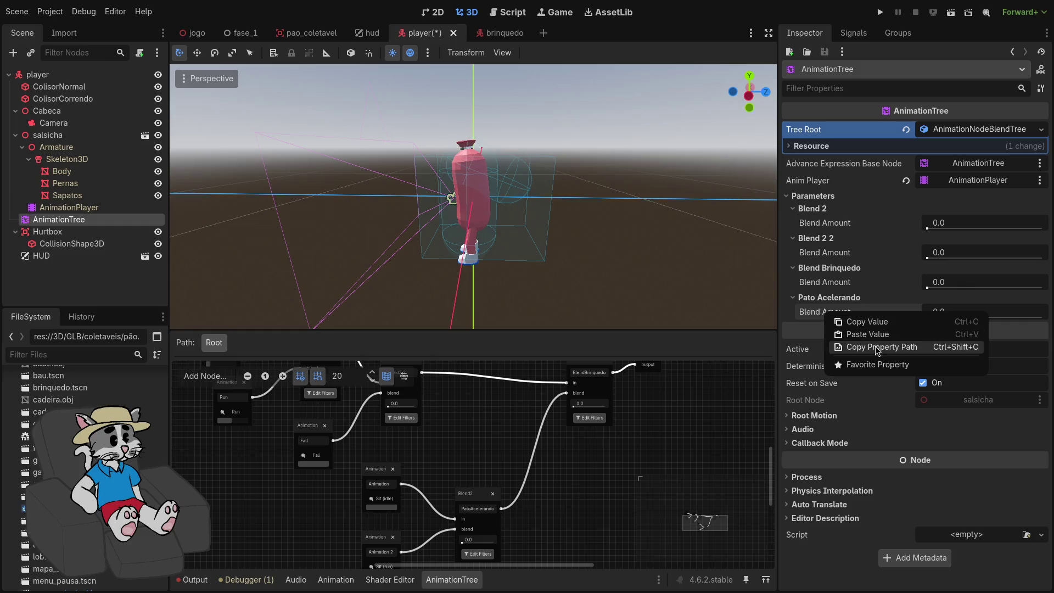
left_click(865, 347)
key("alt+Tab")
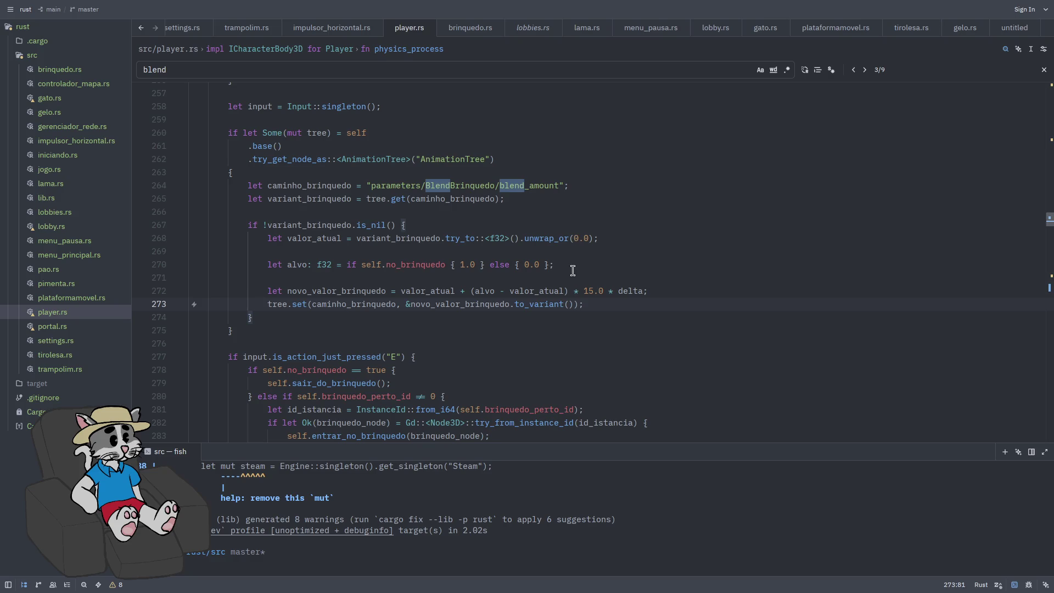
Below the toy blend code, add an `if self.no_brinquedo == true {` block with an empty body
scroll(573, 271, "down", 1)
left_click(503, 275)
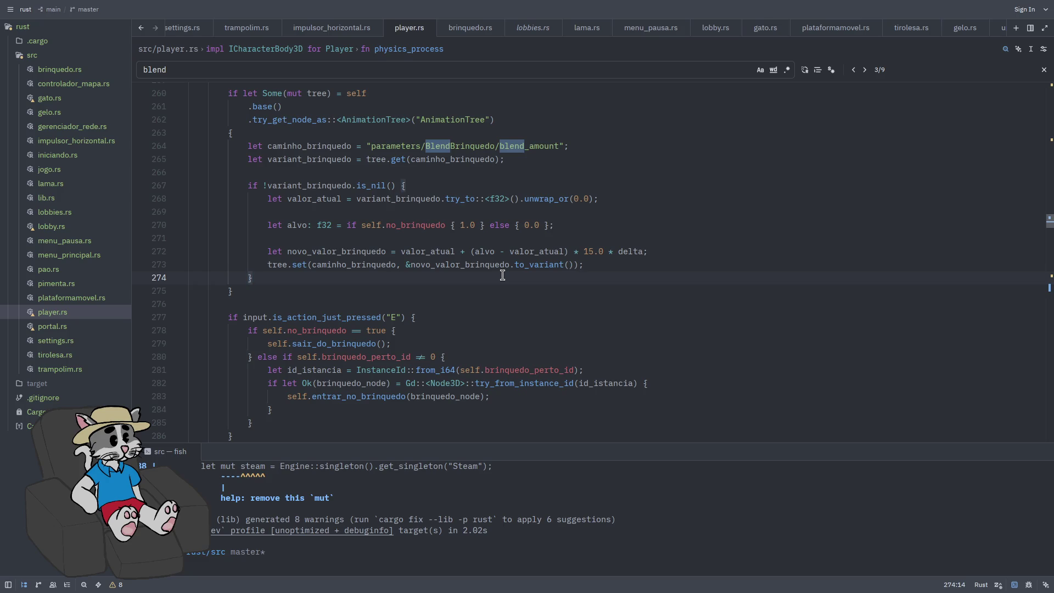
key("Return")
key("Return")
key("Return")
left_click(248, 317)
type("if")
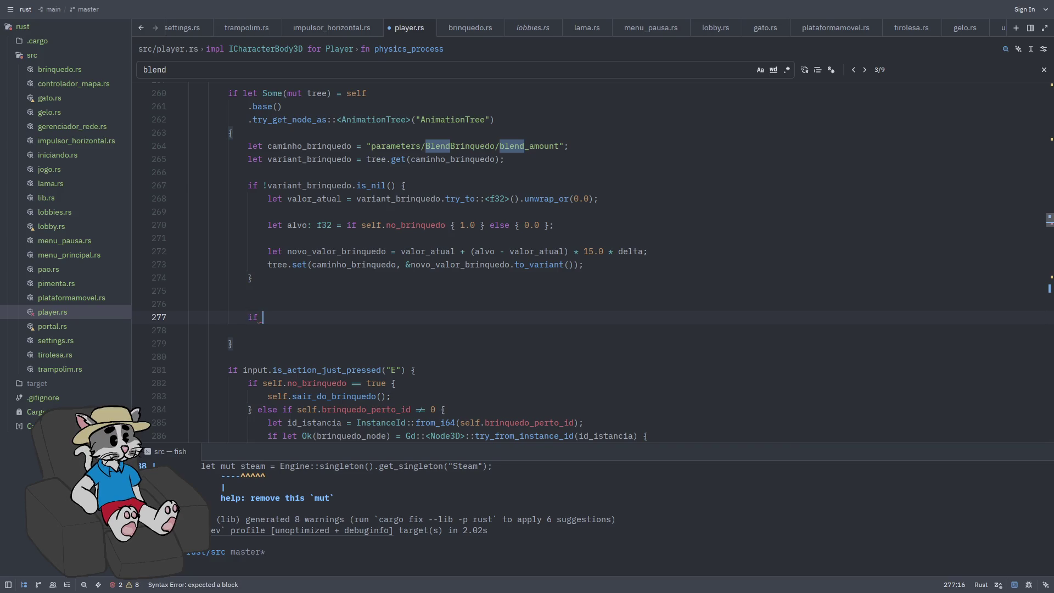
type("self.no")
key("Return")
type("== triu")
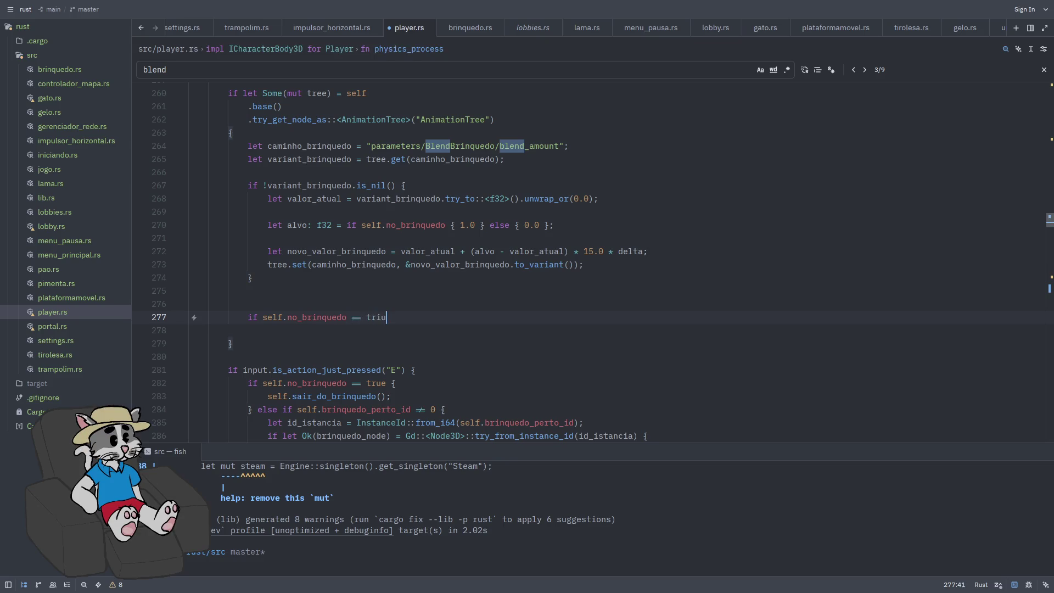
key("BackSpace")
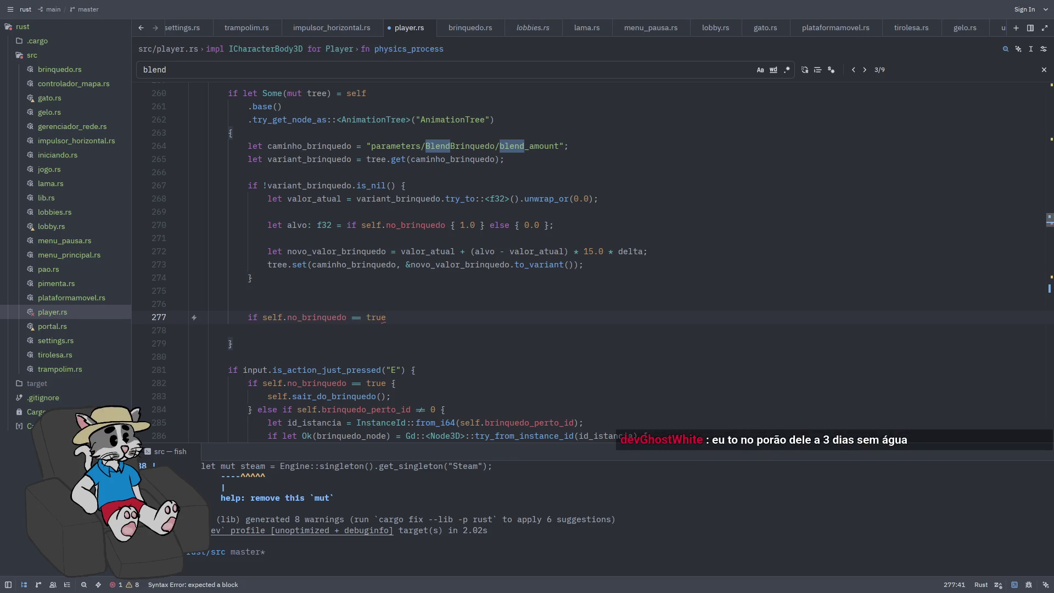
type("e")
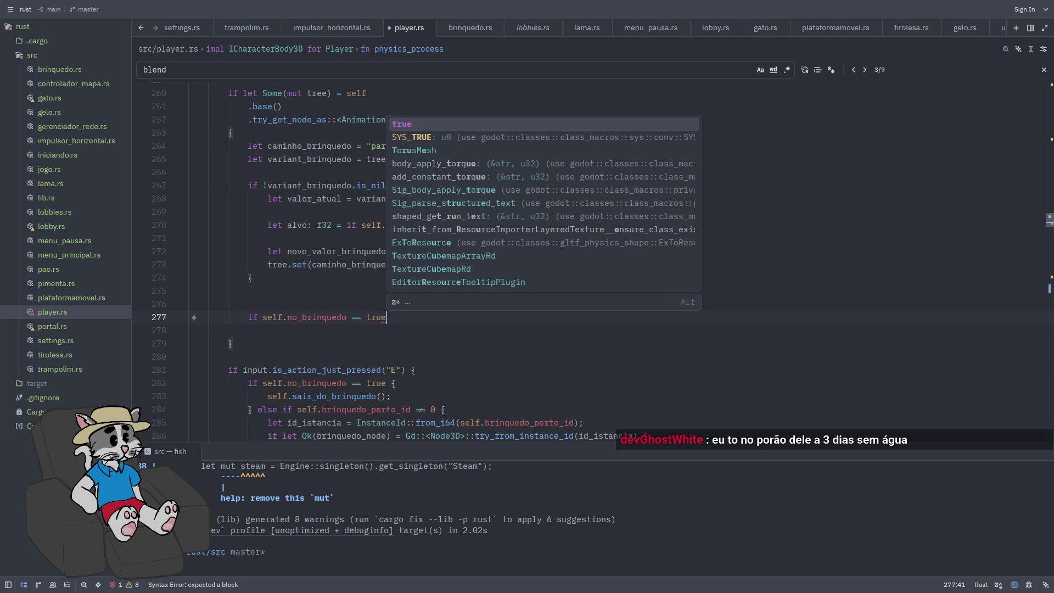
key("Escape")
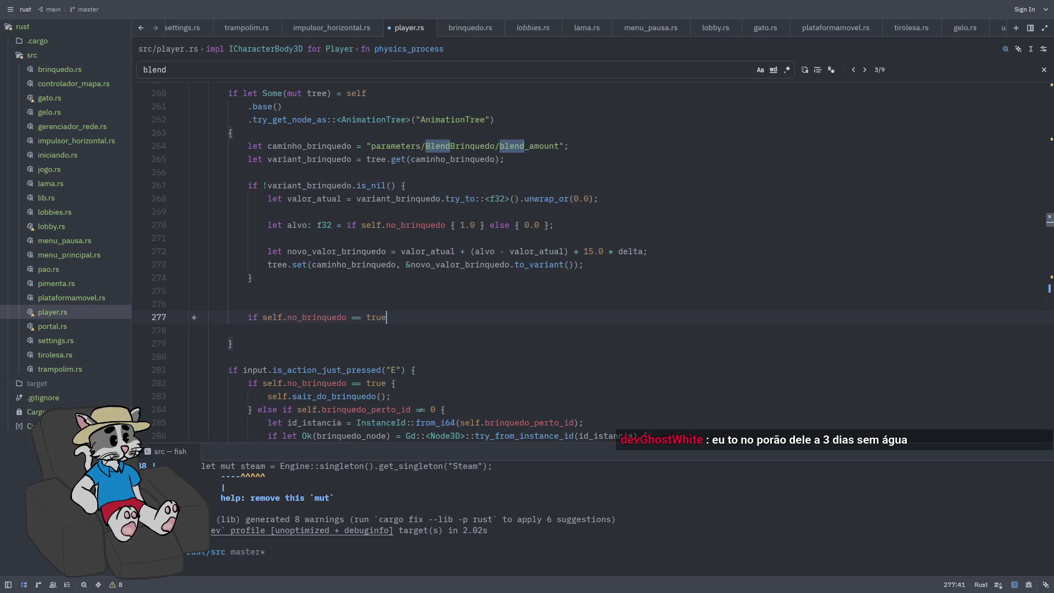
type("{")
key("Return")
key("Return")
key("Return")
key("Return")
key("Up")
key("Up")
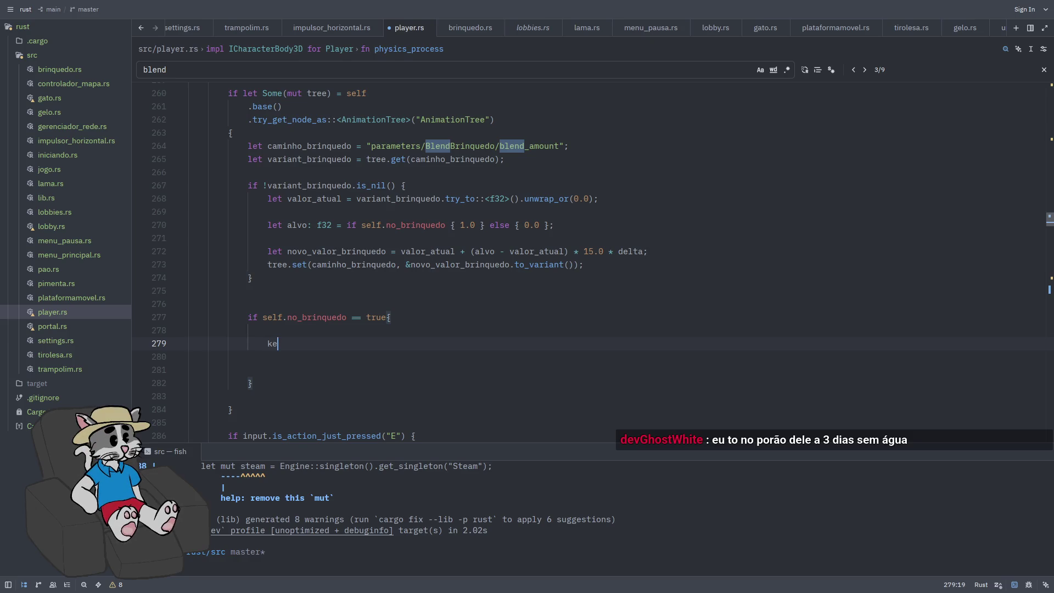
Set caminho_acelerando to the pasted PatoAcelerando blend_amount path and fetch variant_acelerando with tree.get
key("BackSpace")
key("BackSpace")
type("let caminho_acelerando ")
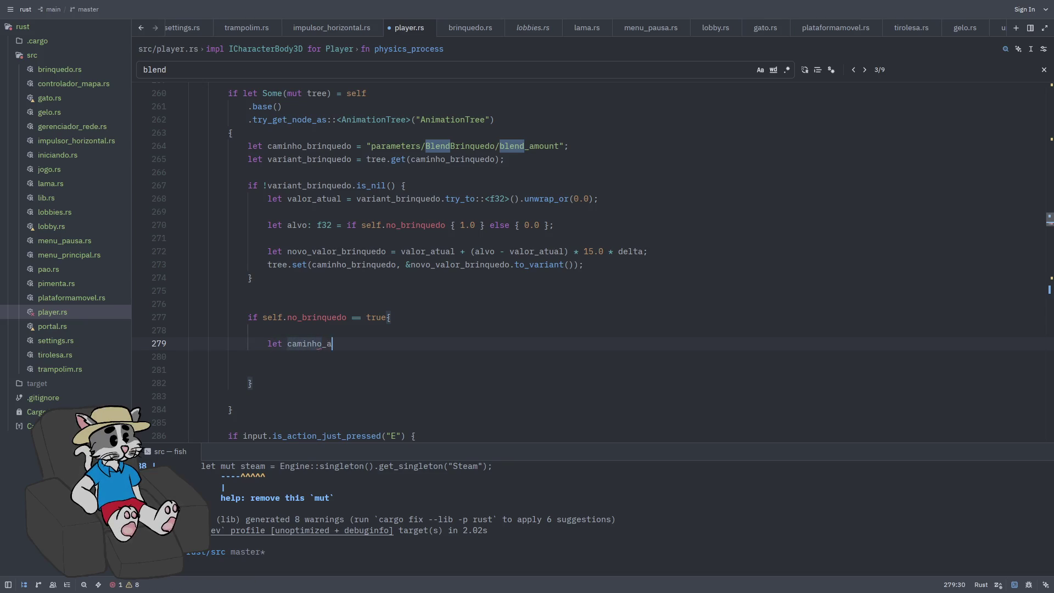
type("= \"")
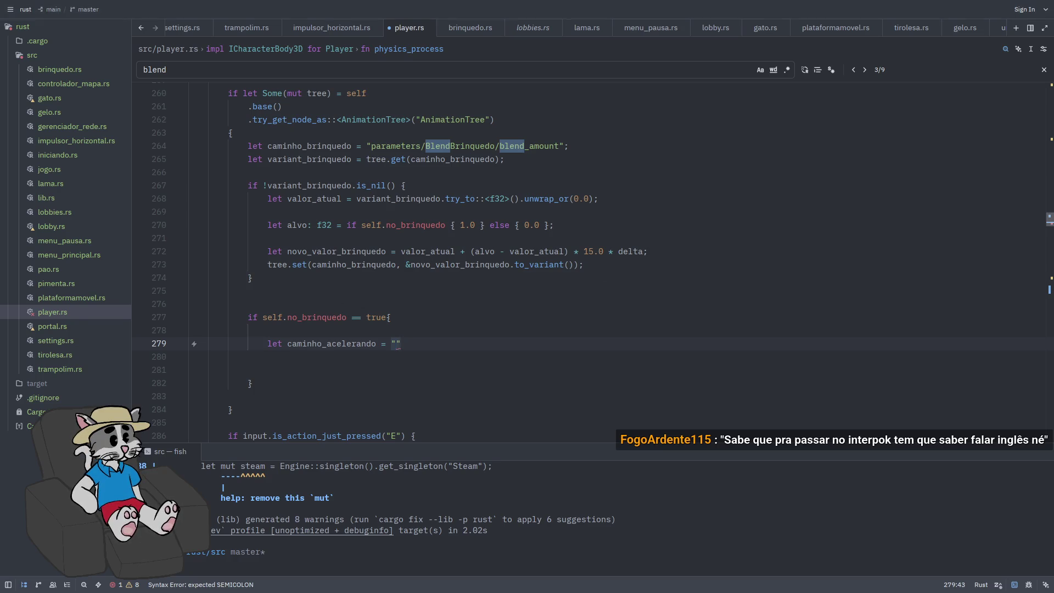
key("Tab")
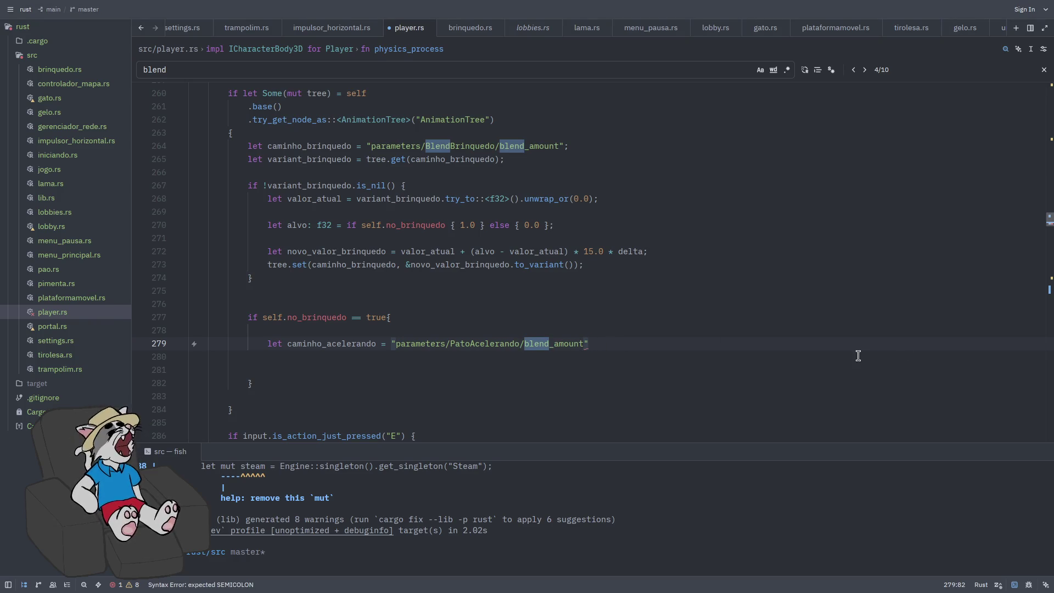
key("Return")
type("let")
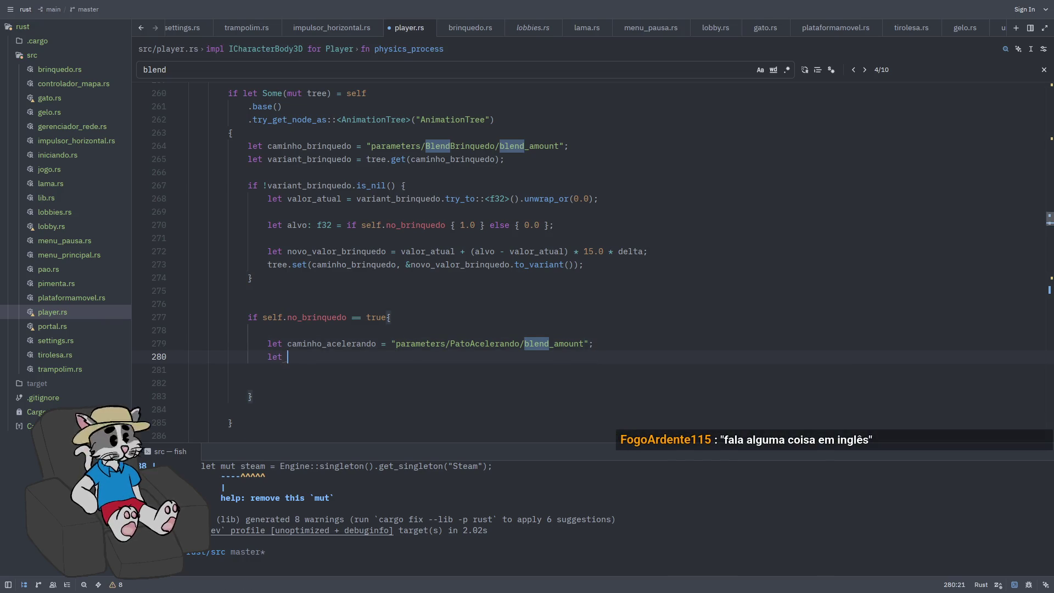
type("variant_ace")
type(" lerando = ")
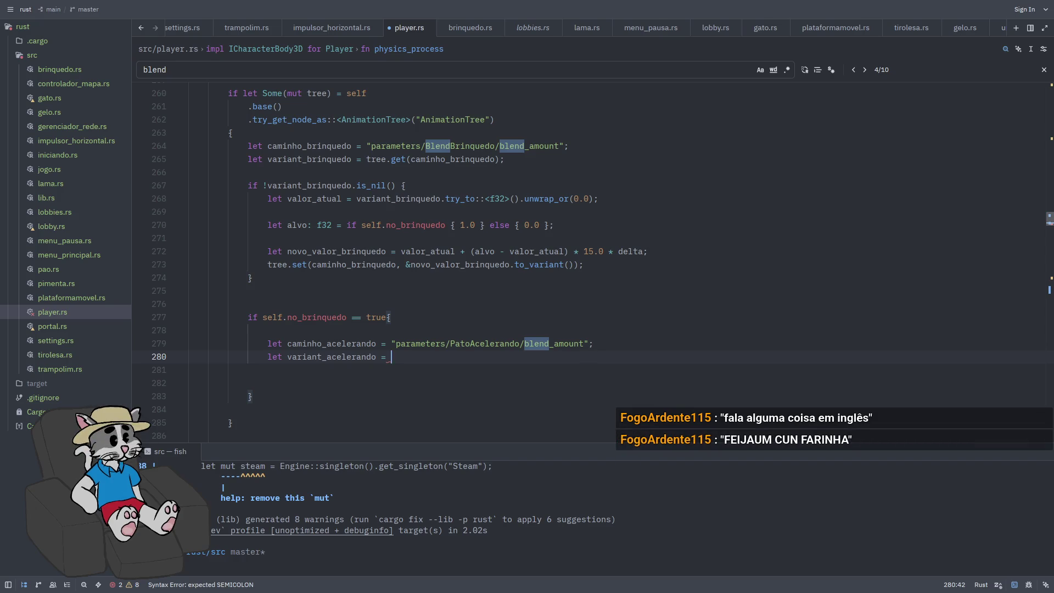
type("tree.get(")
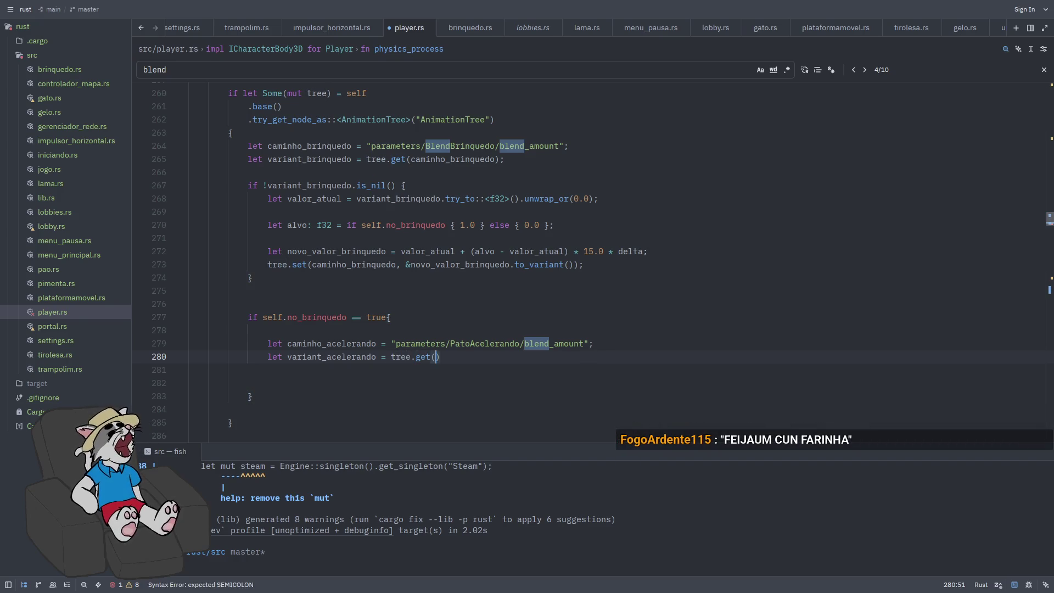
type("caminho_")
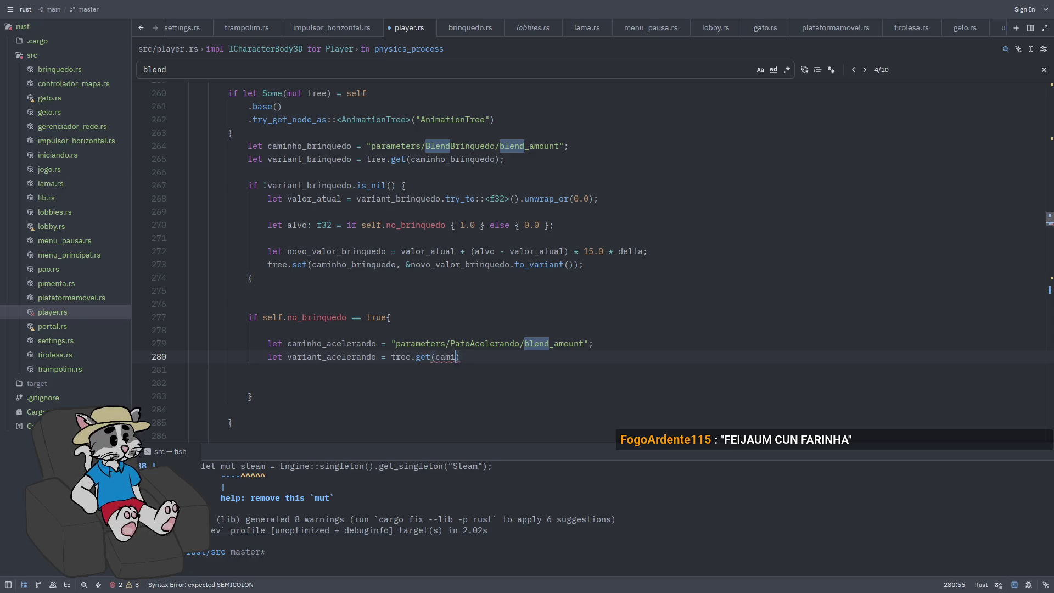
type("rando);")
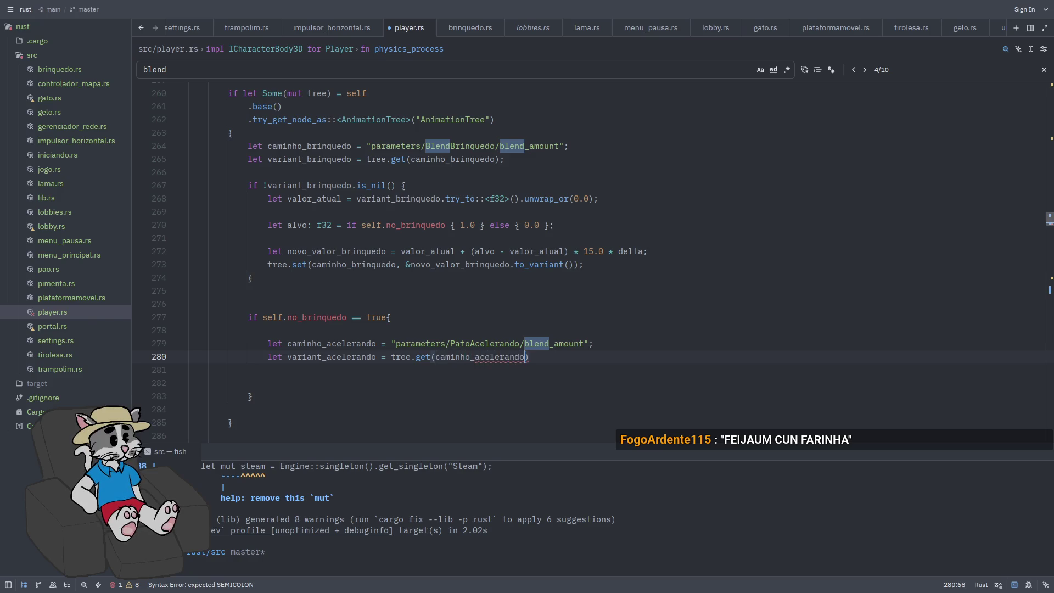
key("Return")
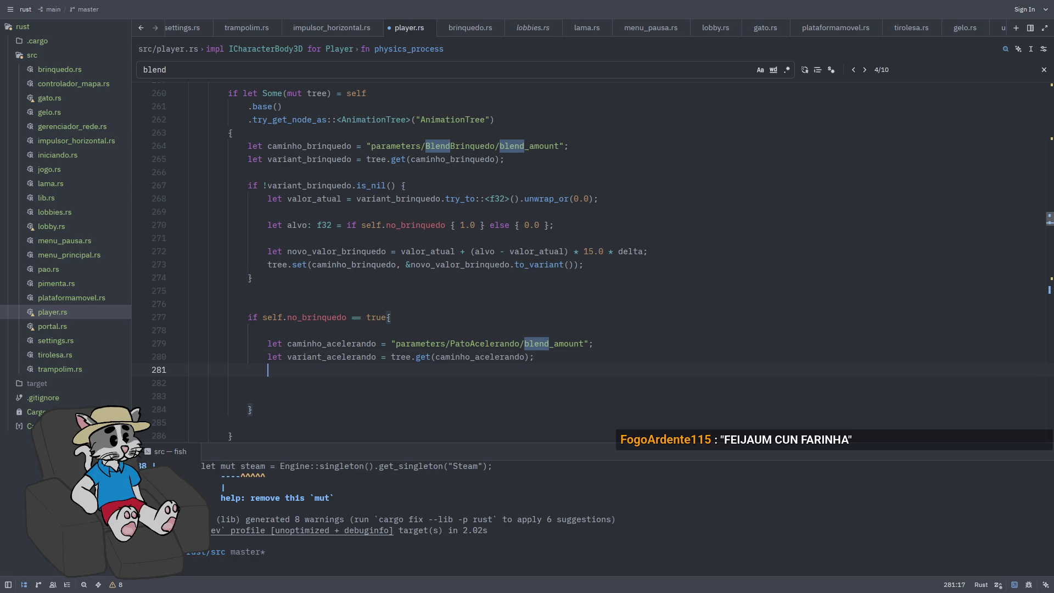
key("Return")
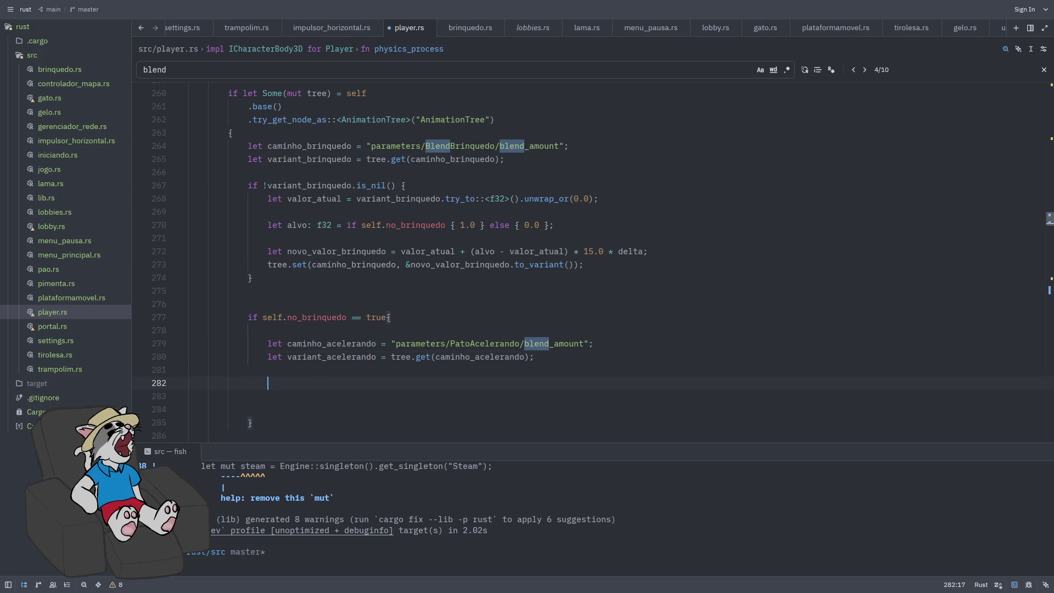
Add an `if !variant_acelerando.is_nil()` block with an empty body
type("if ")
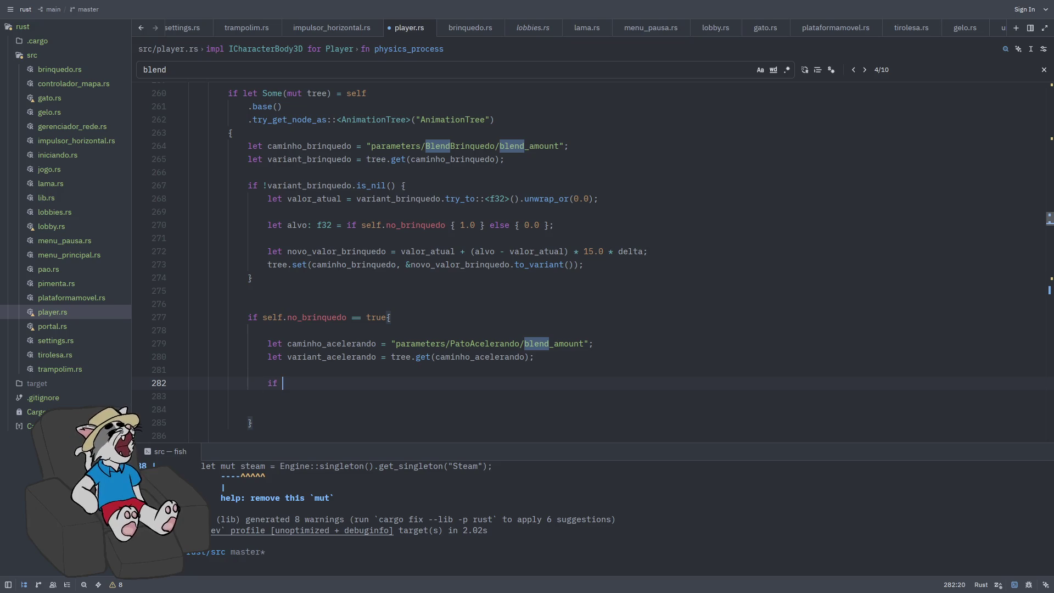
type("!variant_acelerando.is_nil(){")
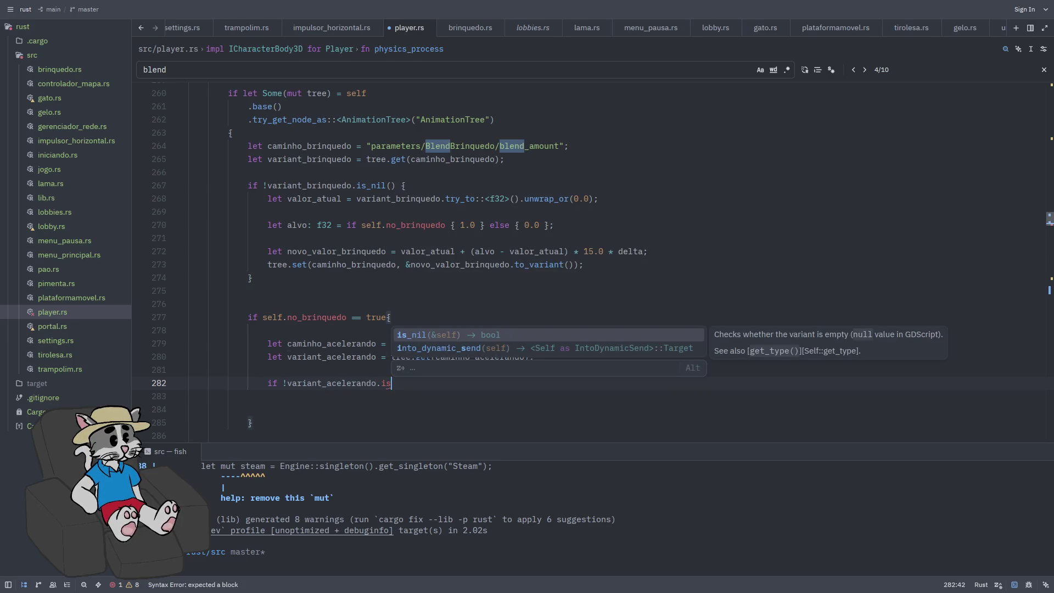
key("Tab")
type("{")
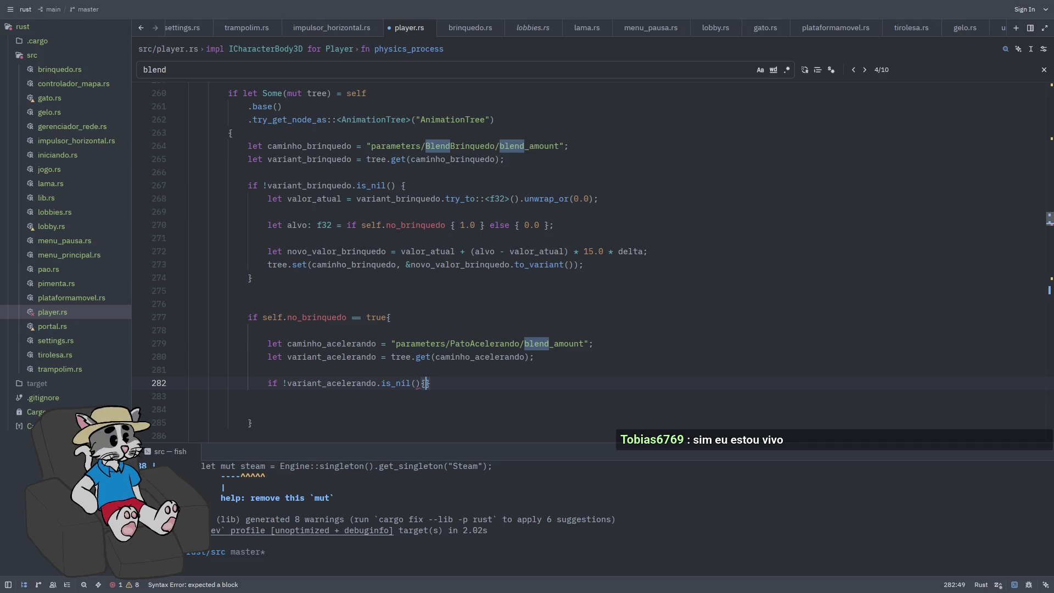
key("Return")
key("Return")
key("Return")
key("Up")
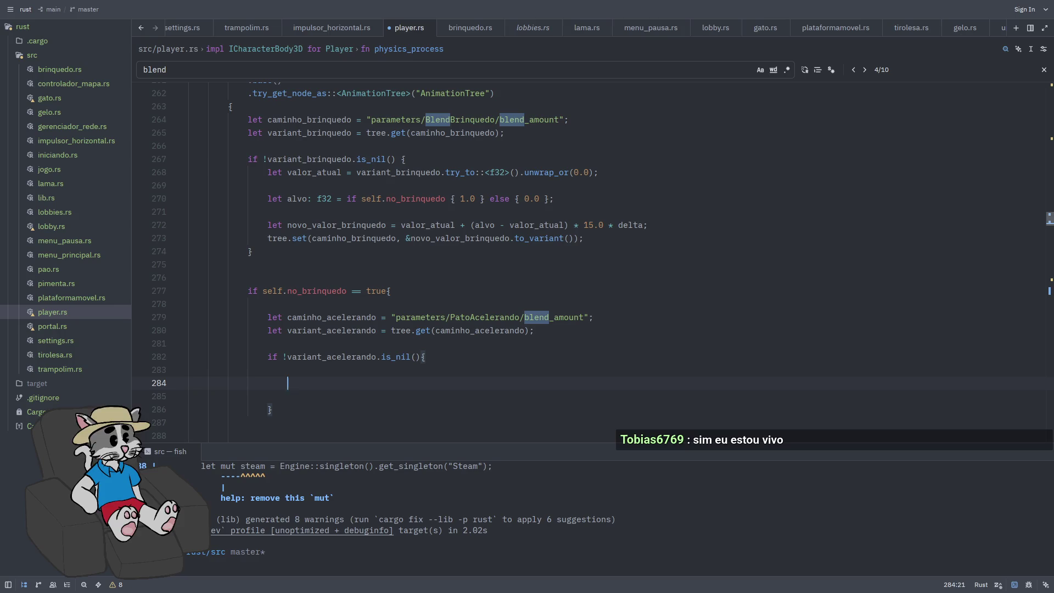
Inside it, read valor_atual via try_to::<f32>().unwrap_or(0.0) and save the formatted file
type("alor_")
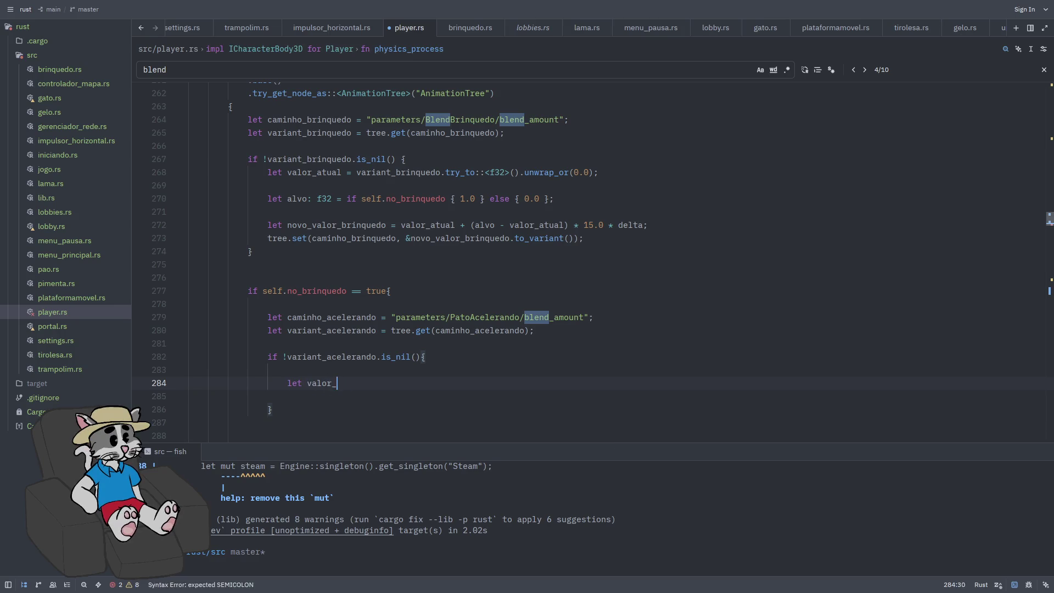
type("atual = variant")
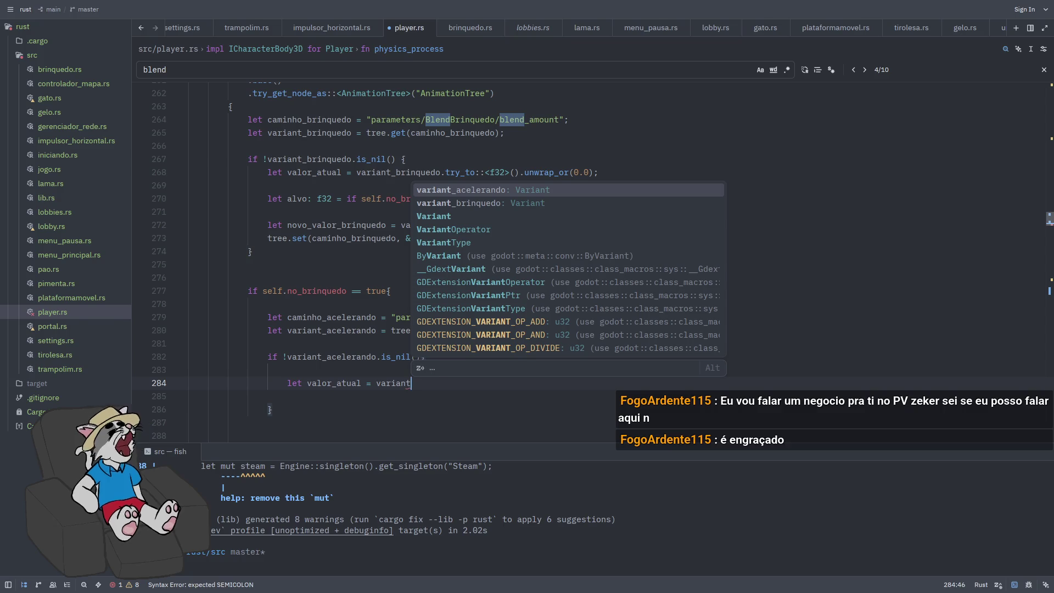
type("_ac")
key("Return")
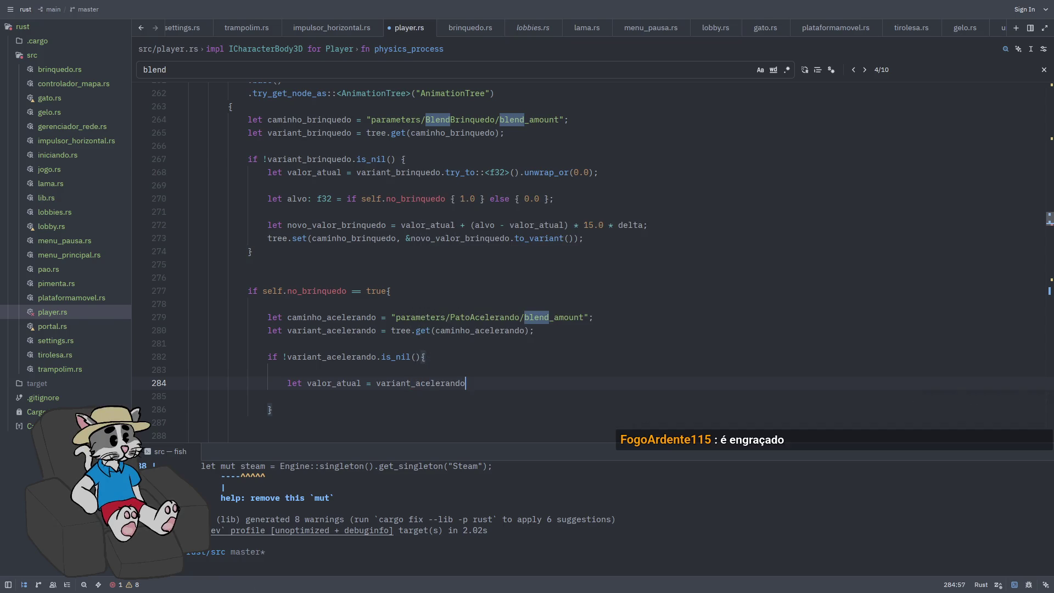
type(".try_to")
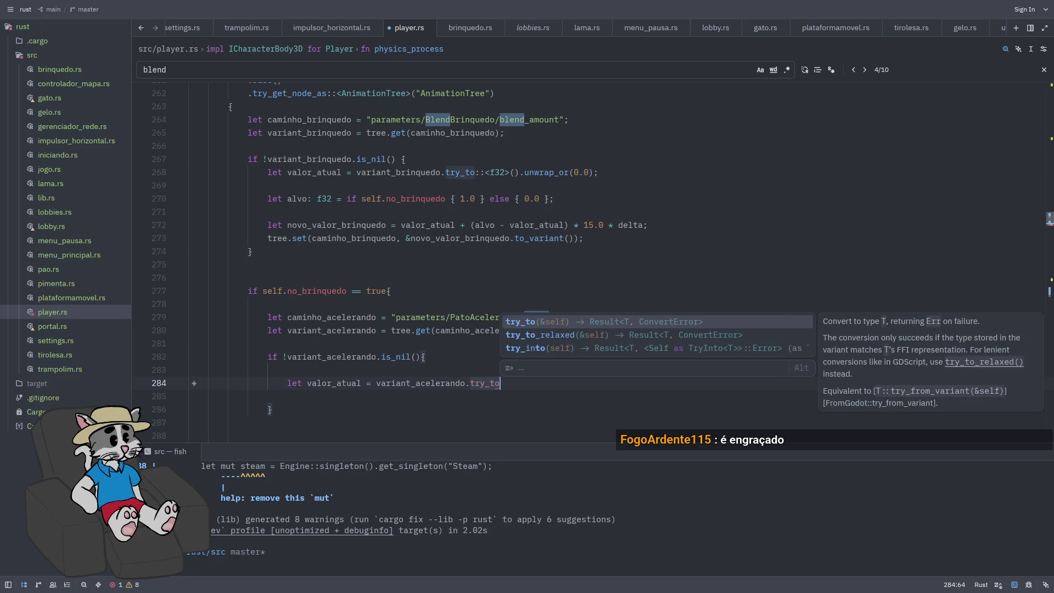
type("::<f32>")
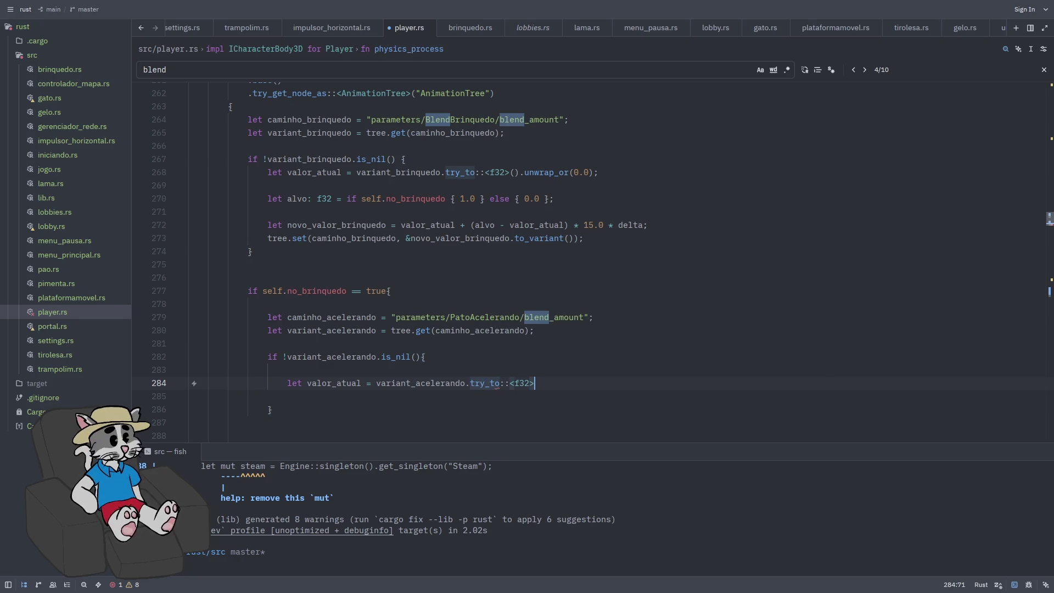
type("().")
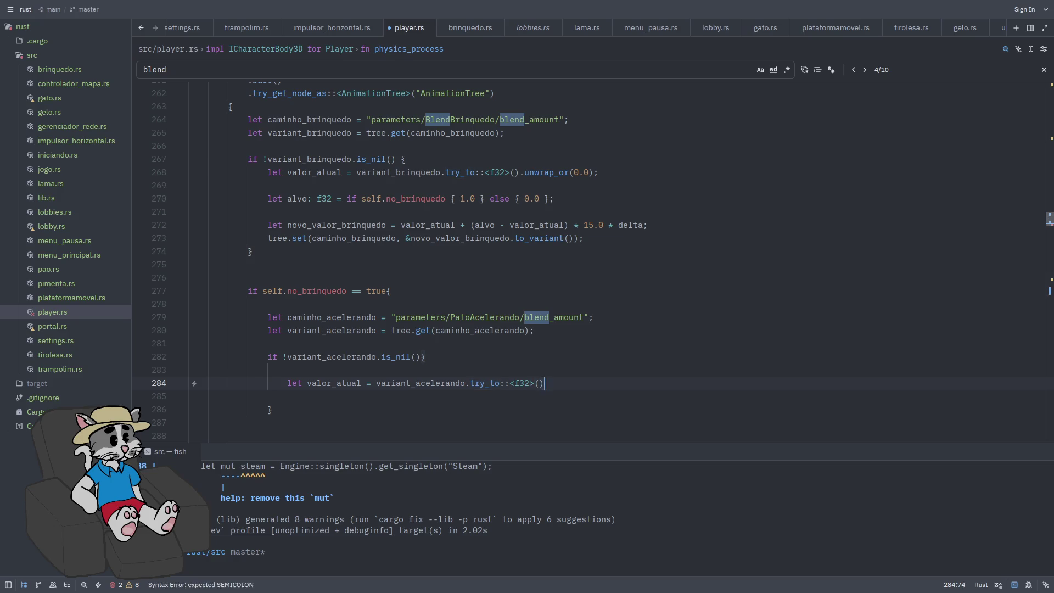
type("unwrap()")
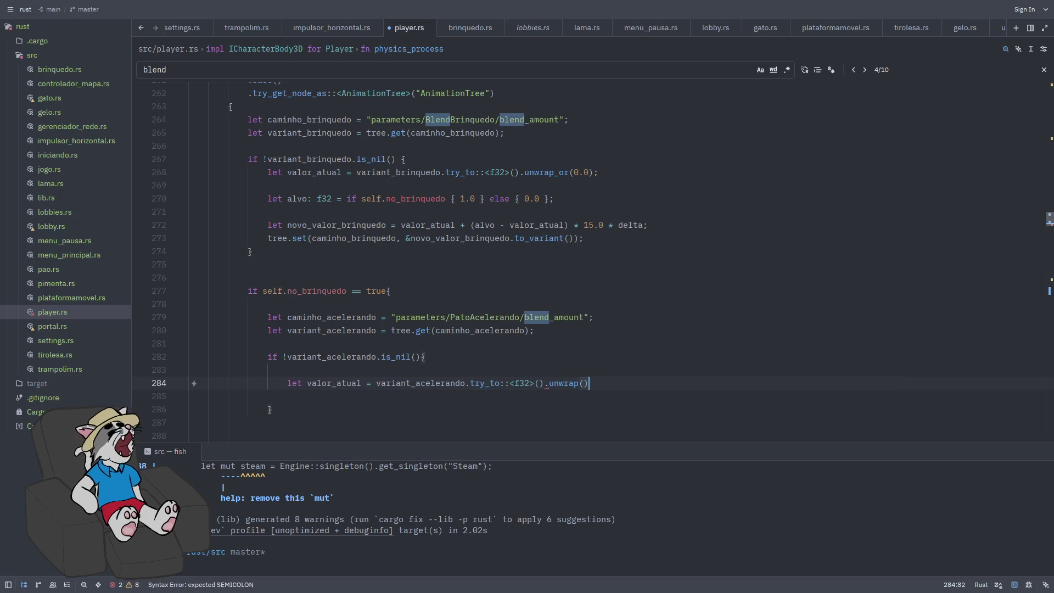
key("BackSpace")
key("BackSpace")
type("_or")
key("Return")
type("0)")
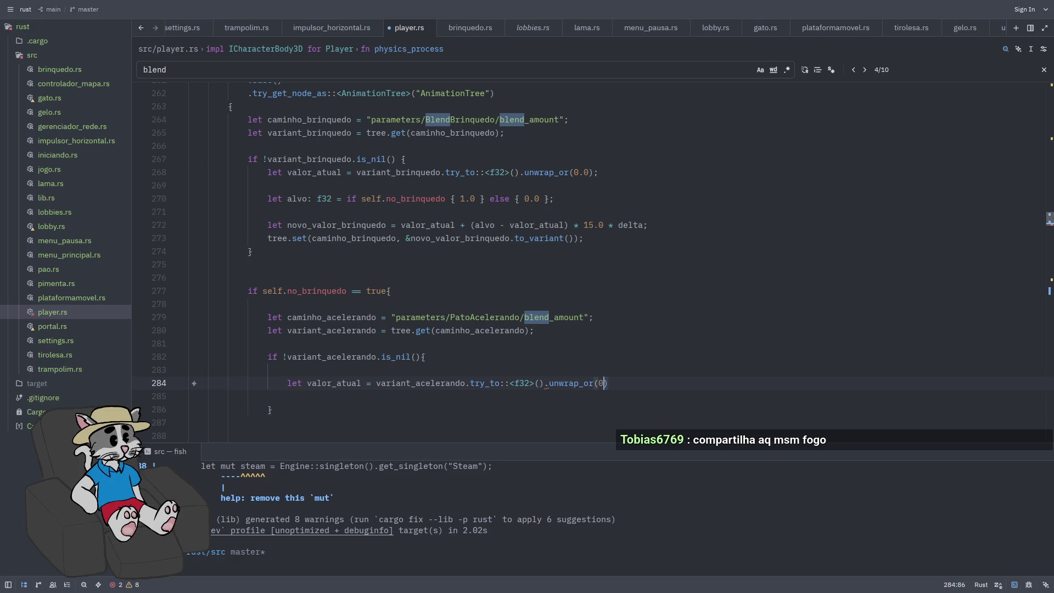
type(";")
key("ctrl+s")
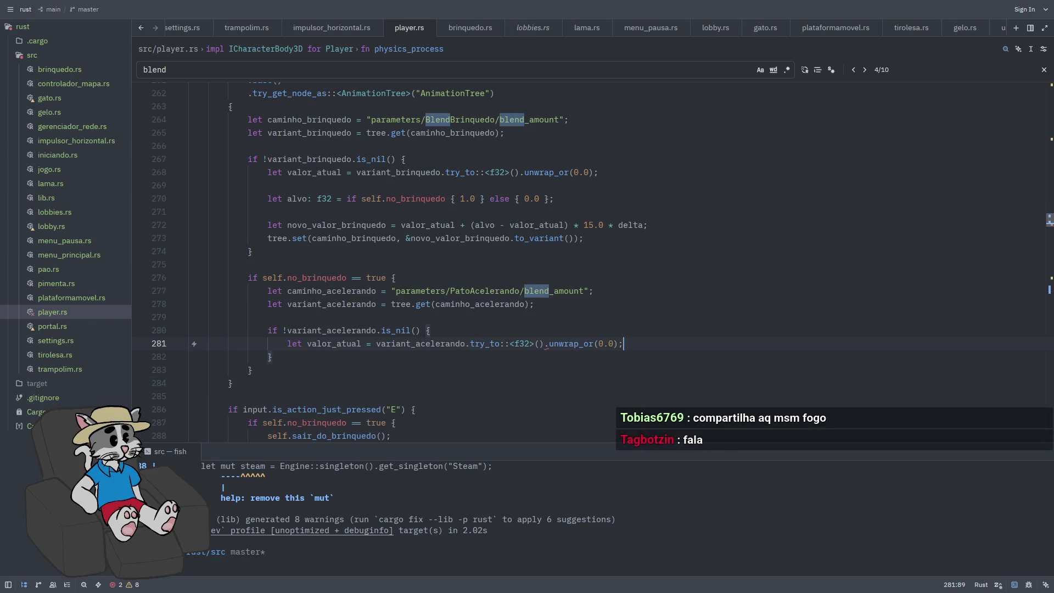
key("ctrl+s")
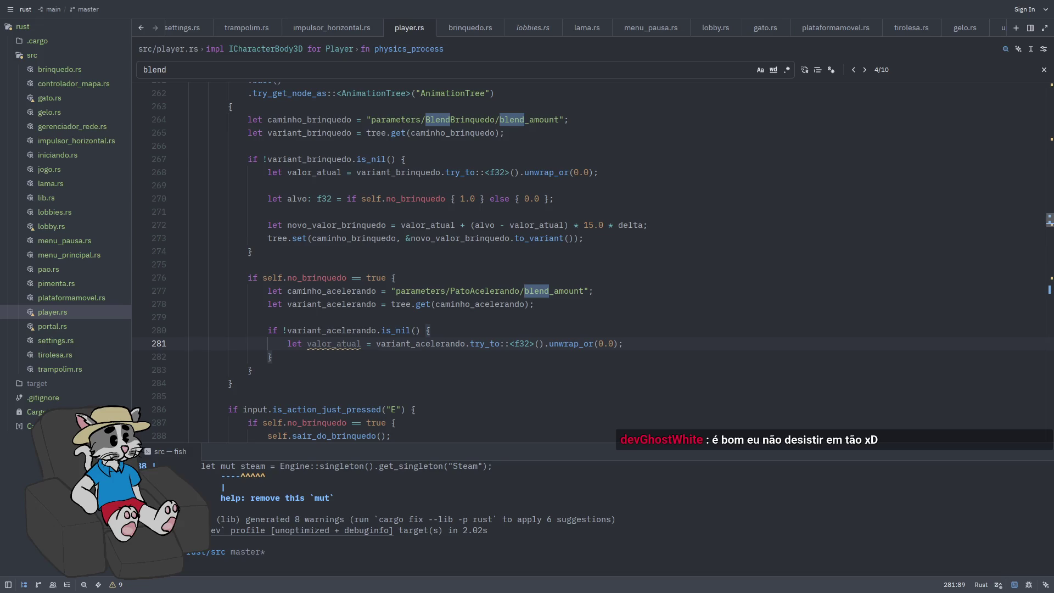
left_click(656, 341)
Add `let alvo: f32` that is 1.0 while W or S is pressed, else 0.0, and save
key("Return")
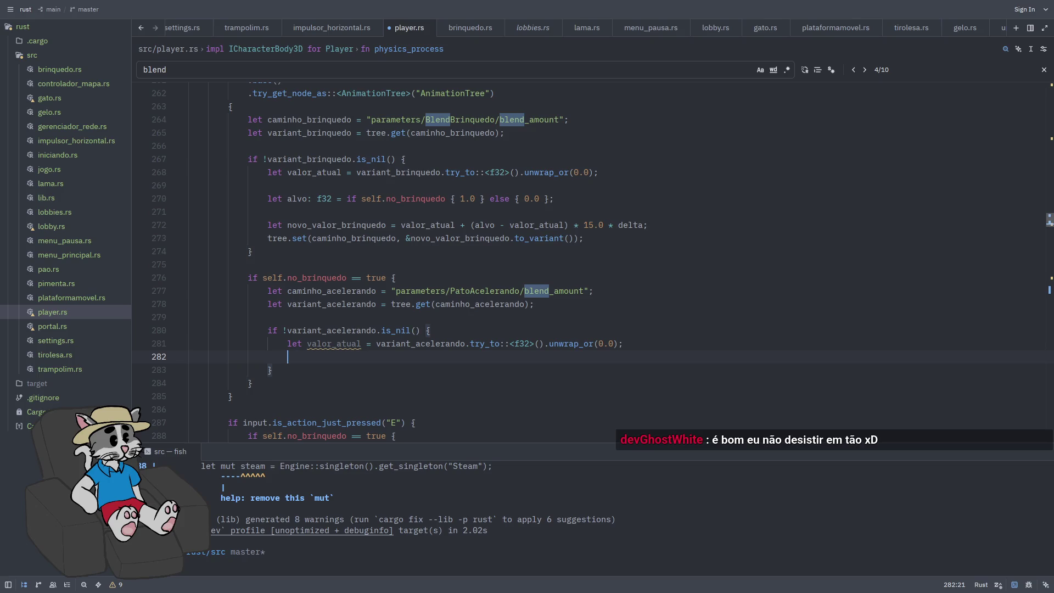
key("Return")
type("let a")
type("lvo: f32")
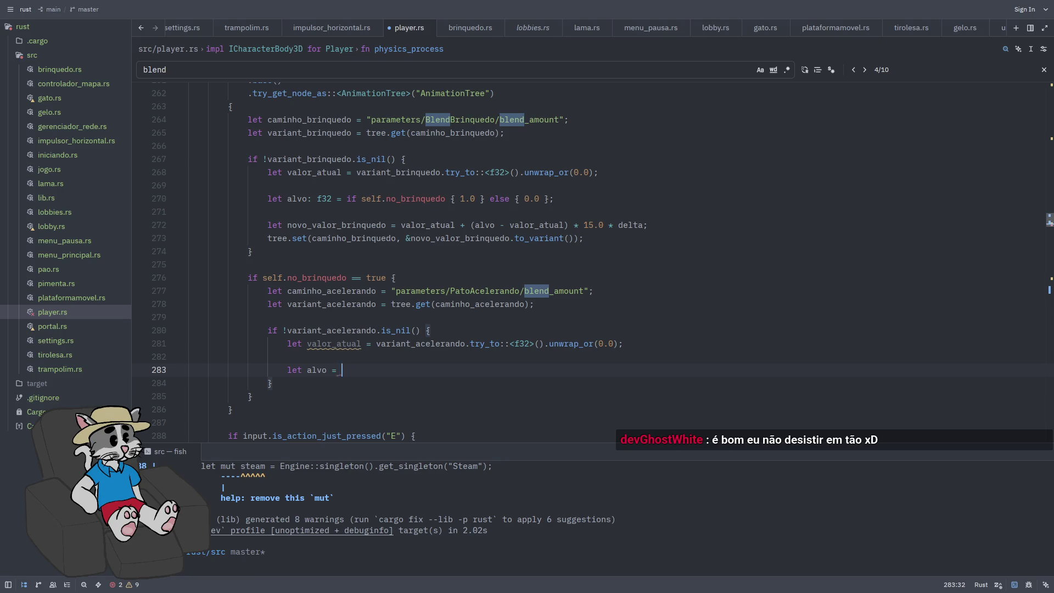
type(" = if self")
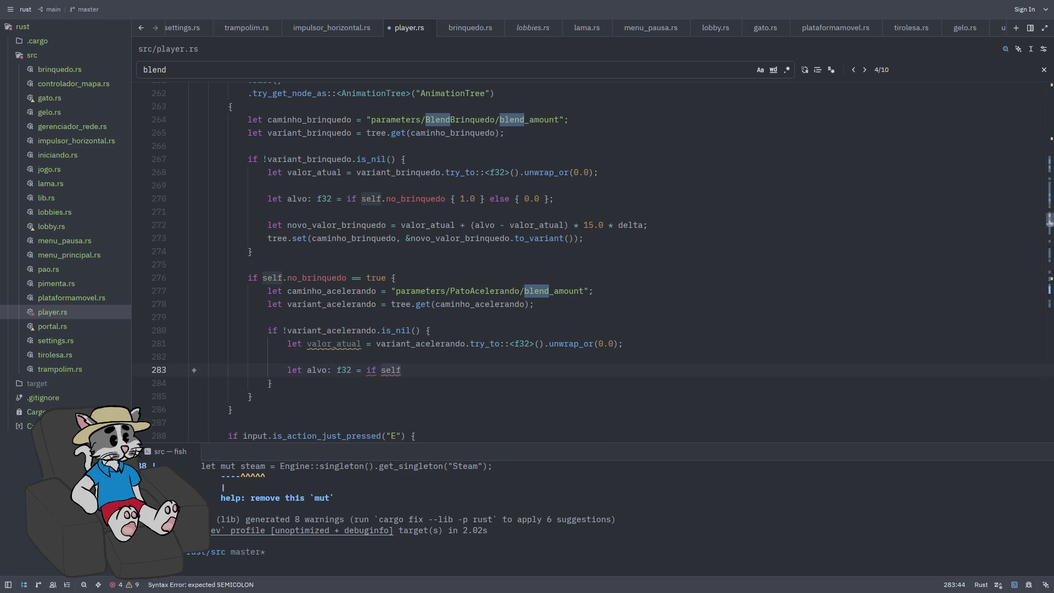
key("ctrl+BackSpace")
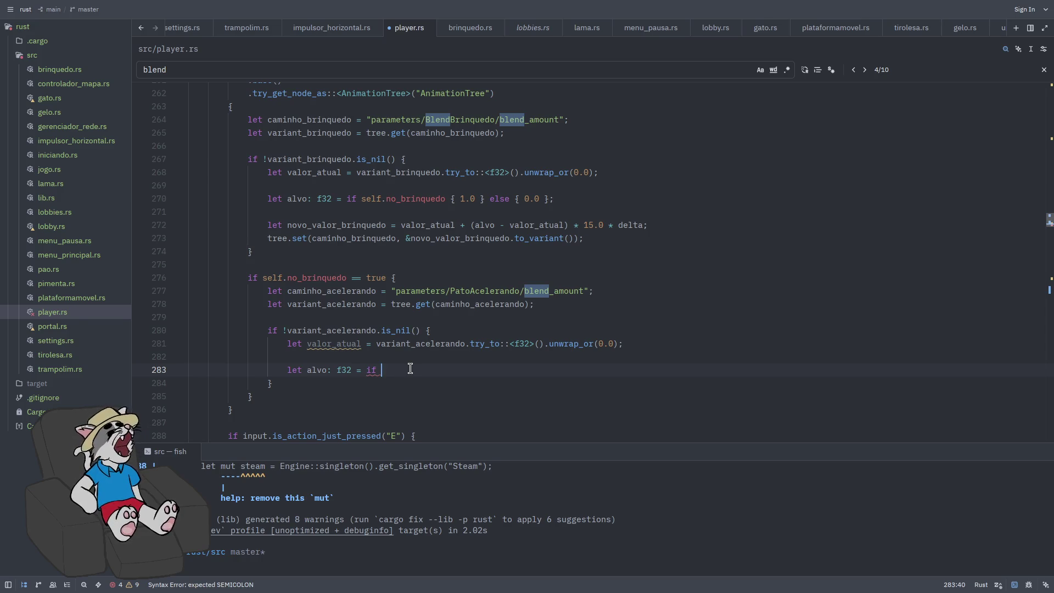
type("input.is_action_p")
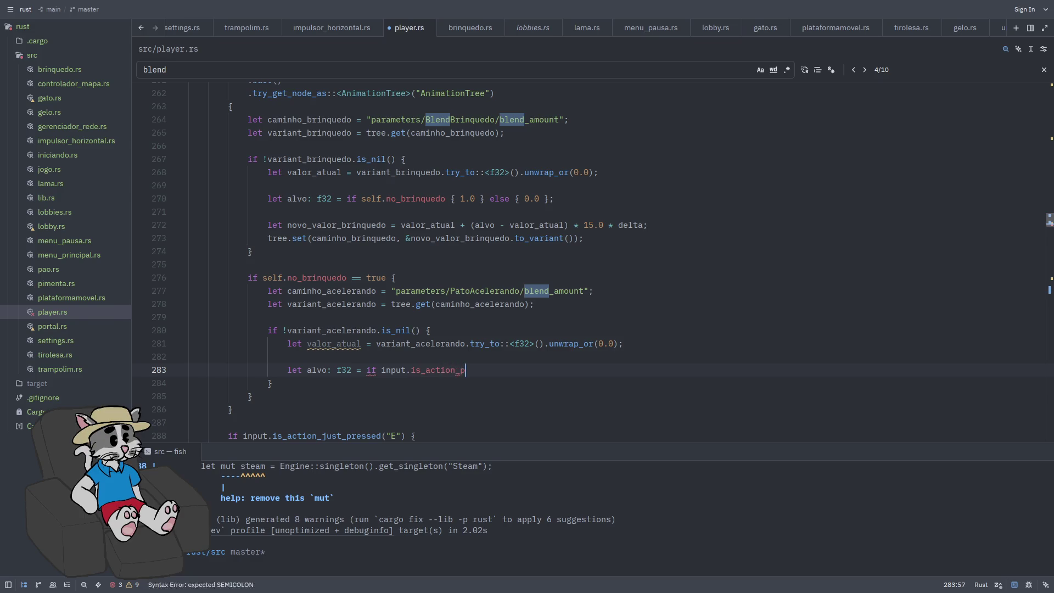
type("ressed")
key("Return")
type("W\"),")
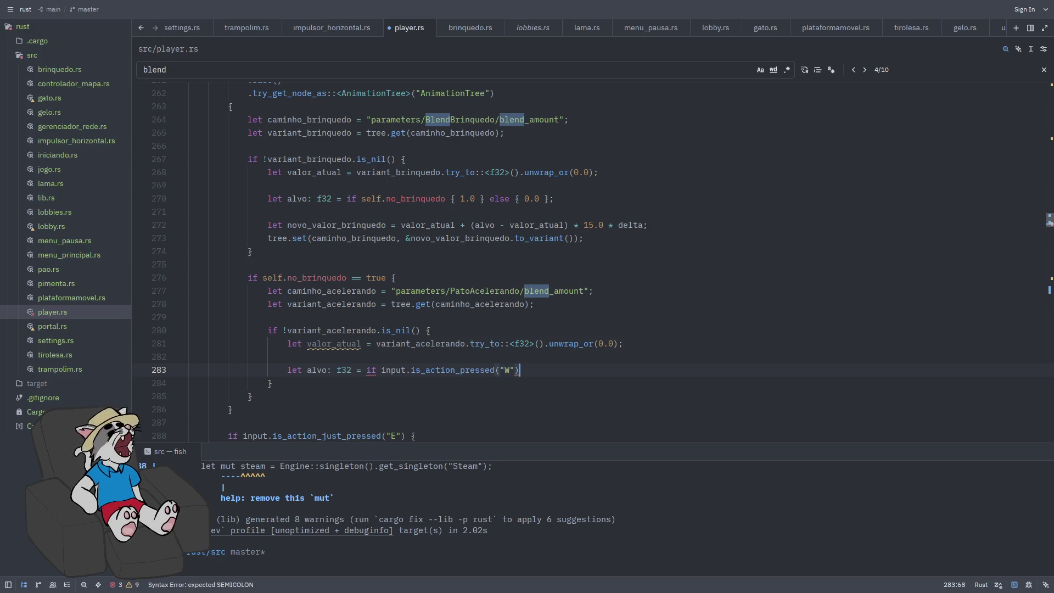
type("| ")
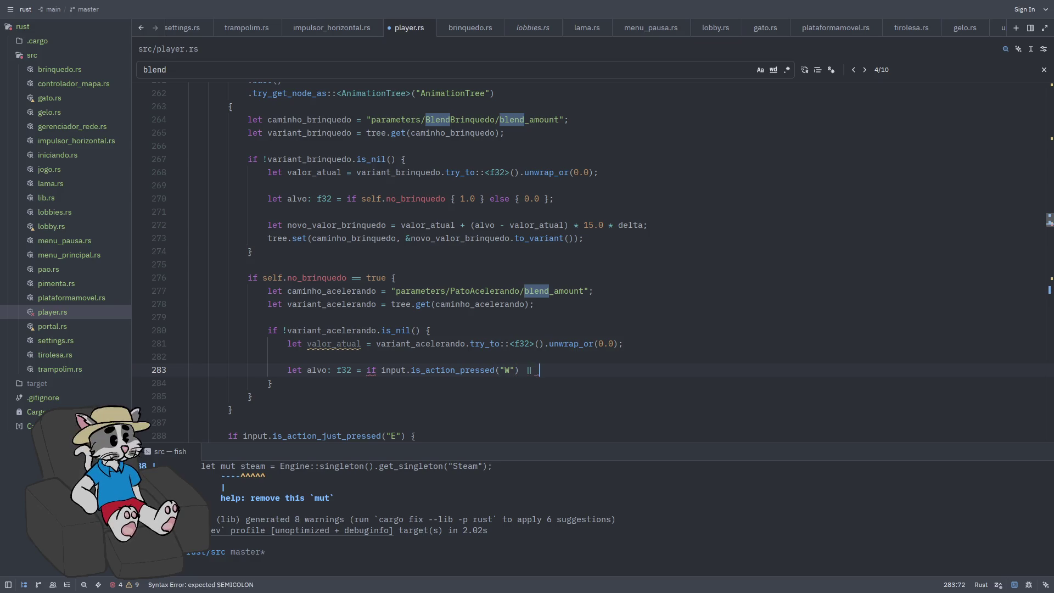
type("input.is")
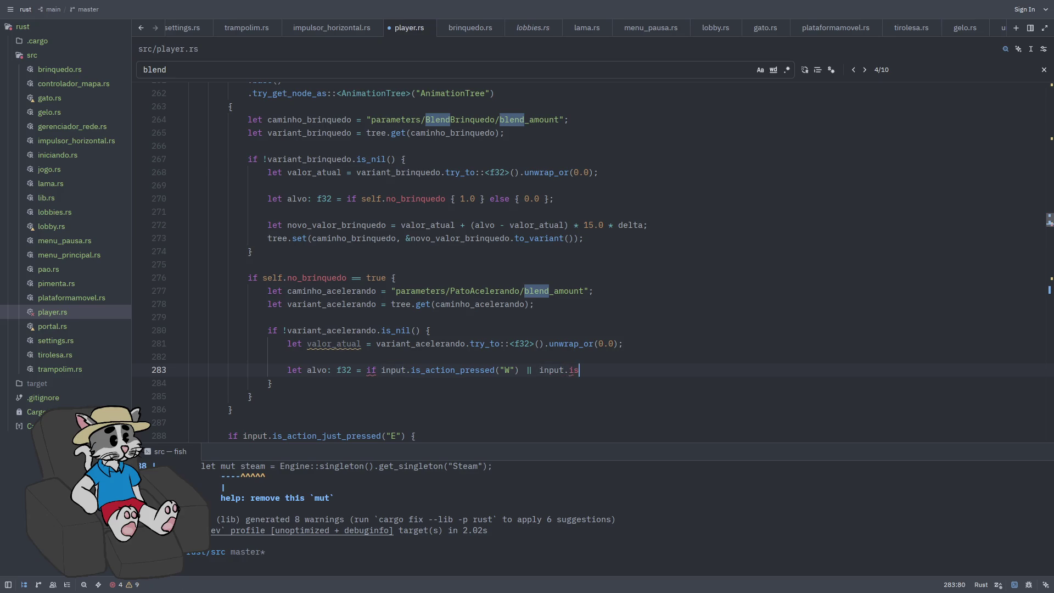
type("pressed(\"S")
type("\"){")
key("Return")
key("Return")
key("Return")
key("Up")
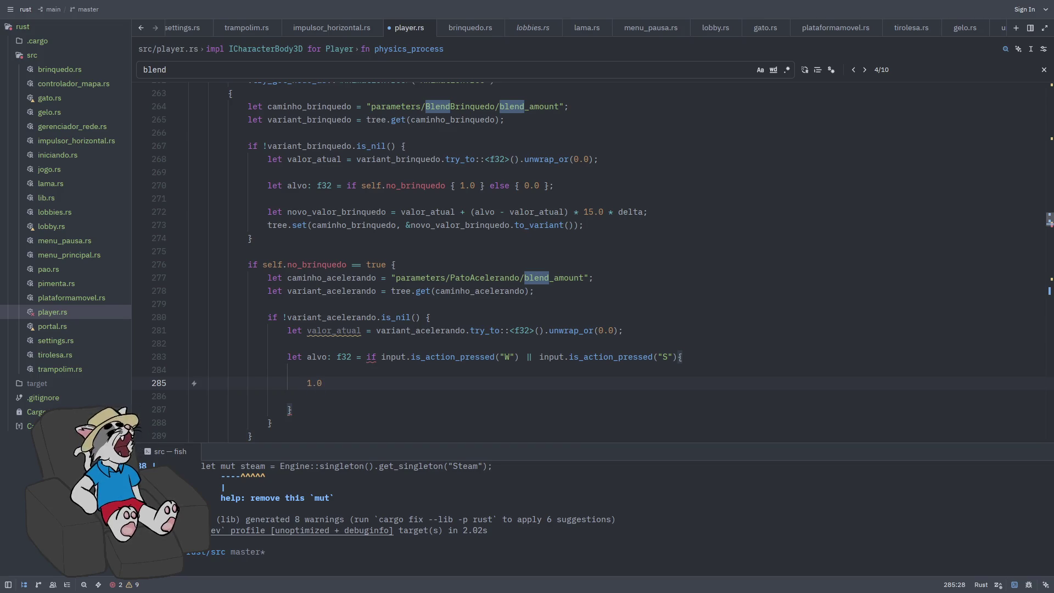
type(".0")
key("Down")
key("Down")
type("else { 0.")
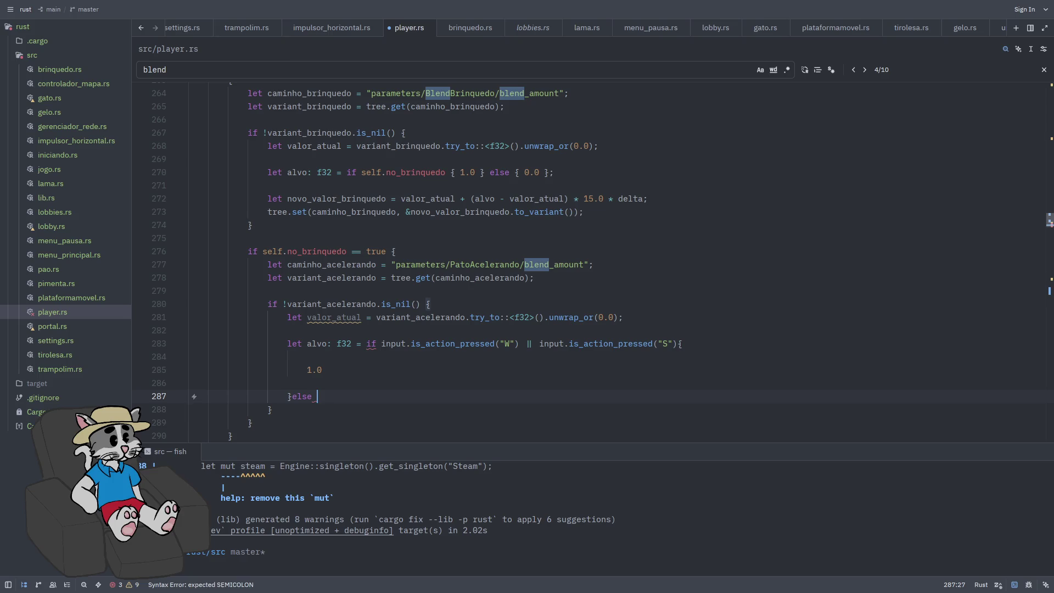
type("0)")
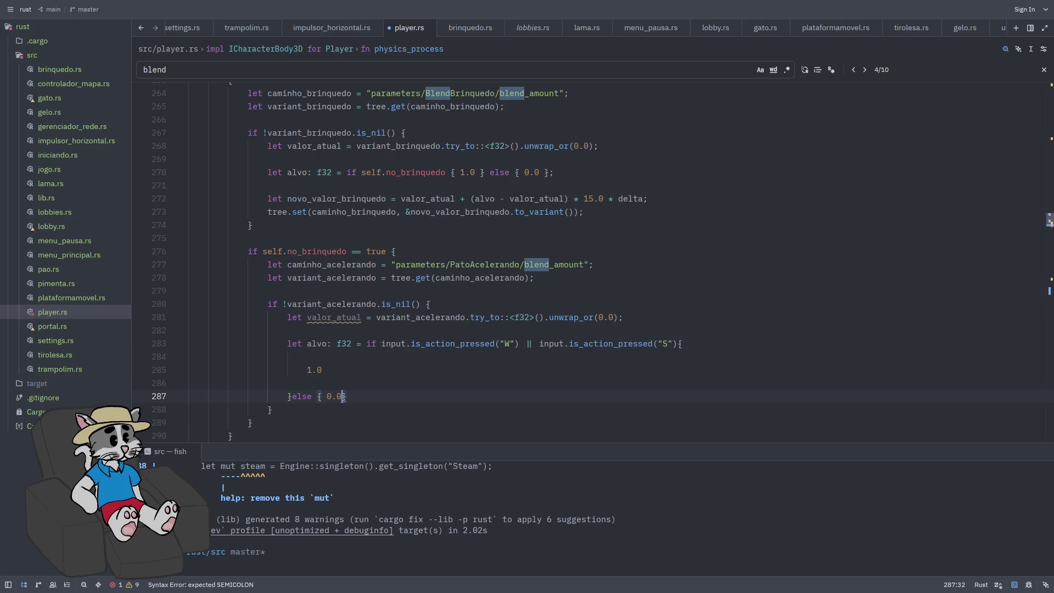
type(";")
key("ctrl+s")
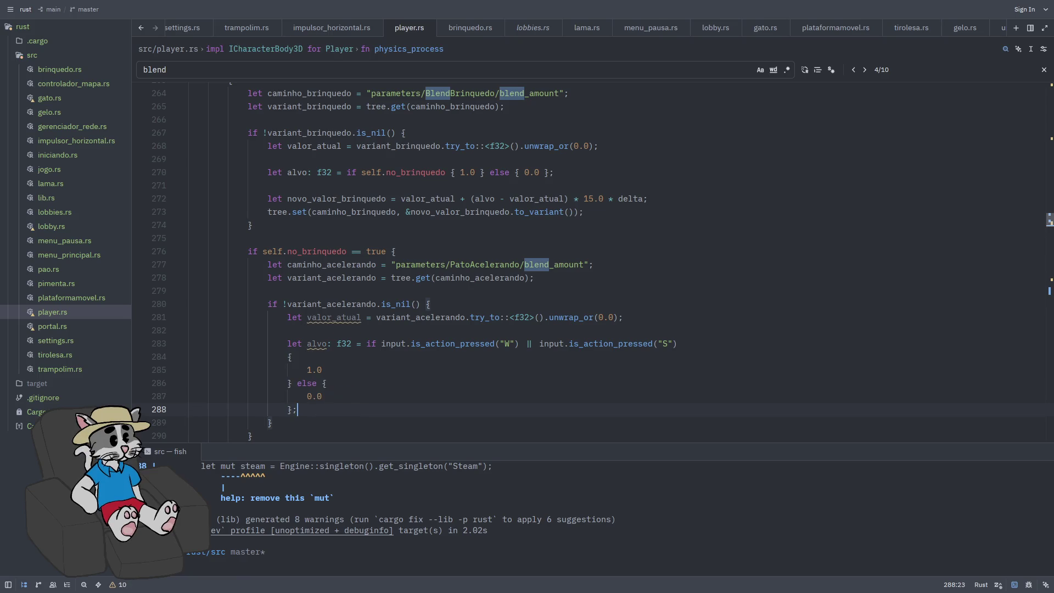
Begin a `let novo_valor_acelerando = valor_atual +` line below the alvo statement
scroll(501, 292, "down", 3)
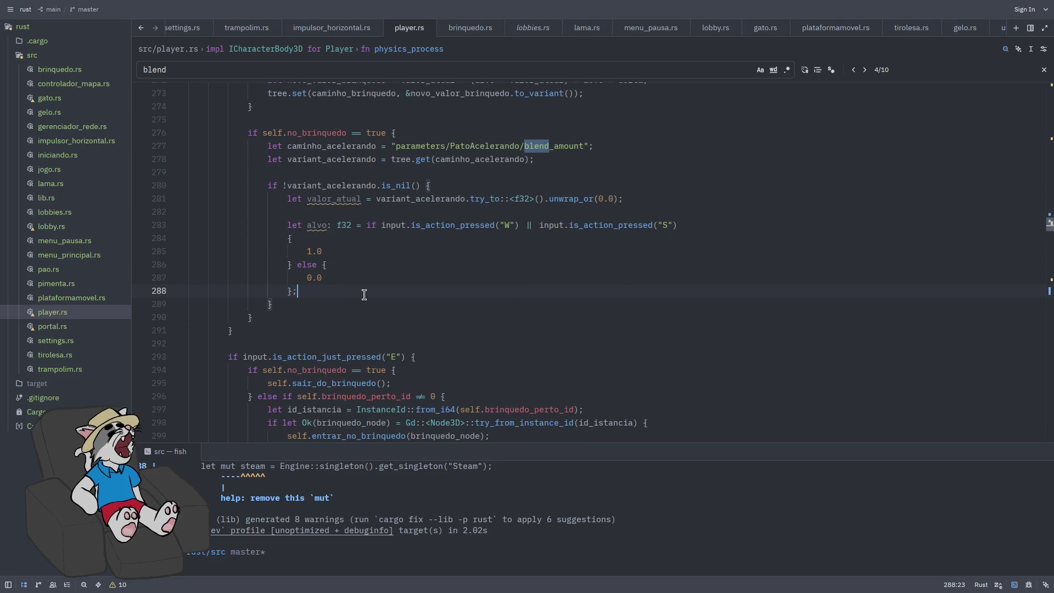
key("Return")
key("Return")
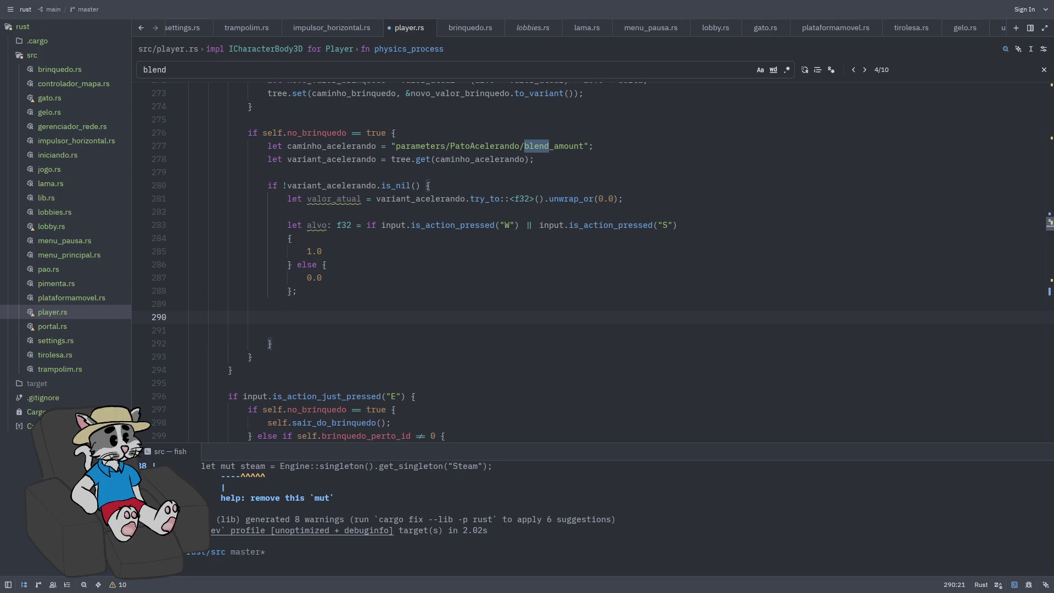
type("let novo_valo")
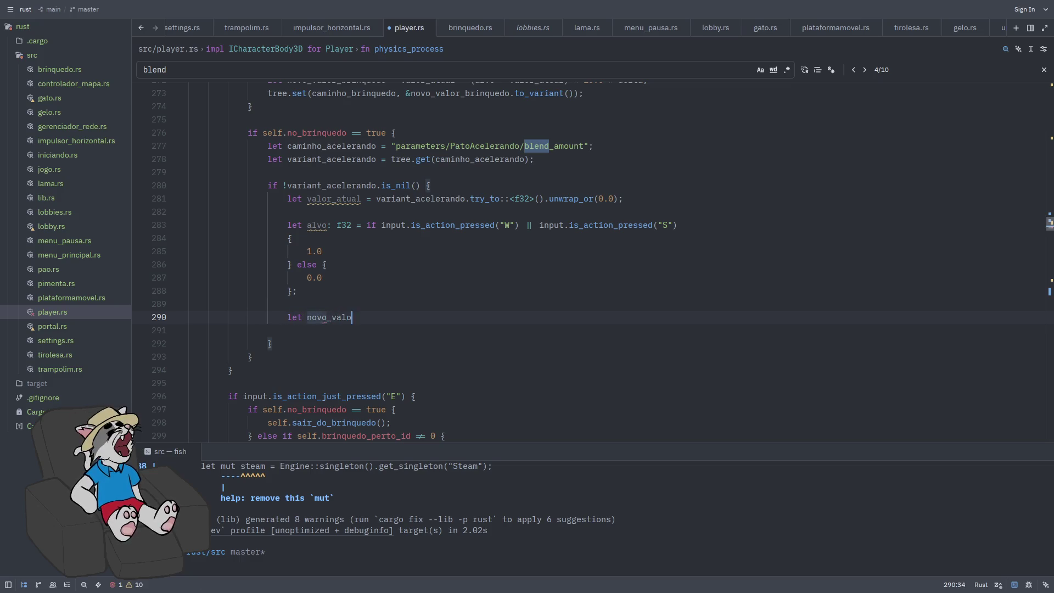
type("r_acelerando = valor")
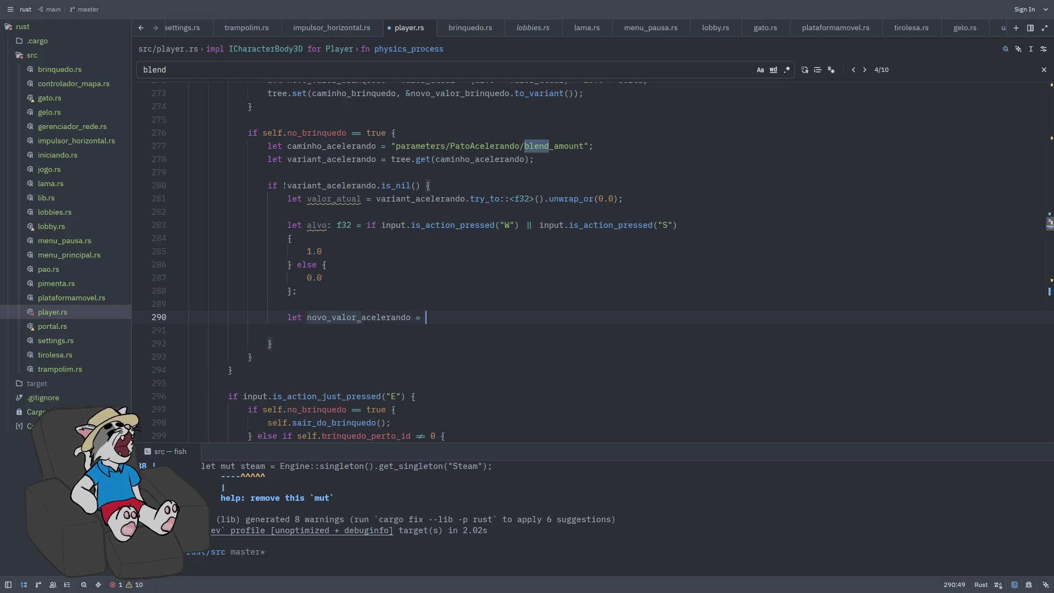
type("_atual +(")
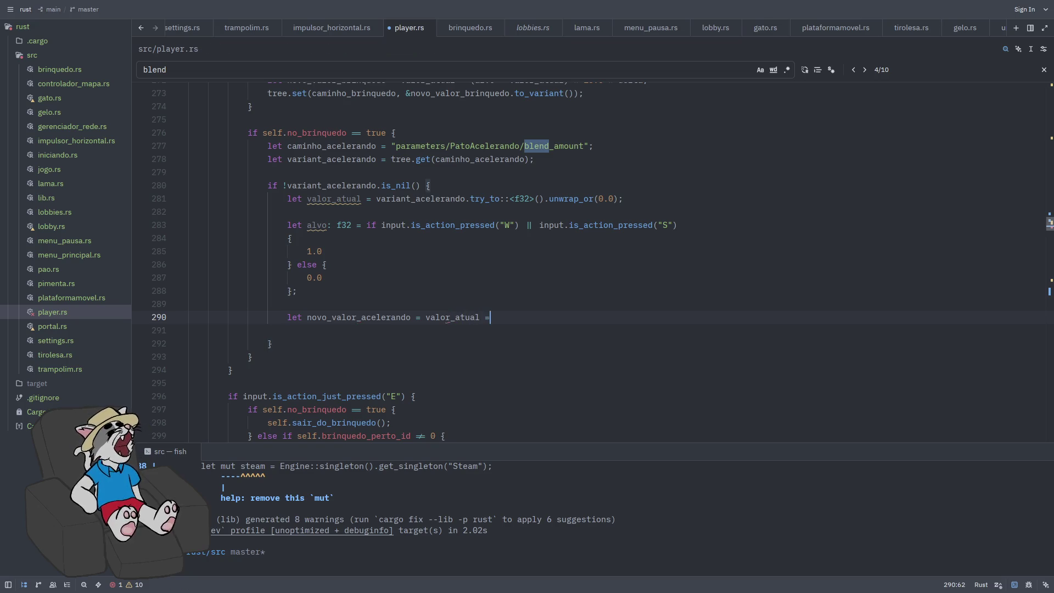
Ease toward alvo by (alvo - valor_atual) * 12.0 * delta, write back with tree.set, and save
key("BackSpace")
key("BackSpace")
type("(alvo ")
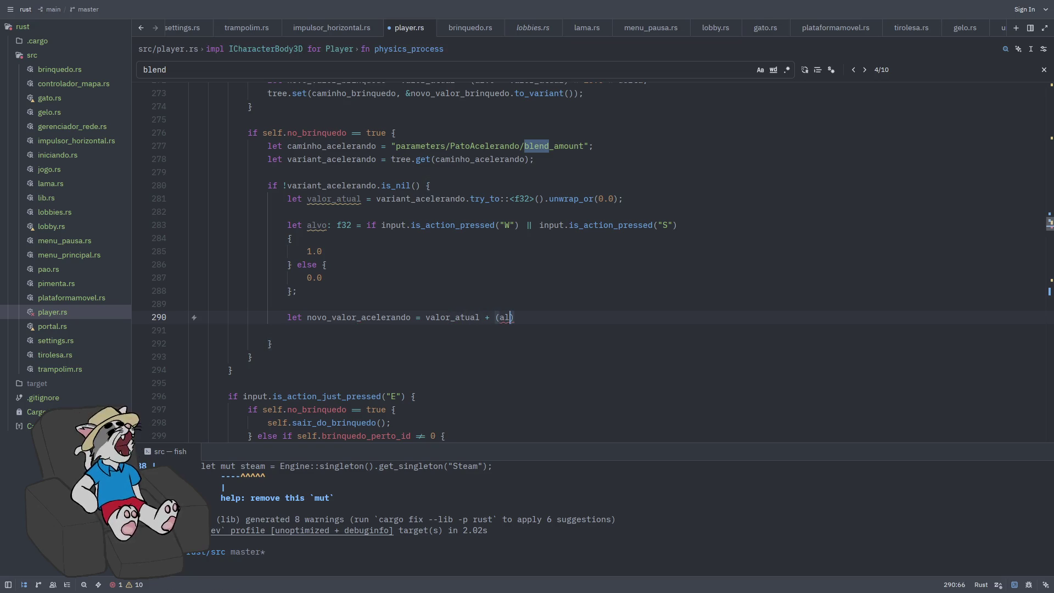
type("- valor_atua")
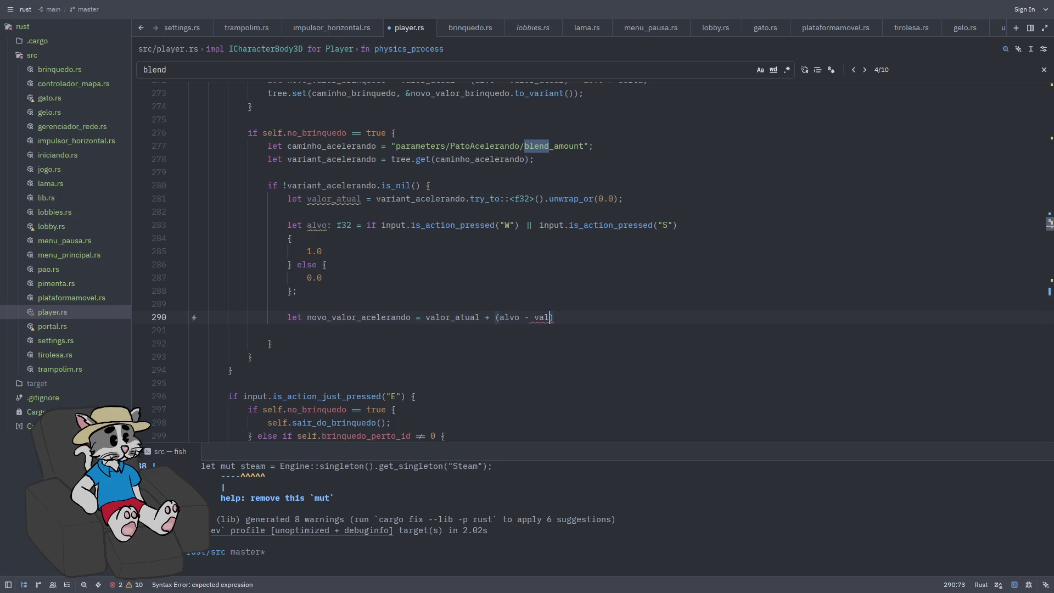
type("l) =")
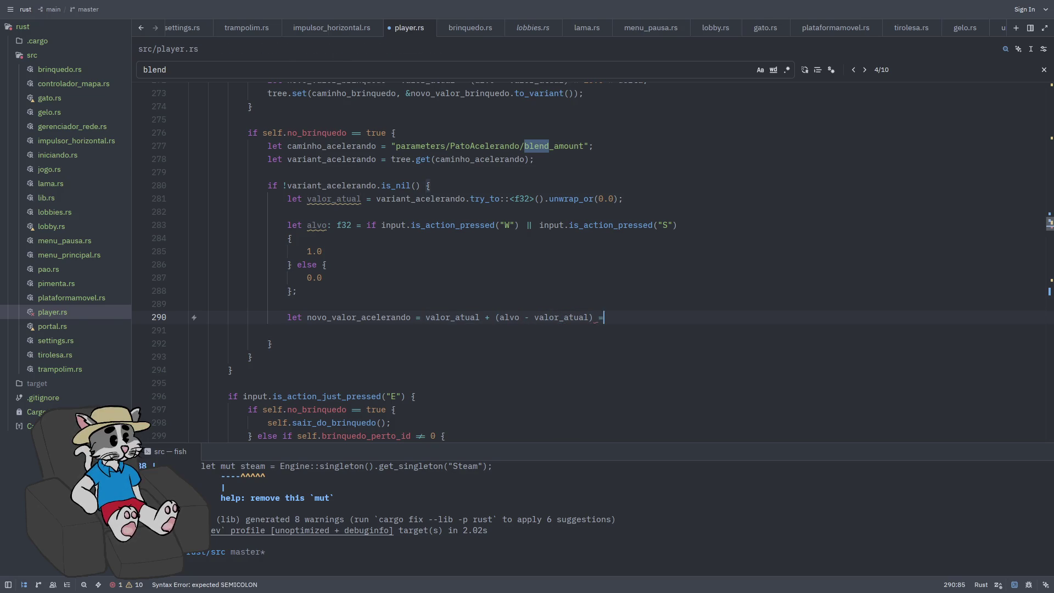
key("BackSpace")
key("BackSpace")
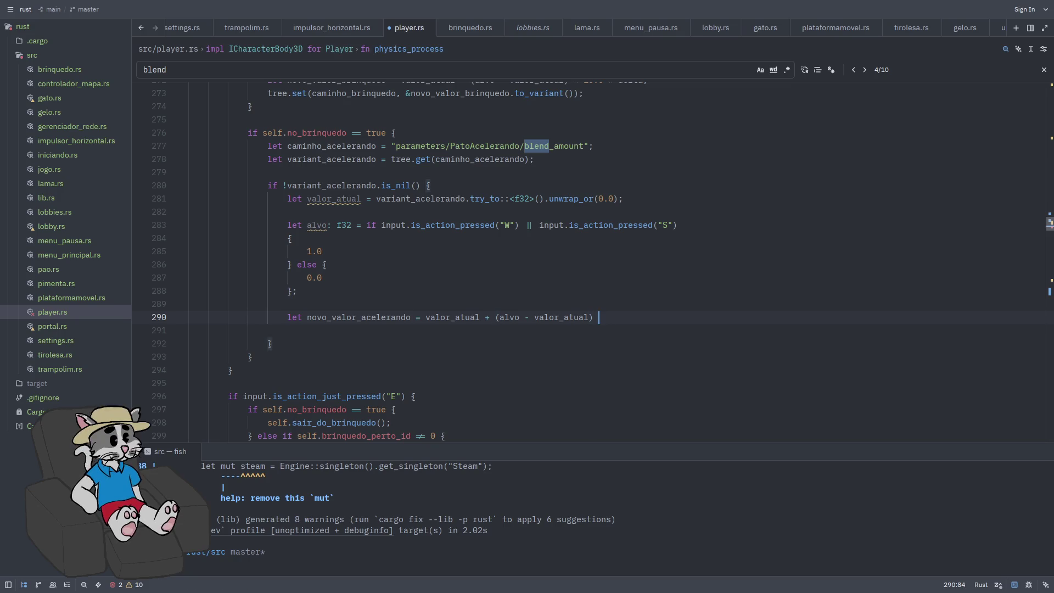
type("* 12.0 ")
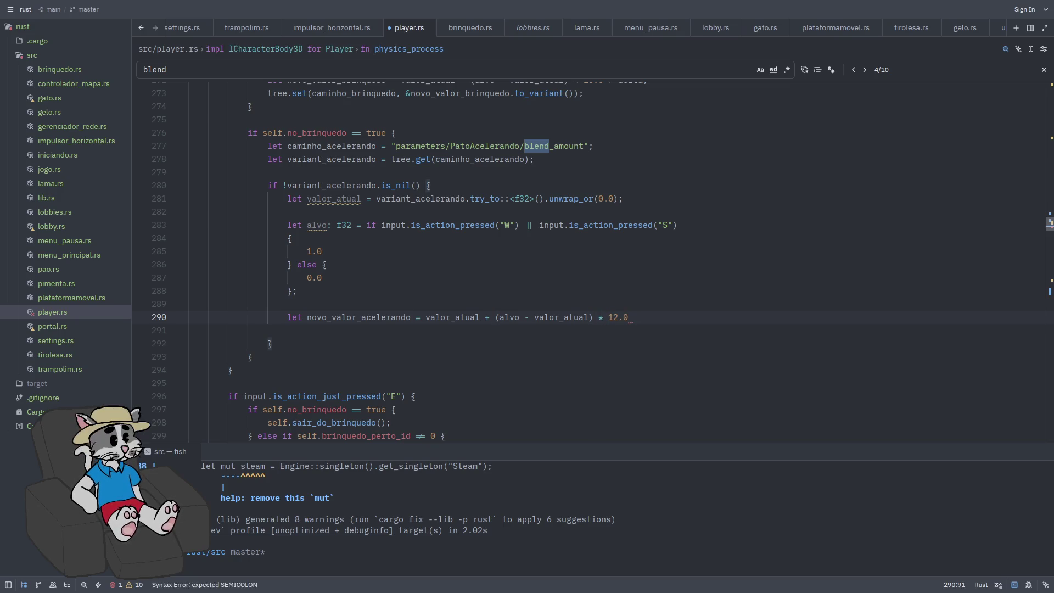
type("* delta;")
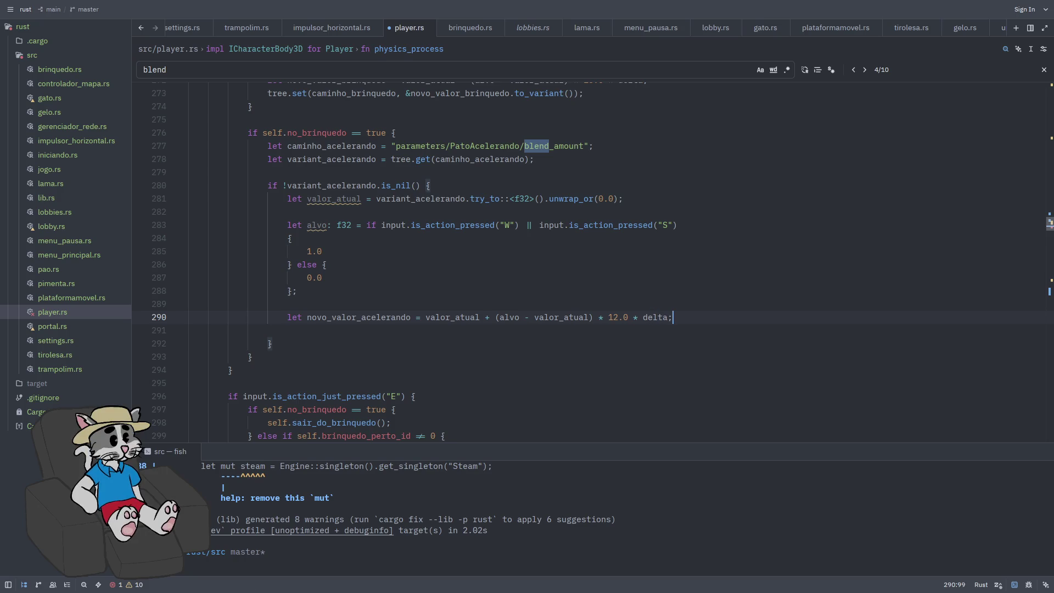
key("Return")
type(".set")
type("(caminh")
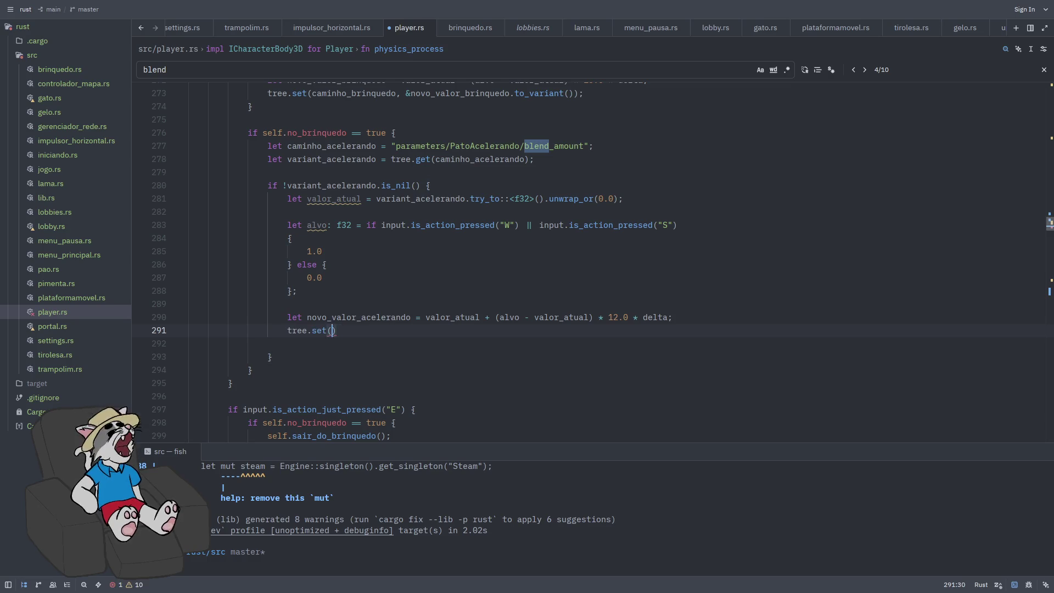
type("o_acelerando, ")
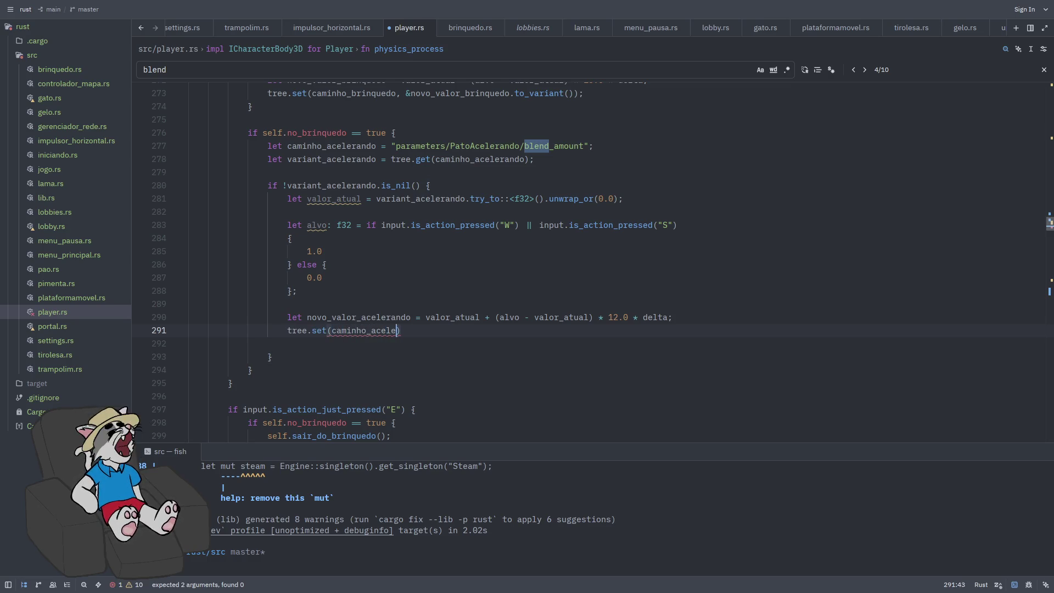
type("&")
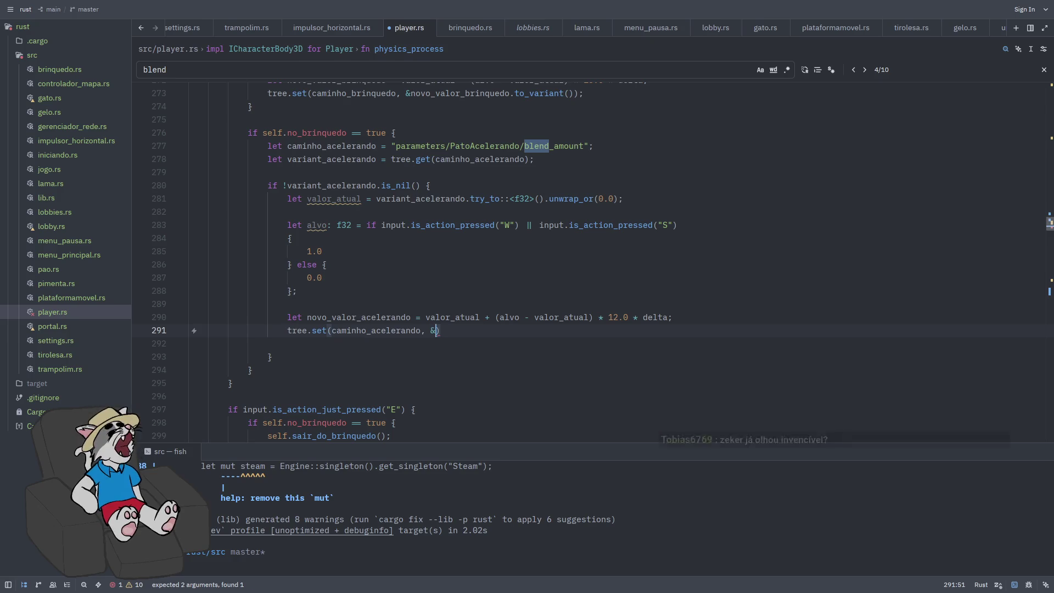
type("novo_valor_ac")
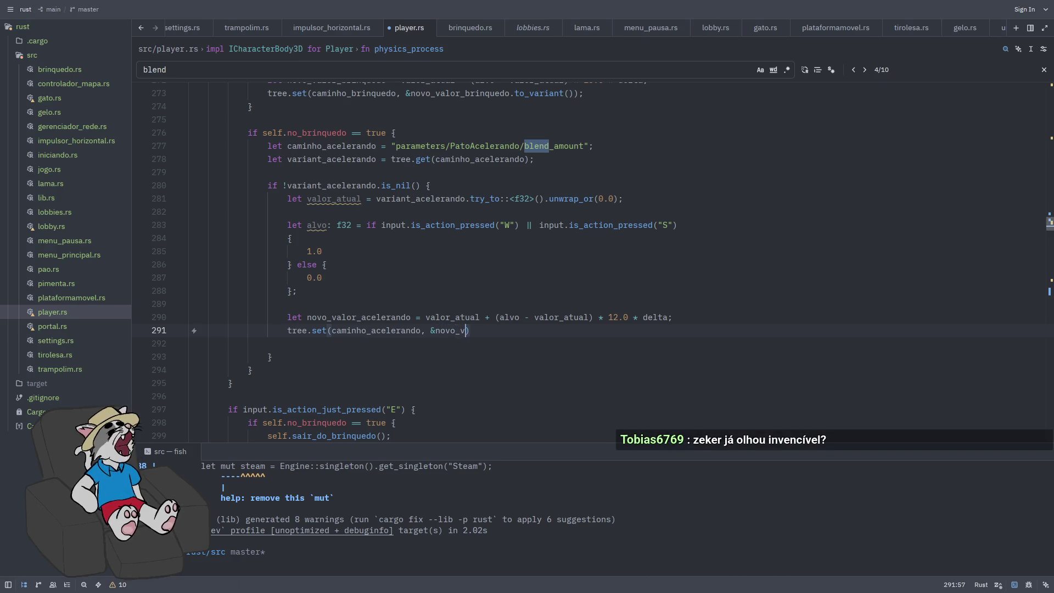
type("elerando")
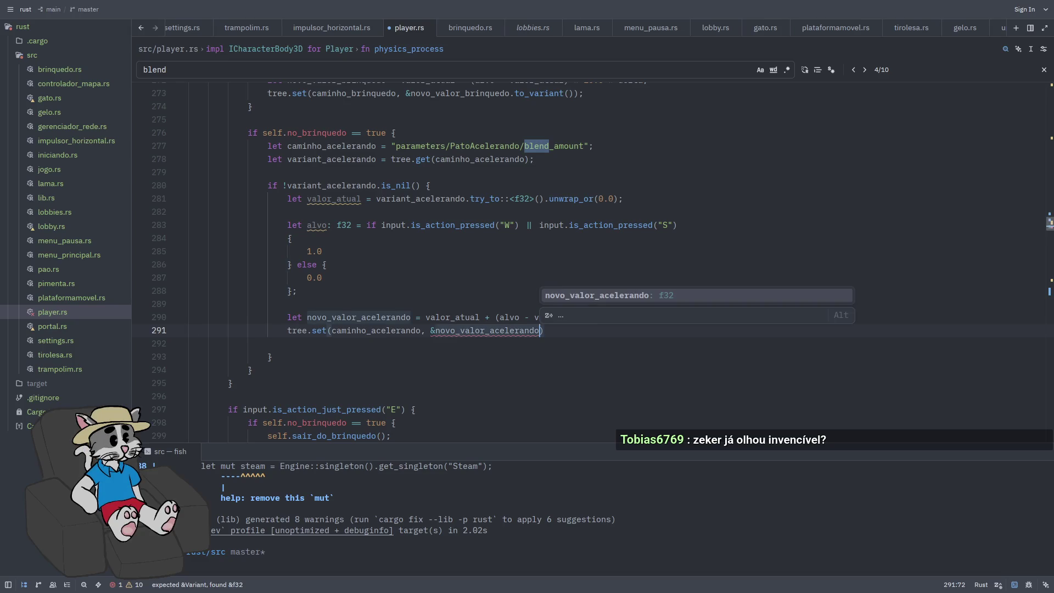
type(".to_variant")
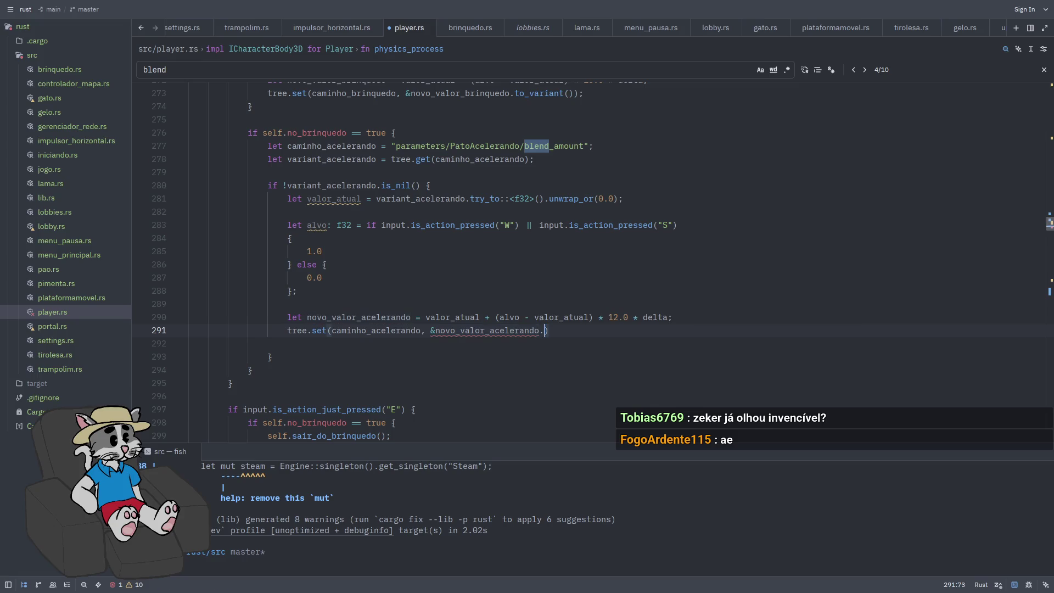
type("());")
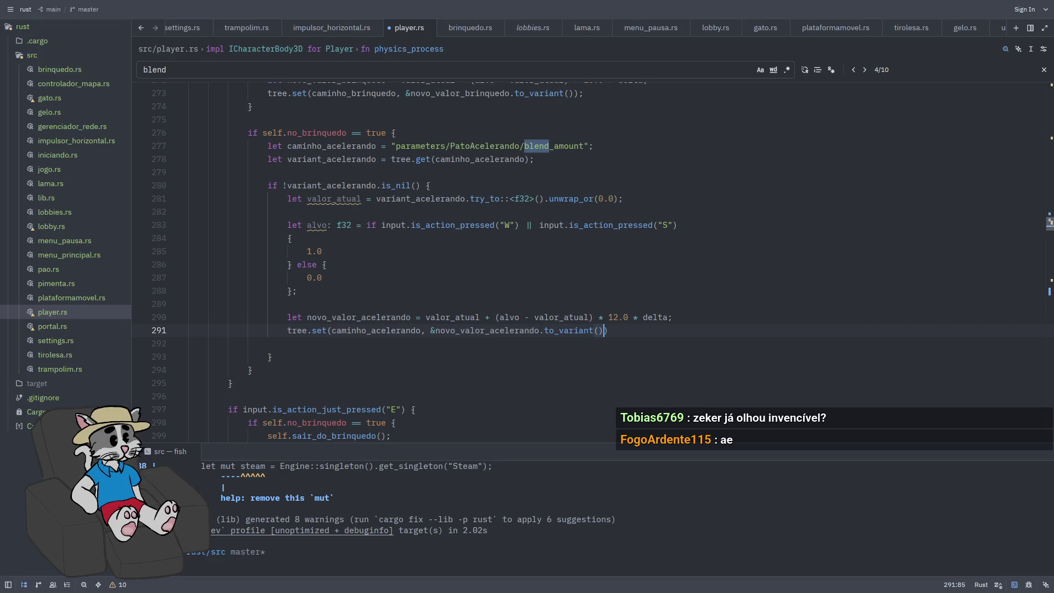
key("ctrl+s")
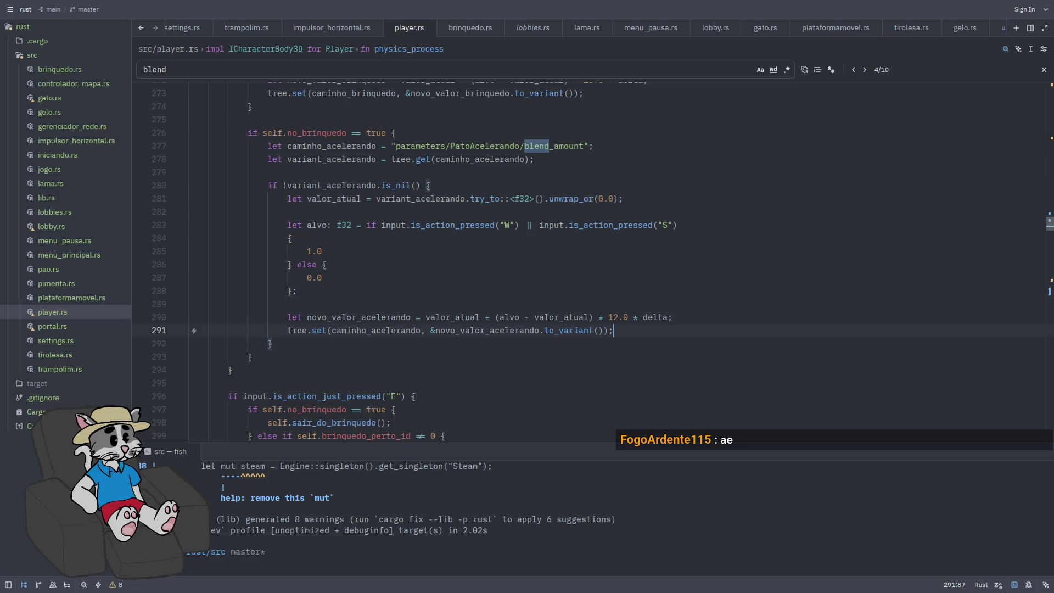
key("Down")
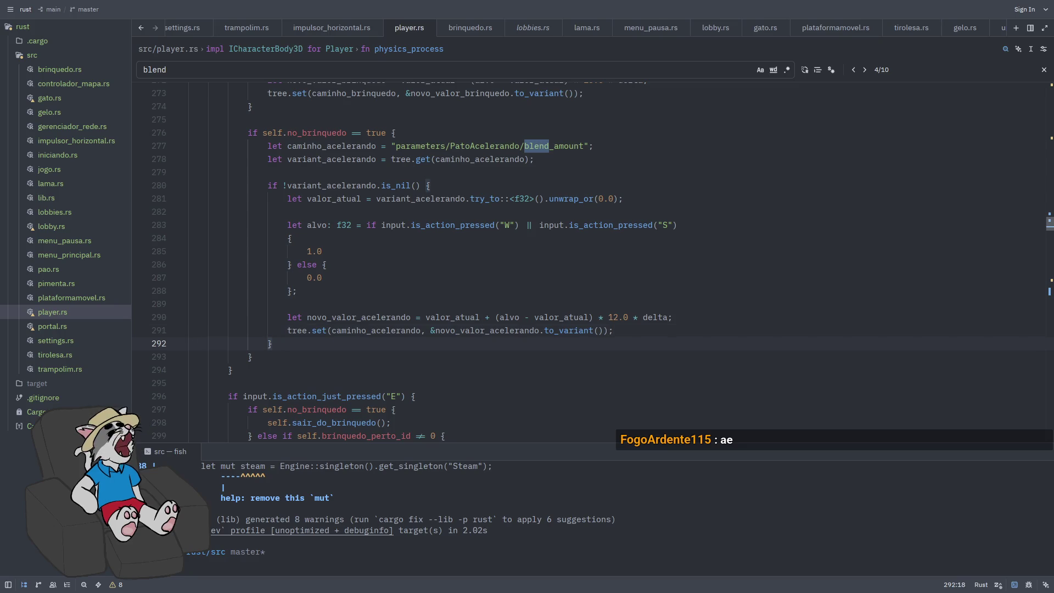
Rerun the Rust build command in the terminal, then launch the game from Godot
left_click(523, 519)
key("Up")
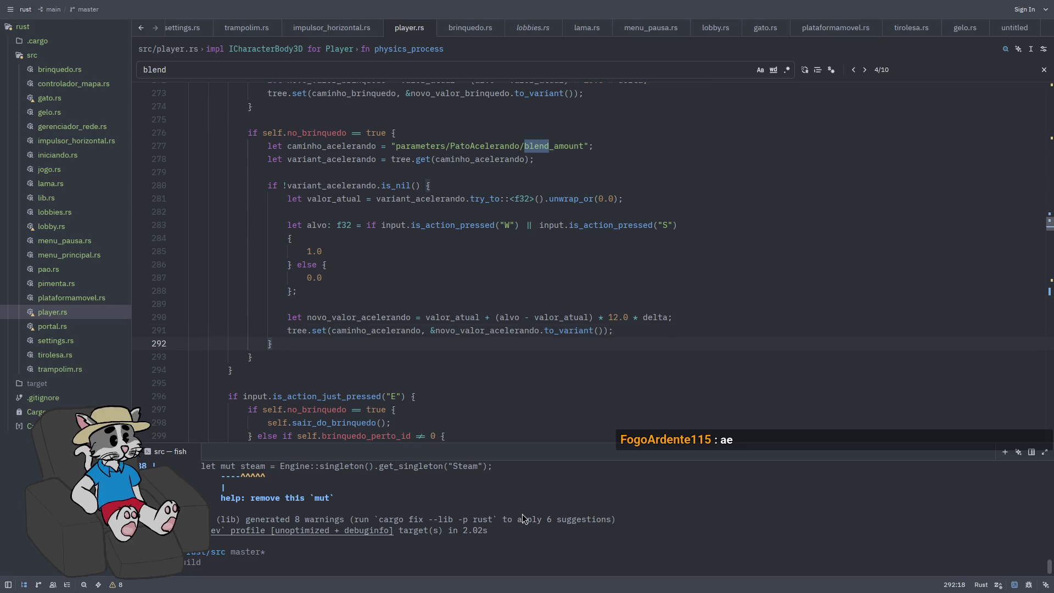
key("Return")
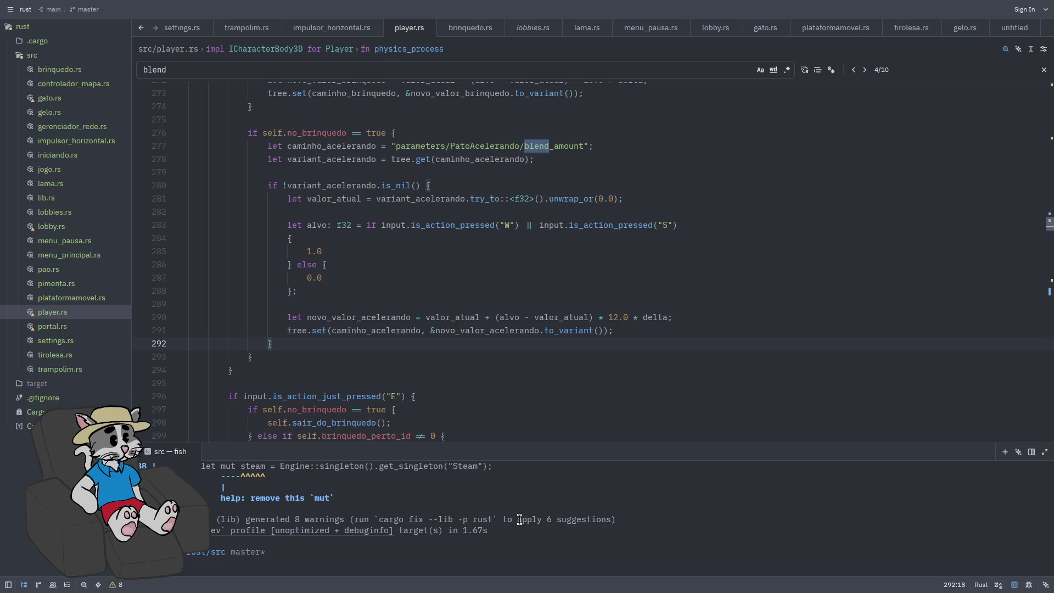
key("super+1")
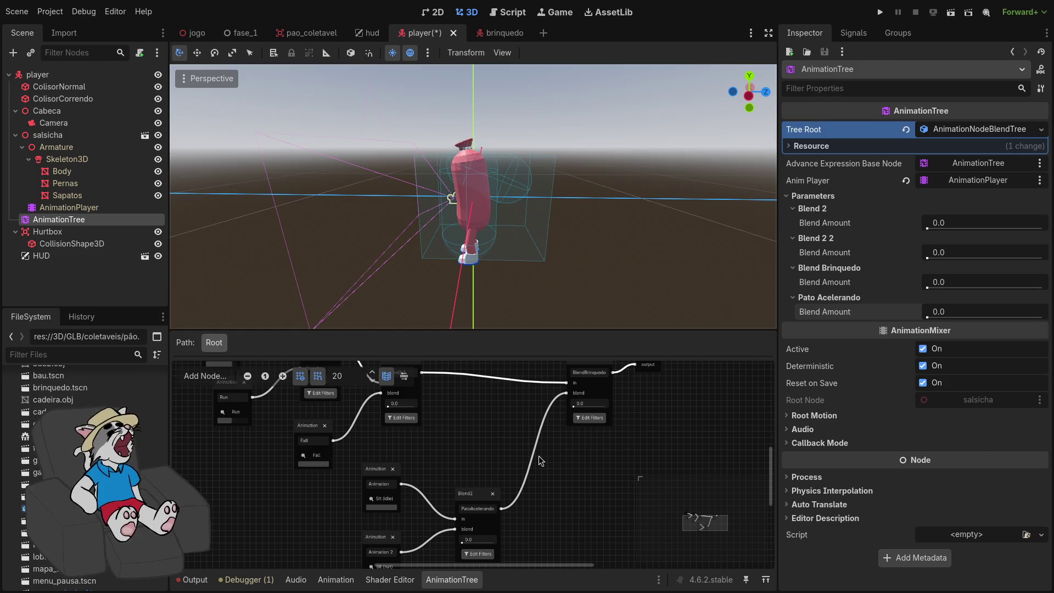
left_click(880, 11)
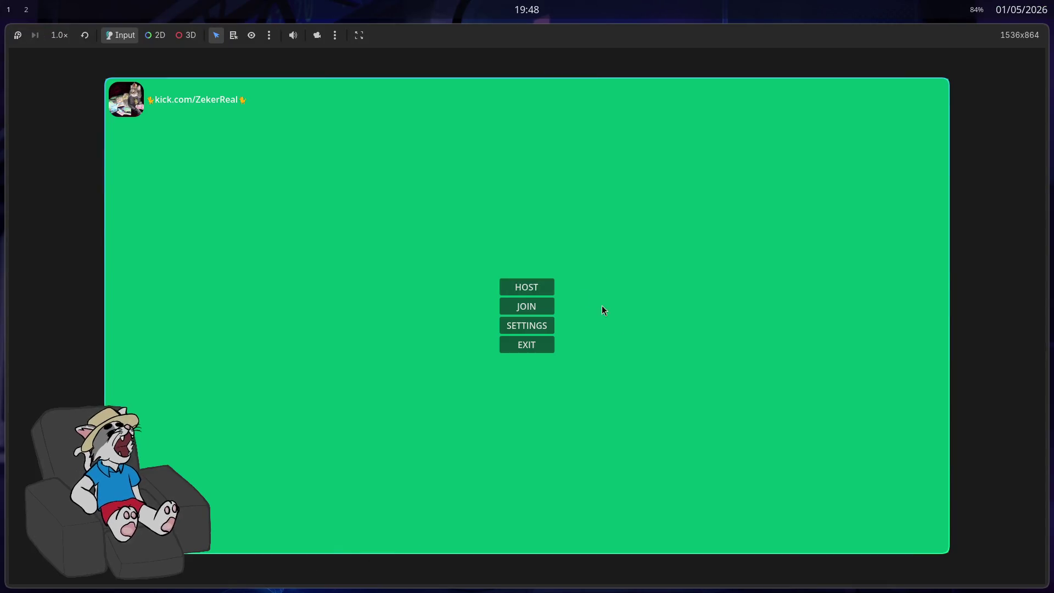
Host a lobby, start the match to check the duck's animation, then stop the test run
left_click(527, 287)
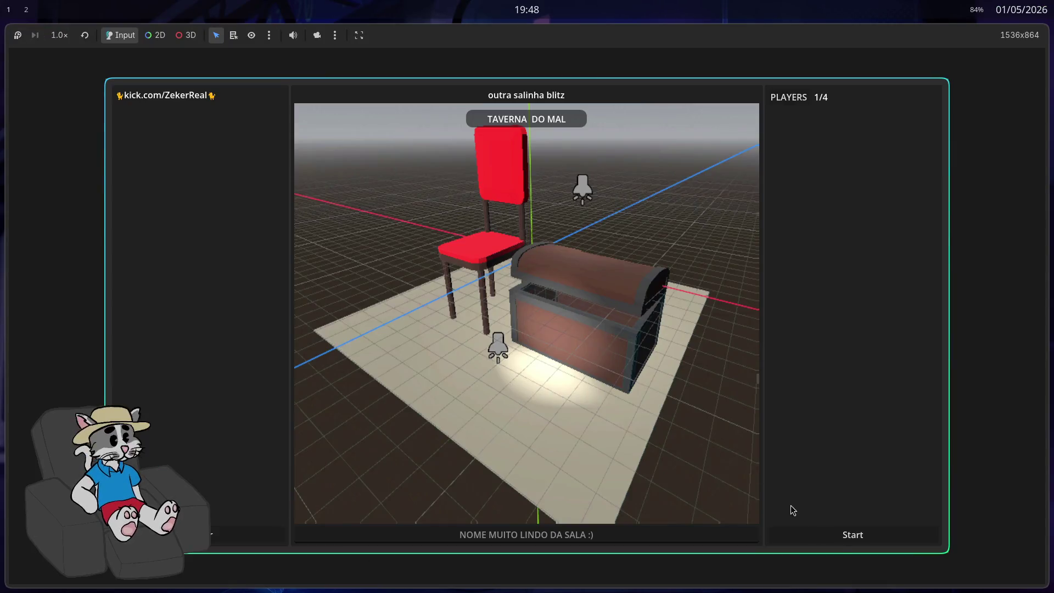
left_click(850, 532)
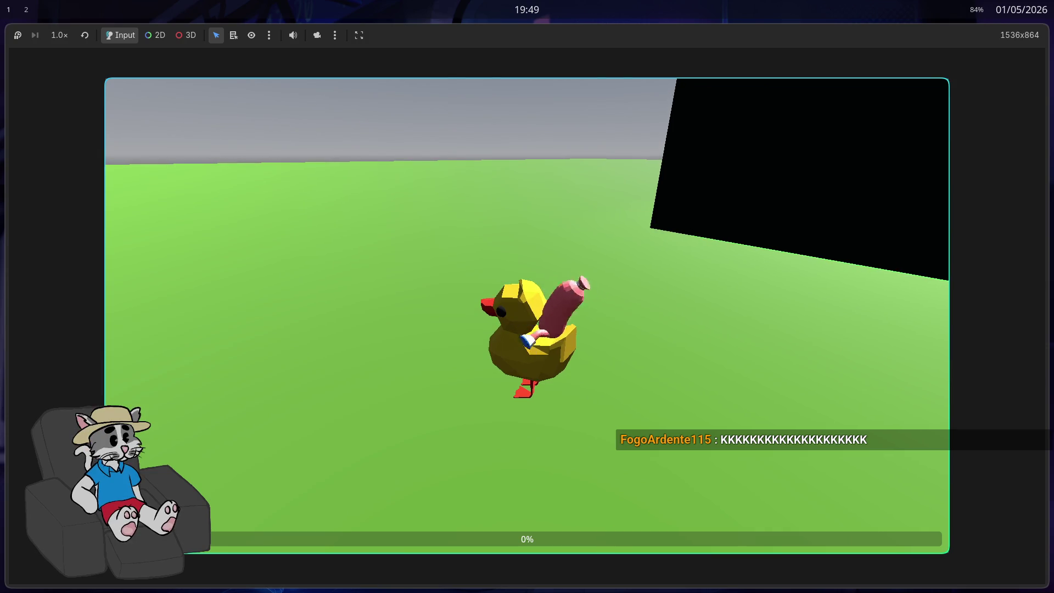
key("F8")
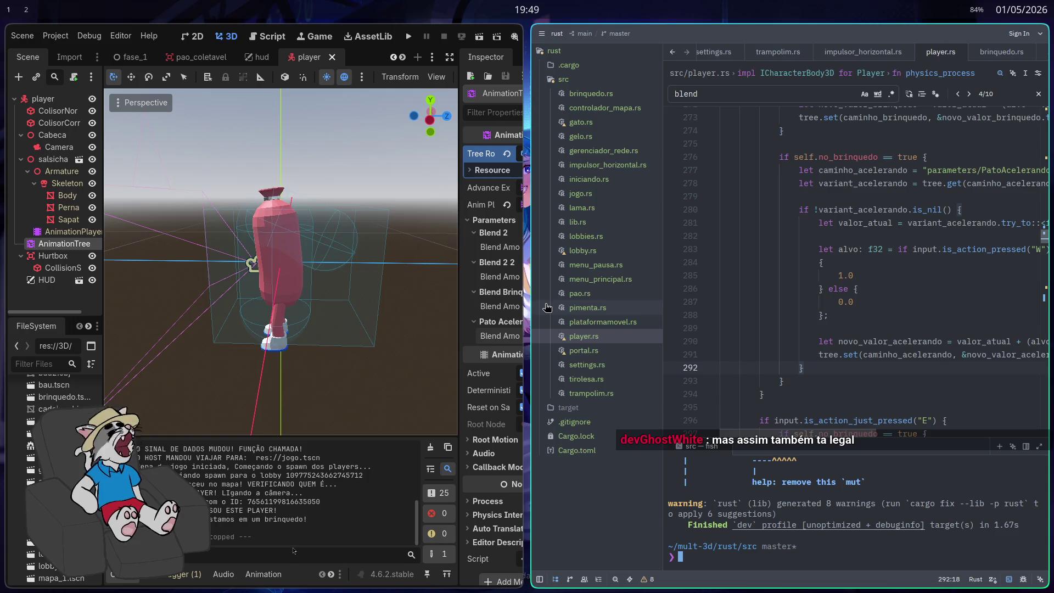
Run the Godot project again from the editor toolbar's Play button
mouse_move(900, 342)
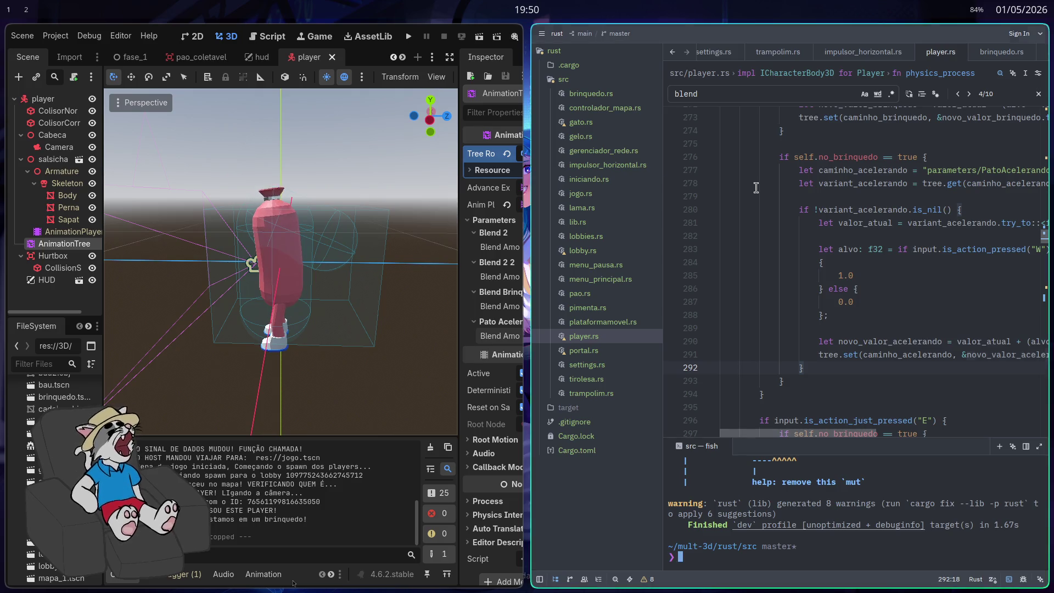
left_click(410, 38)
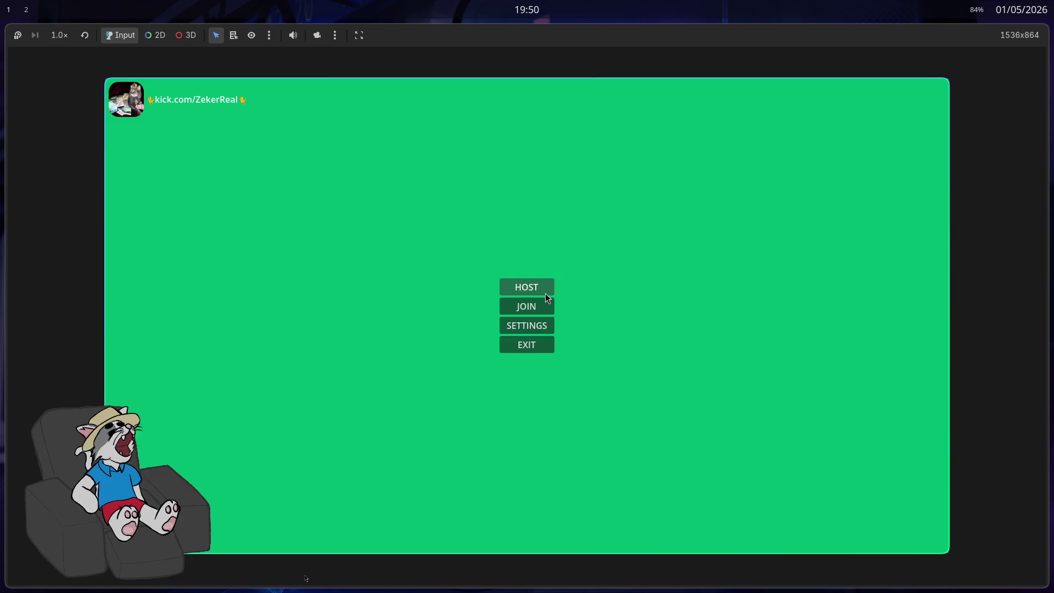
Host a lobby, start the match, test the duck moving, then stop the game with F8
left_click(546, 293)
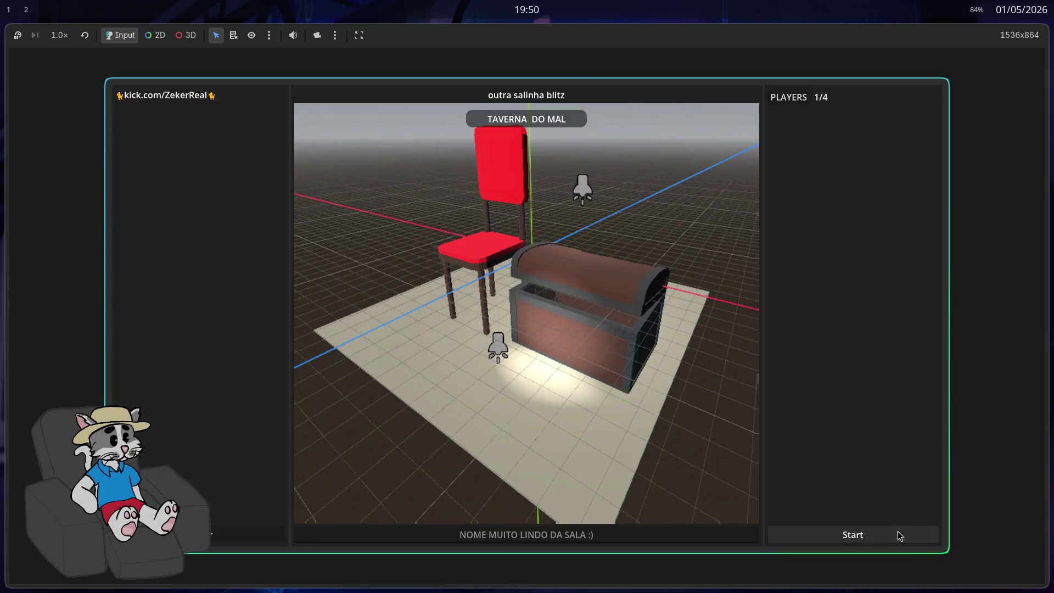
left_click(880, 529)
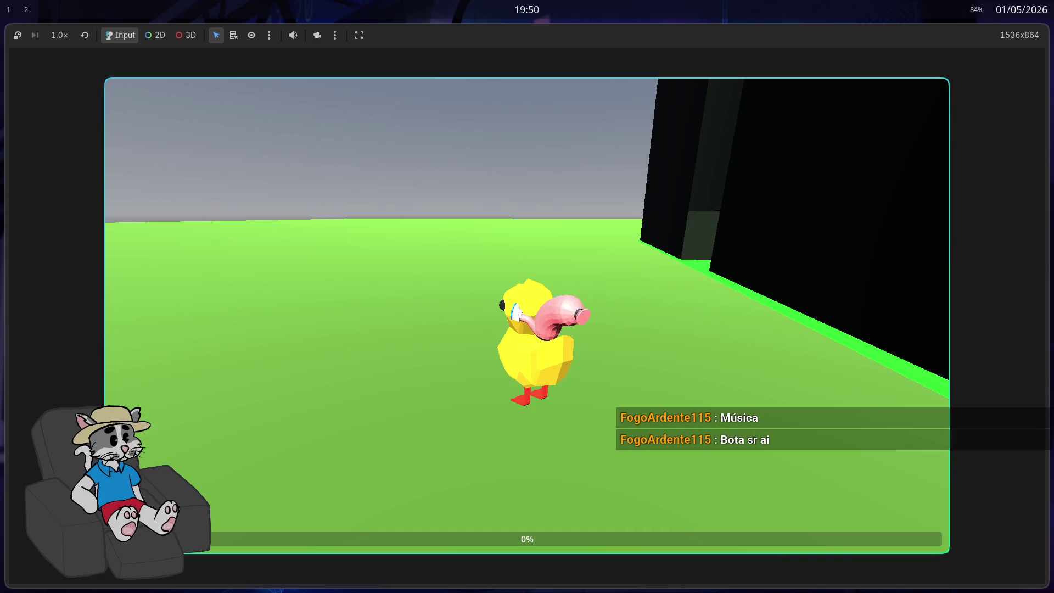
key("F8")
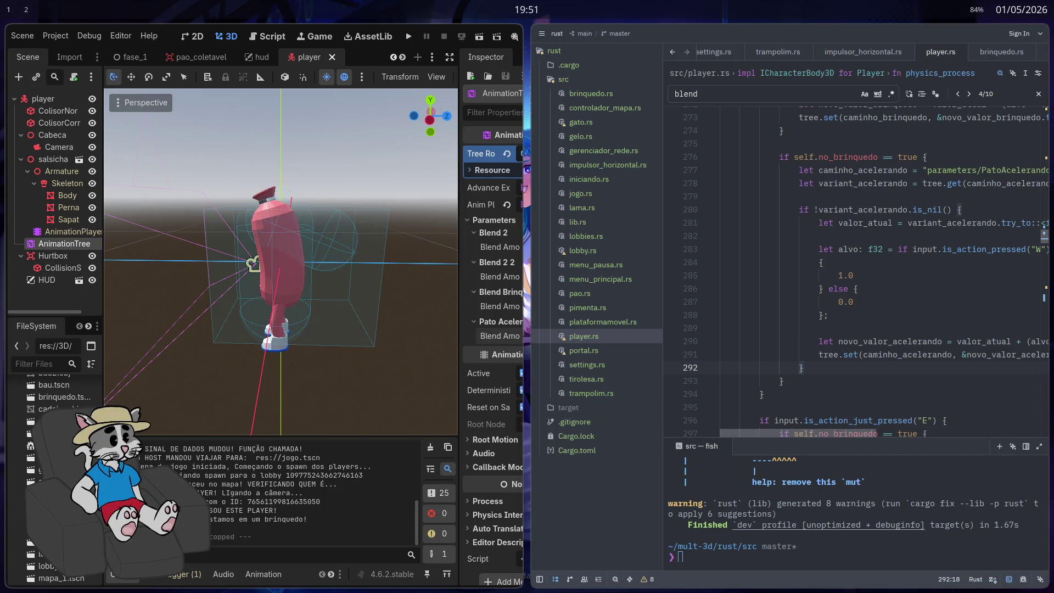
Open brinquedo.rs in Zed and maximize the editor window
scroll(991, 352, "down", 1)
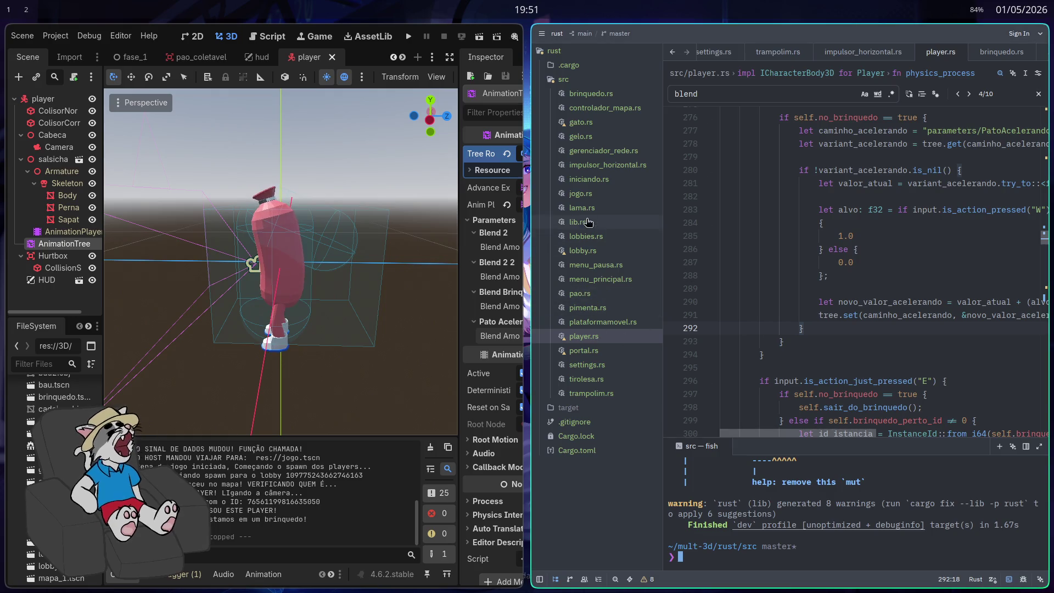
left_click(593, 95)
key("super+f")
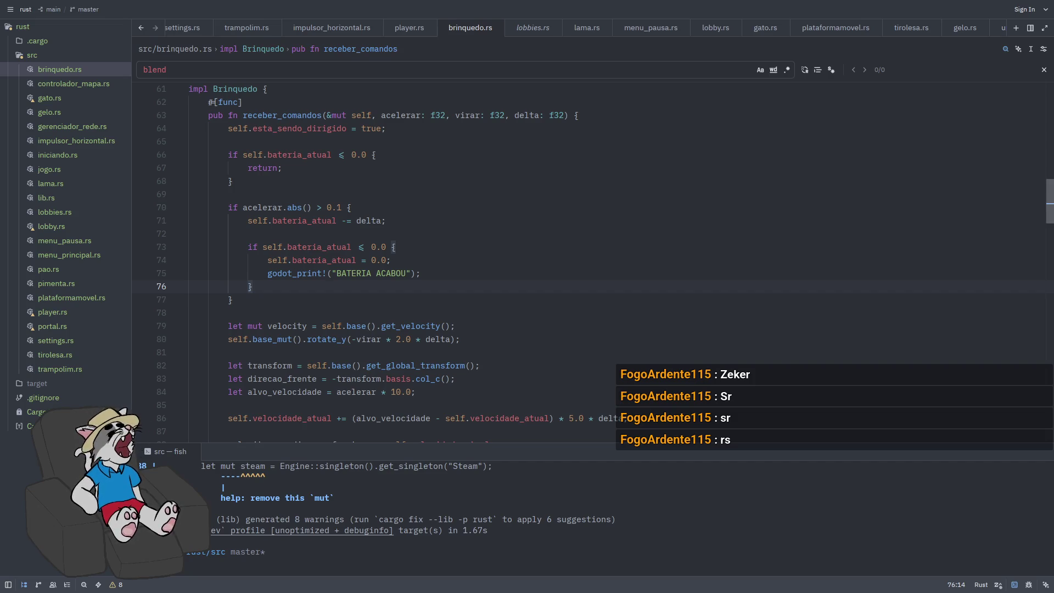
Scroll brinquedo.rs down to enviar_estado_brinquedo and place the caret inside it
scroll(716, 352, "down", 3)
scroll(716, 352, "down", 19)
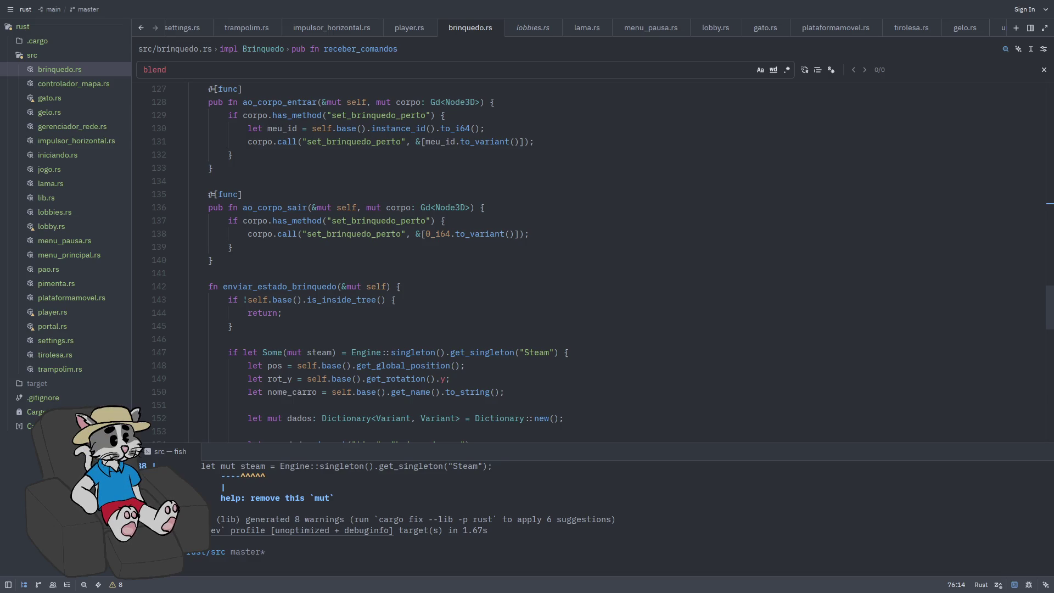
left_click(637, 333)
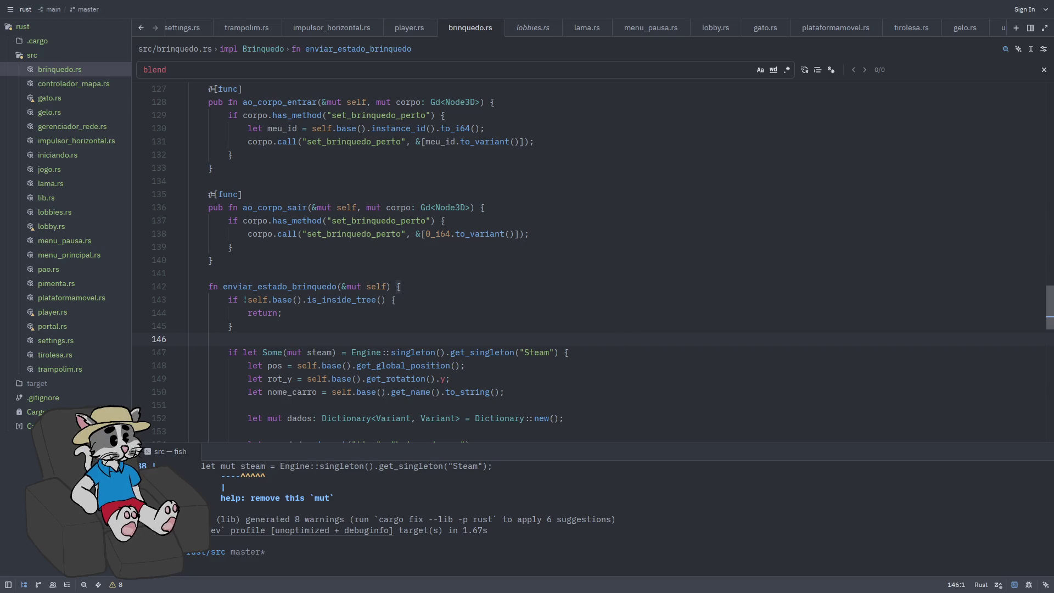
Close the 'blend' search and add blank lines below the ao_corpo_sair function
scroll(731, 108, "down", 15)
left_click(1045, 70)
scroll(490, 269, "up", 14)
scroll(405, 254, "up", 2)
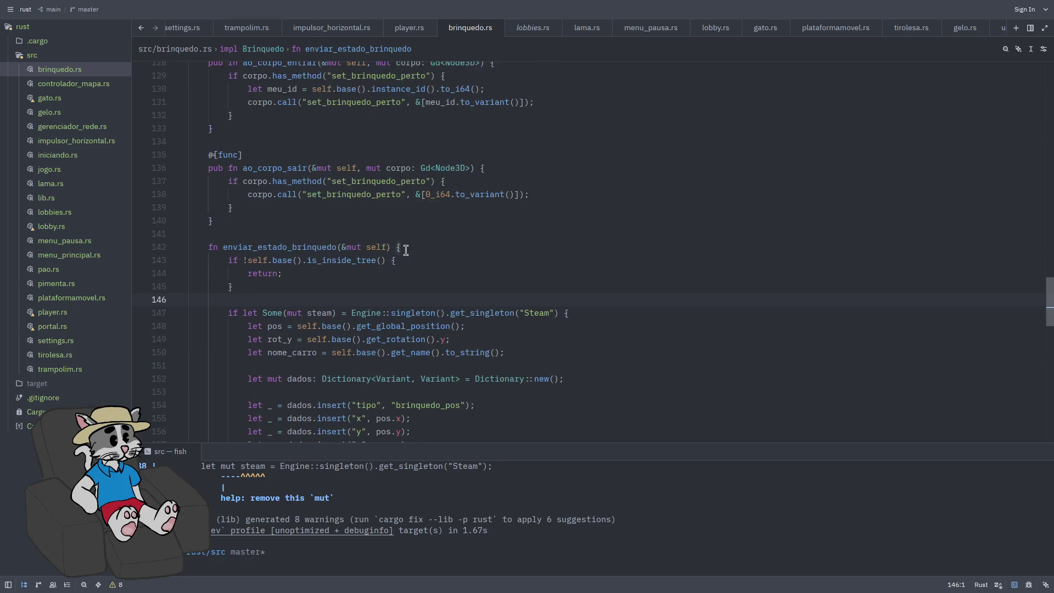
left_click(339, 254)
key("Return")
key("Return")
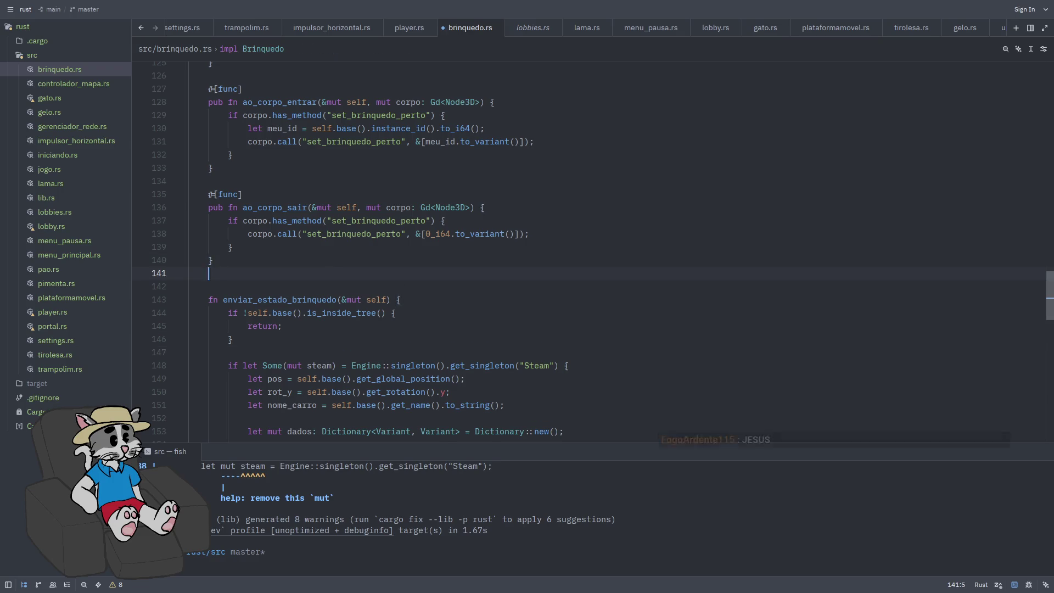
key("Return")
key("Up")
Write #[func] pub fn get_velocidade_real(&self) -> f32, storing self.base().get_velocity() in vel
type("[fim")
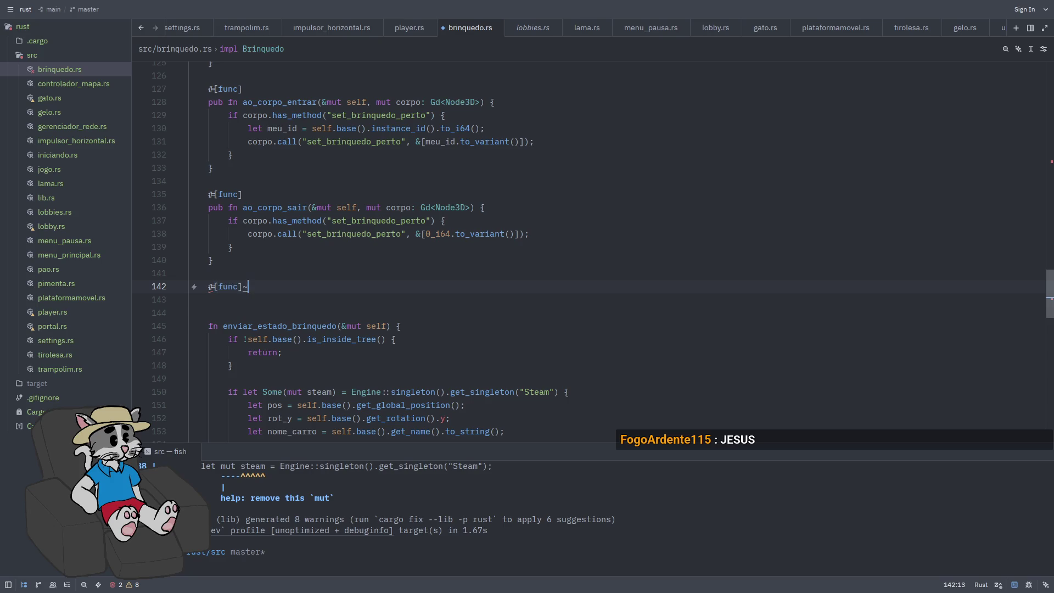
key("Return")
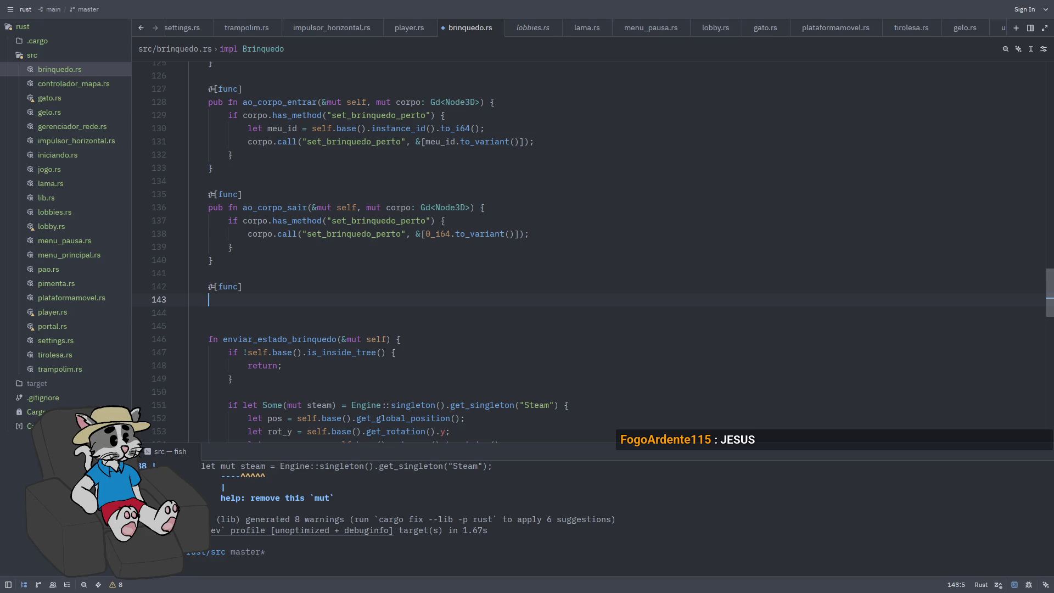
type("pub fn ")
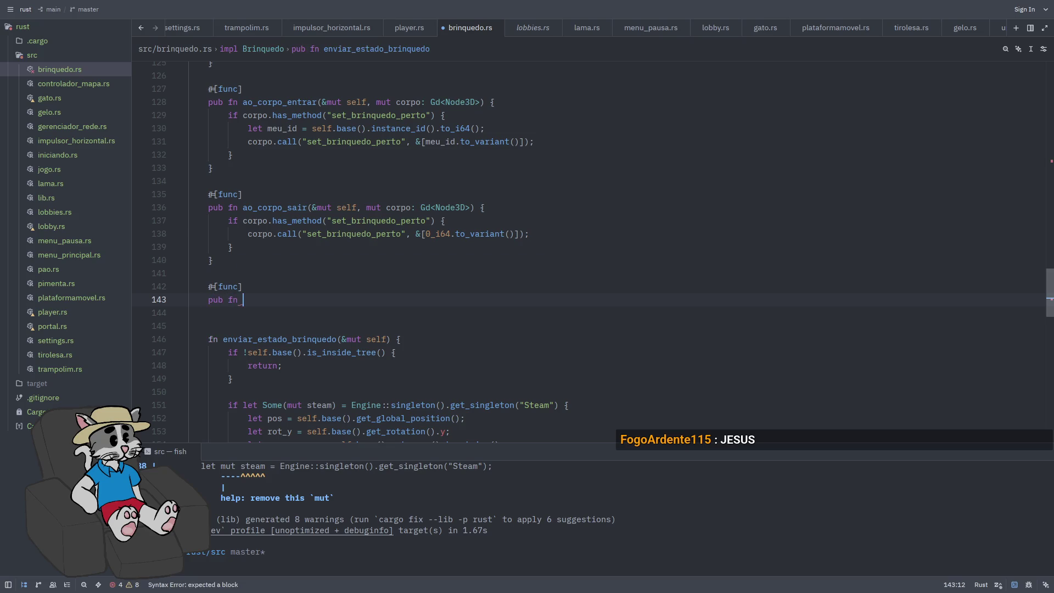
type("get_velocid")
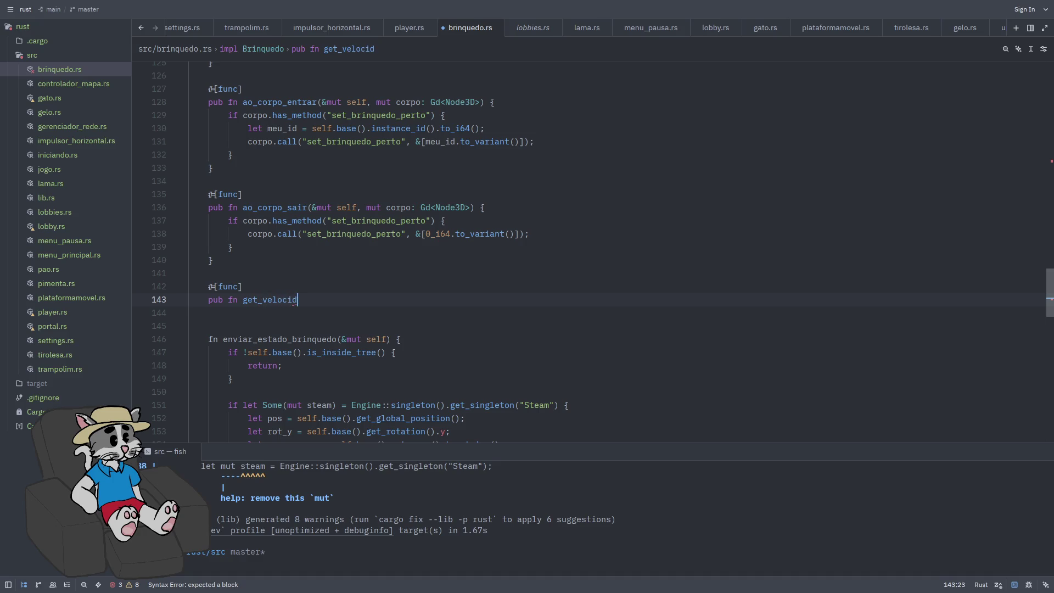
type("ade_real(&")
type("self) -")
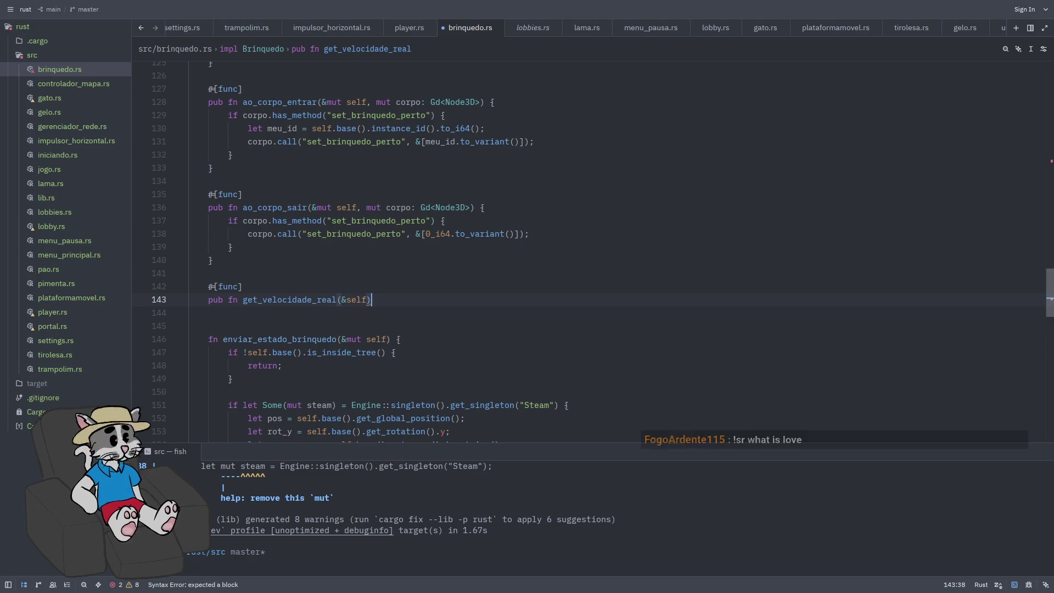
type("> f32{")
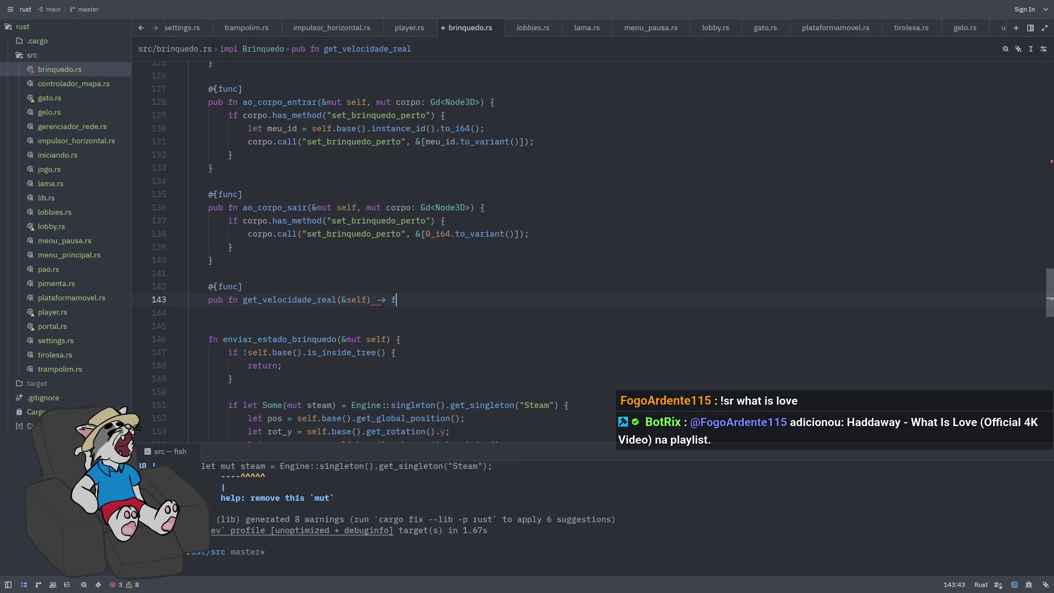
key("Return")
key("Return")
key("Return")
key("Return")
key("Up")
key("Up")
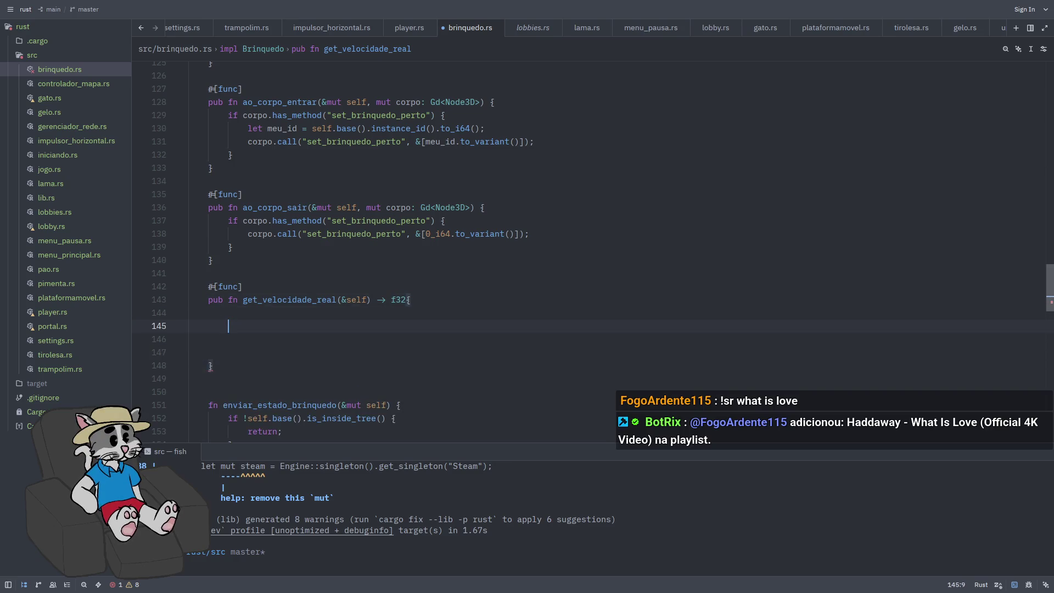
type("let vel ")
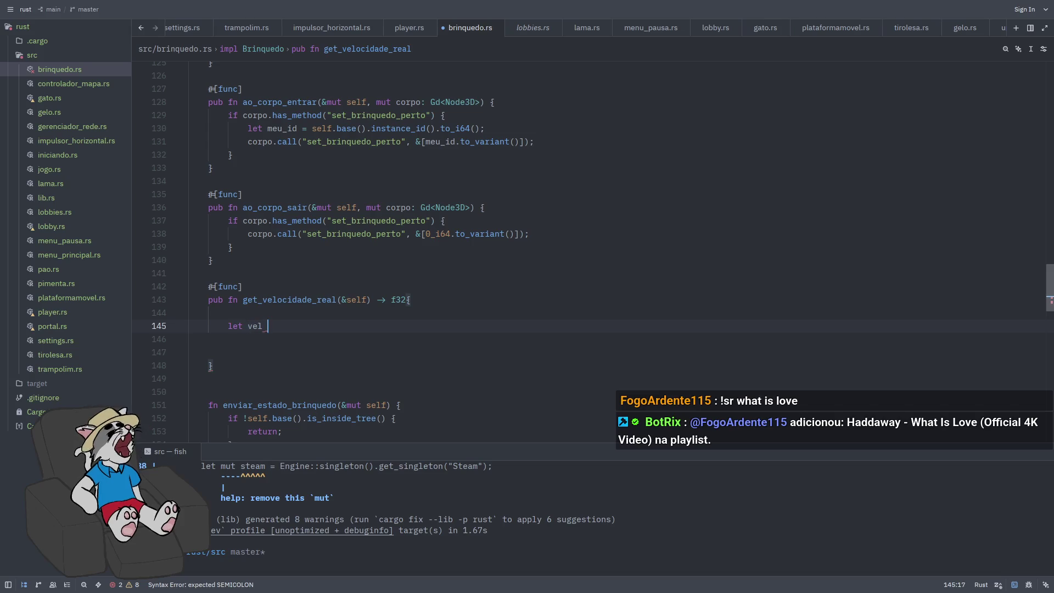
type("= self.b")
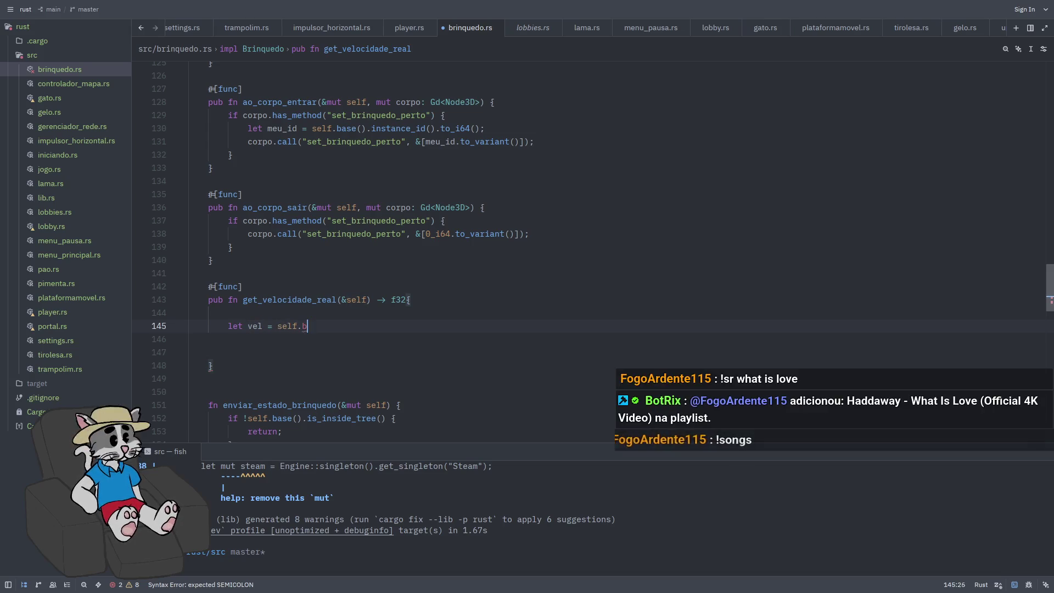
type("ase().get_")
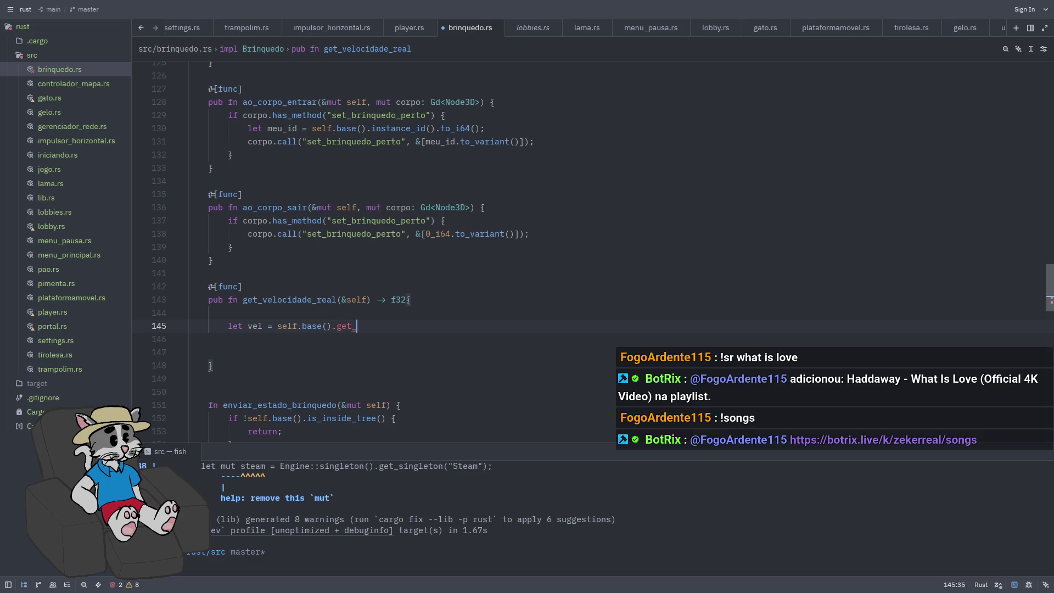
type("veloc")
key("Return")
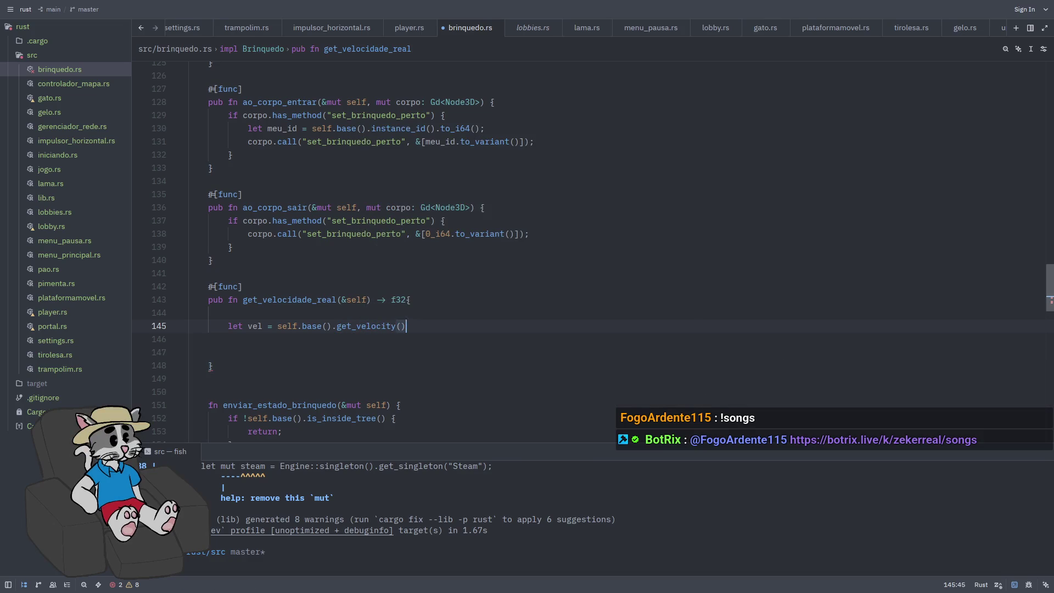
key("Return")
key("Return")
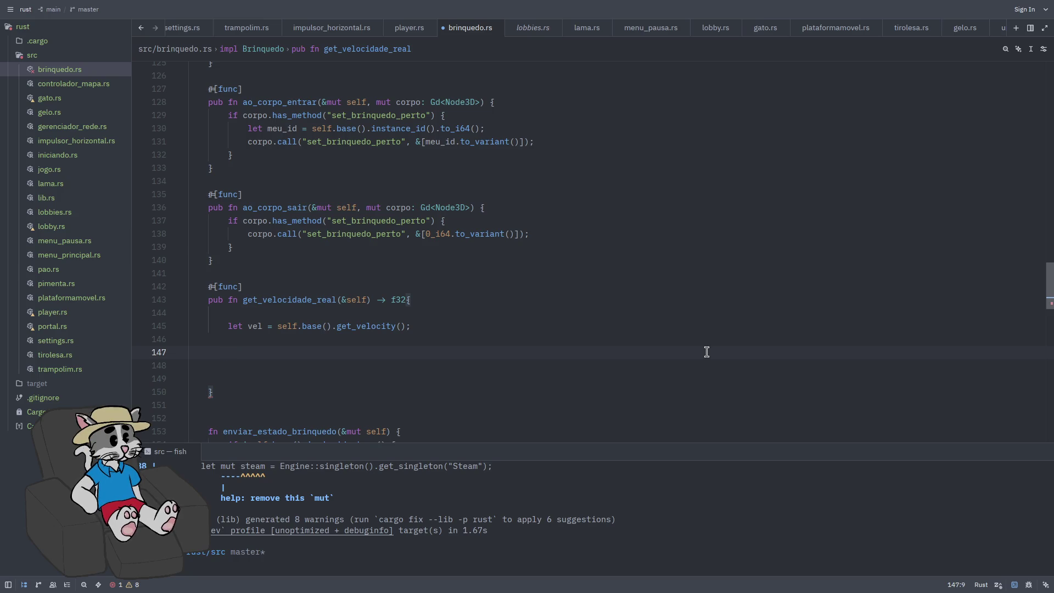
Return Vector2::new(vel.x, vel.z).length() from get_velocidade_real and save brinquedo.rs
type("Vector")
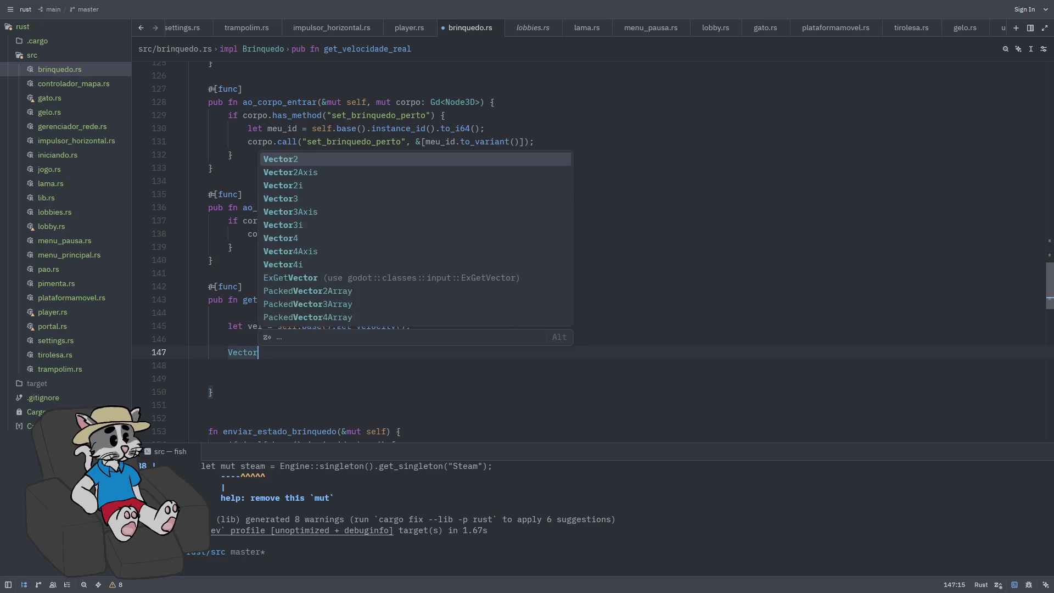
type("2::ne")
key("Down")
key("Return")
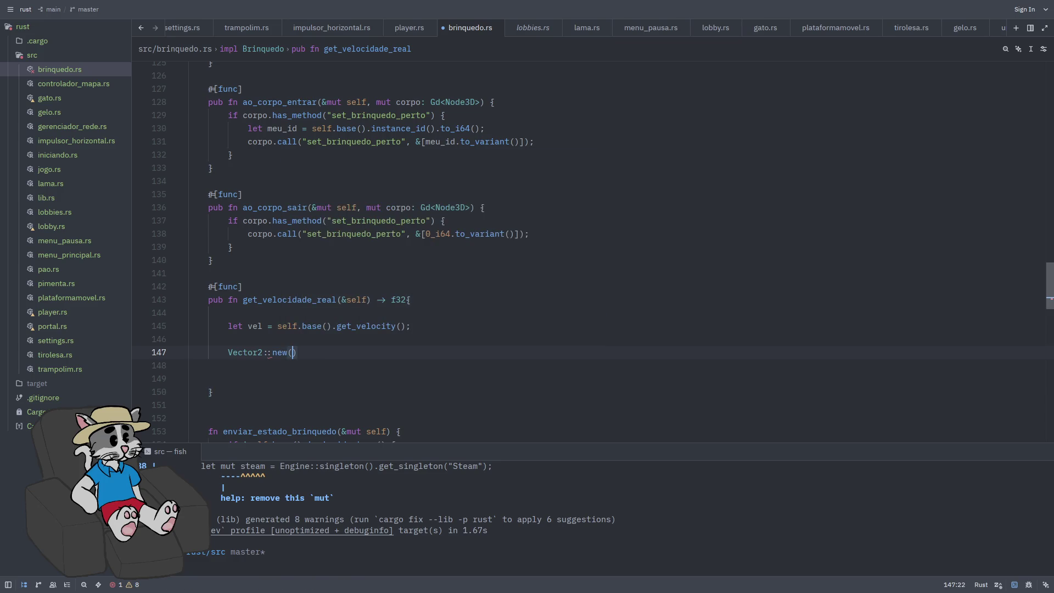
type("vel.x,ve")
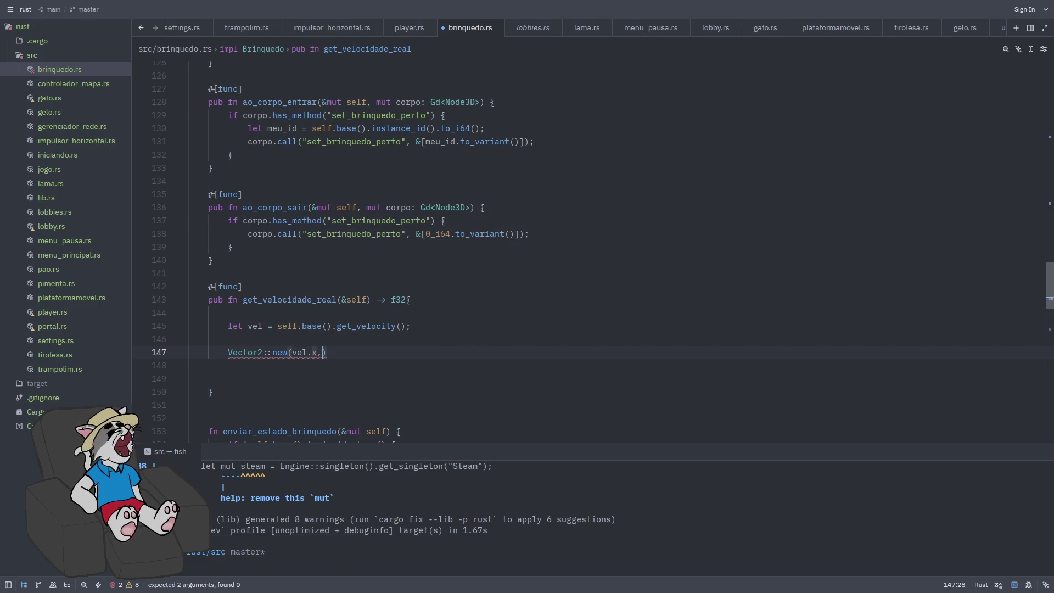
type("l.z)")
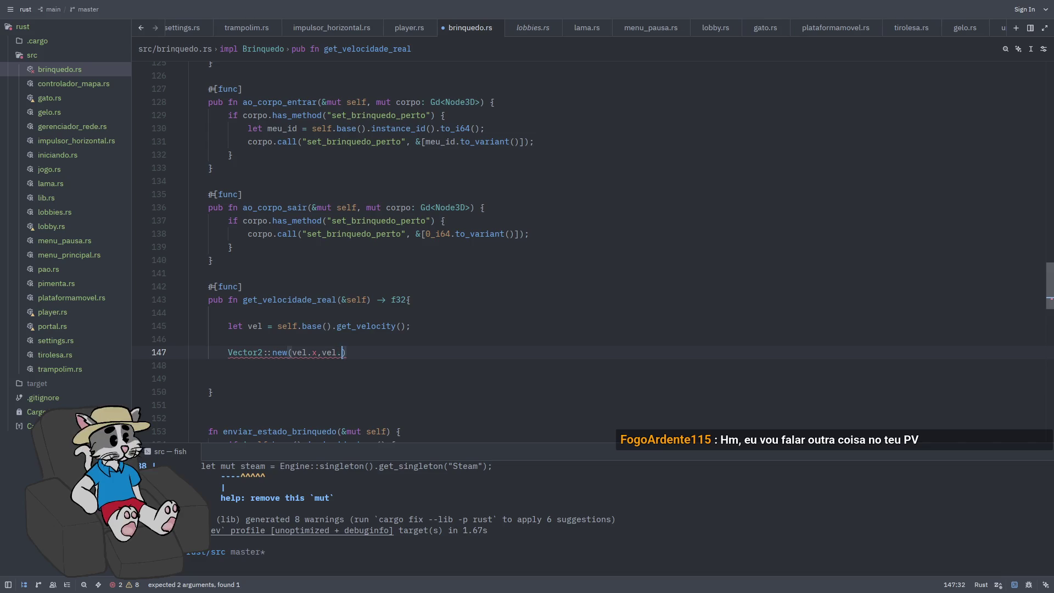
type(".len")
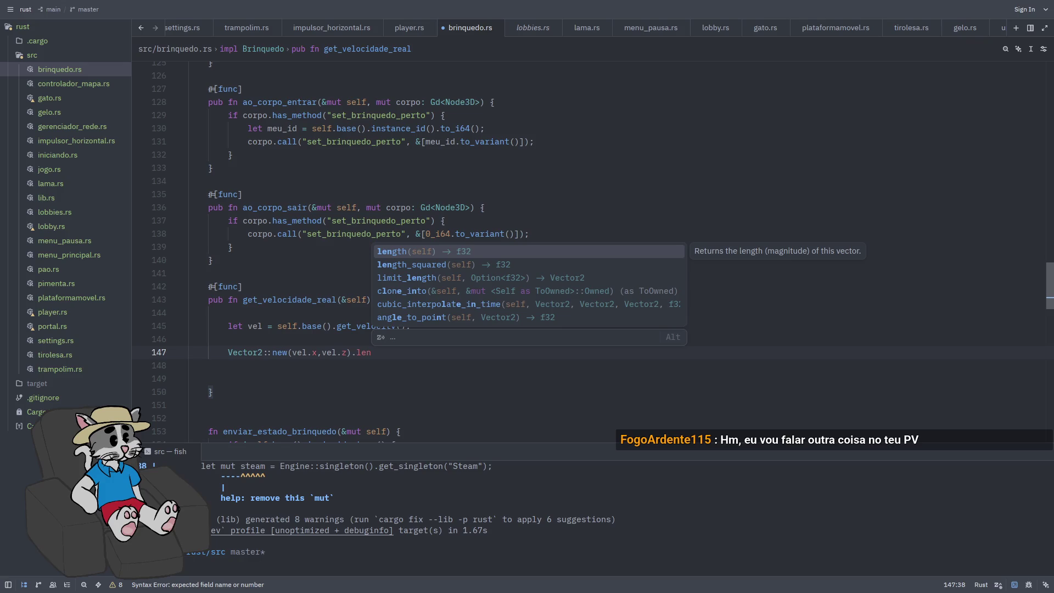
key("Return")
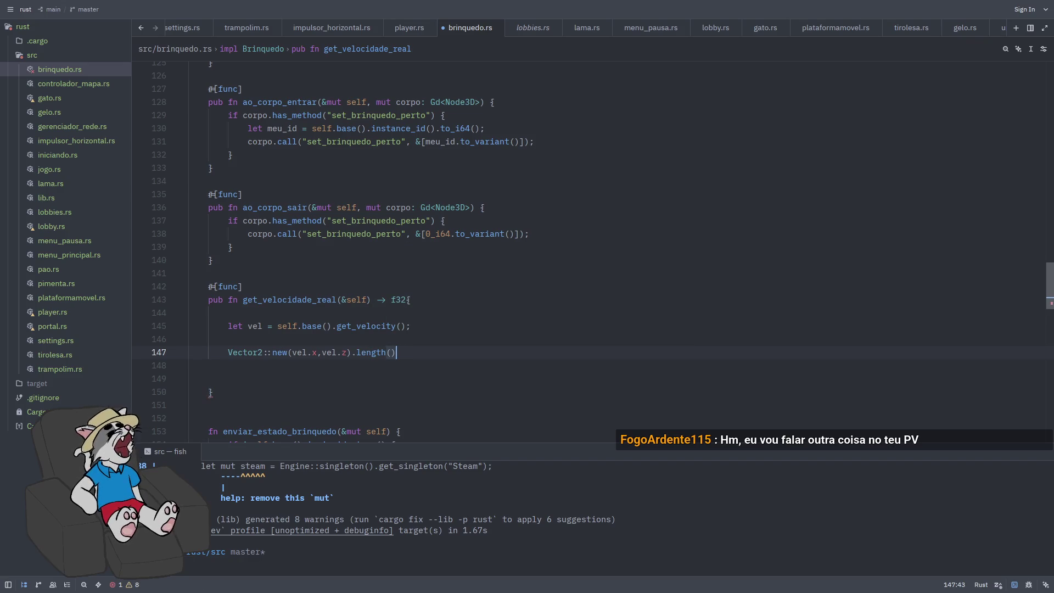
key("ctrl+s")
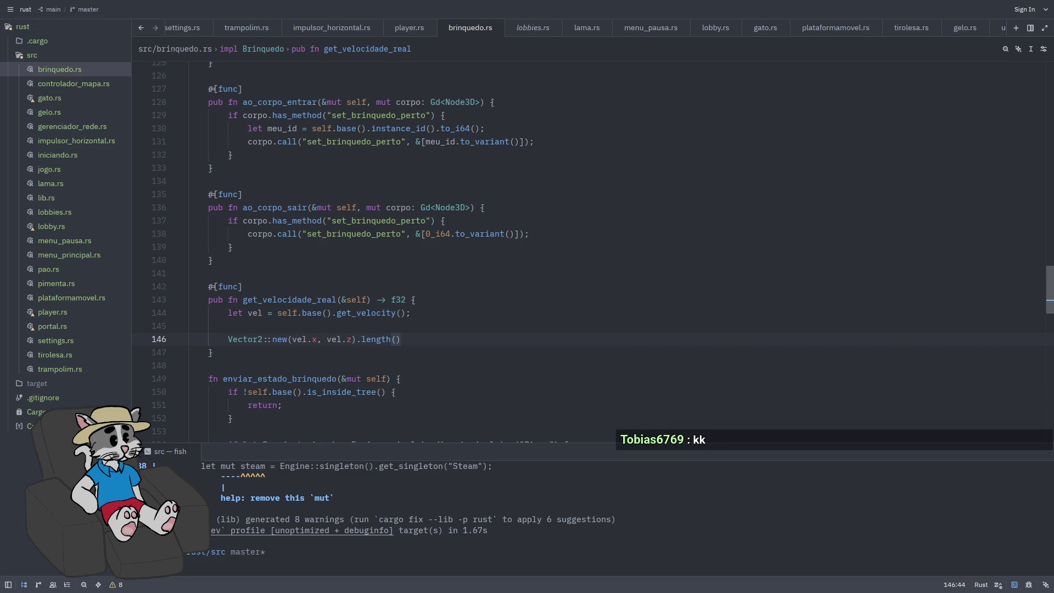
Move past the function's closing brace and switch to player.rs
scroll(440, 307, "down", 1)
key("Down")
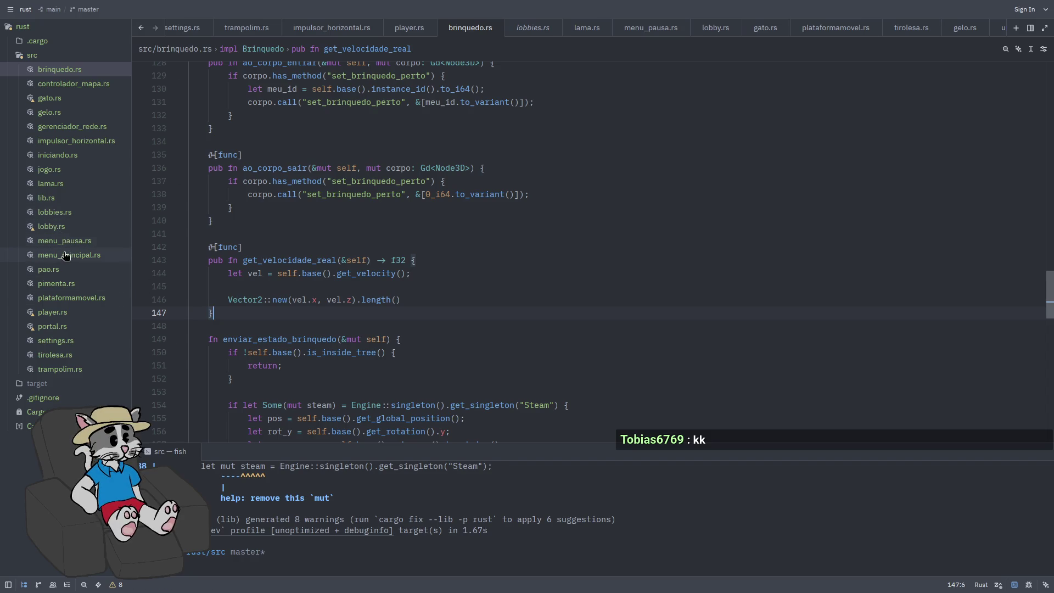
left_click(66, 317)
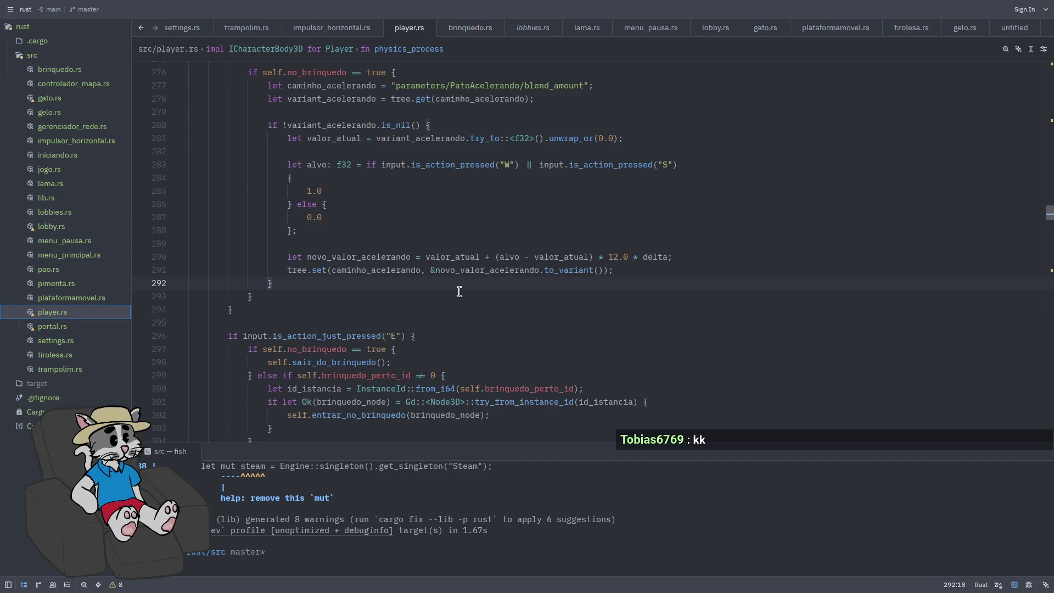
scroll(577, 260, "down", 1)
left_click(708, 296)
key("ctrl+f")
type("blend")
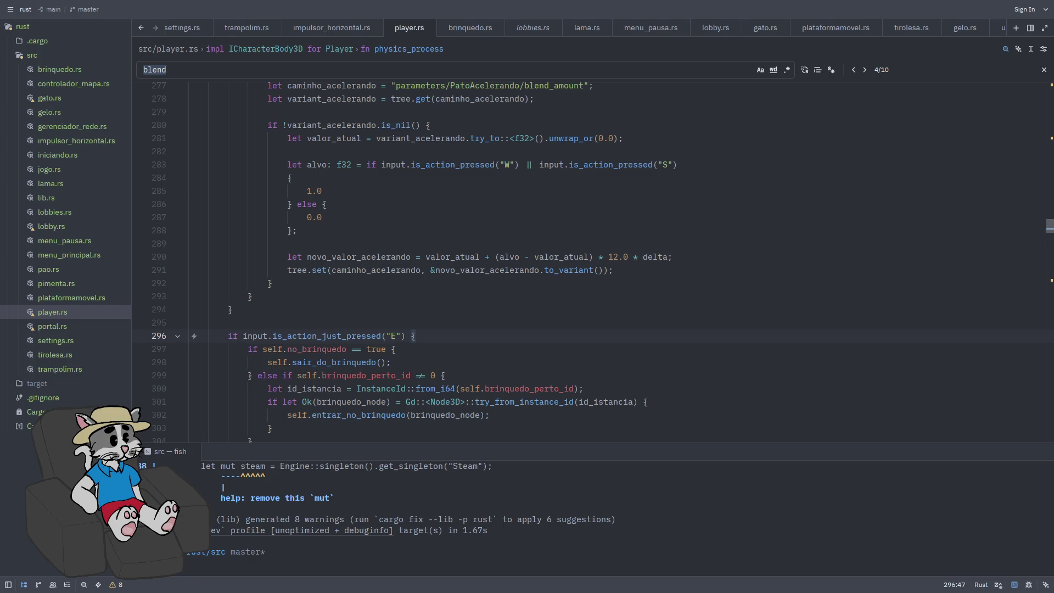
type("acelerando")
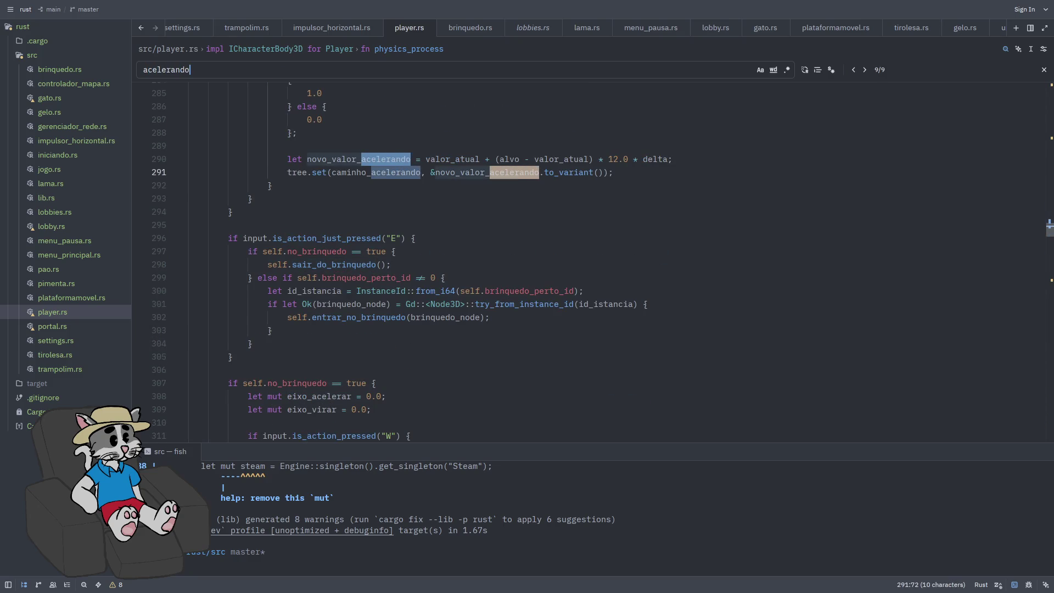
key("Return")
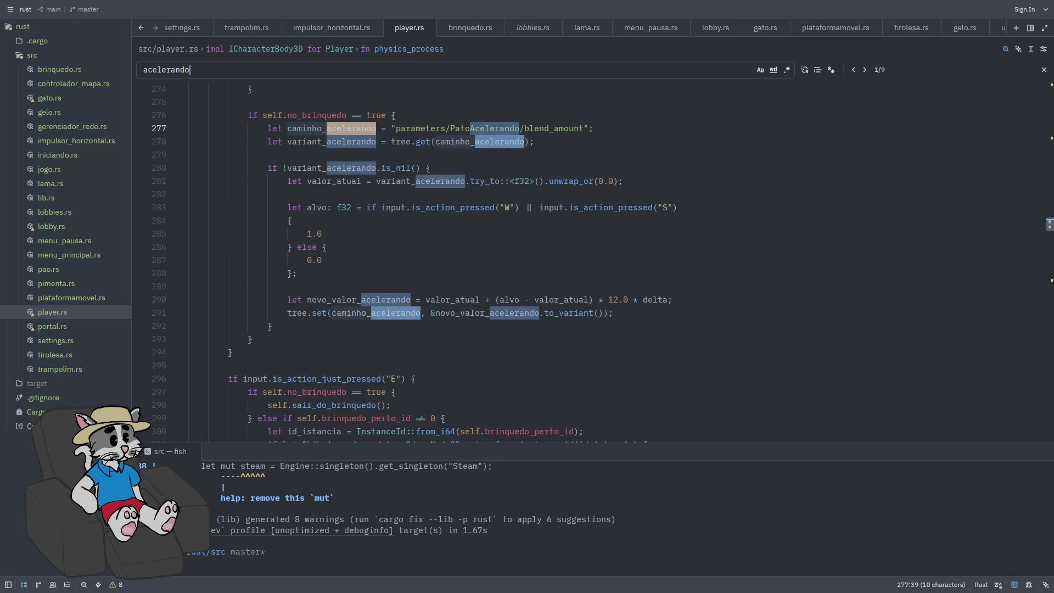
scroll(696, 368, "up", 1)
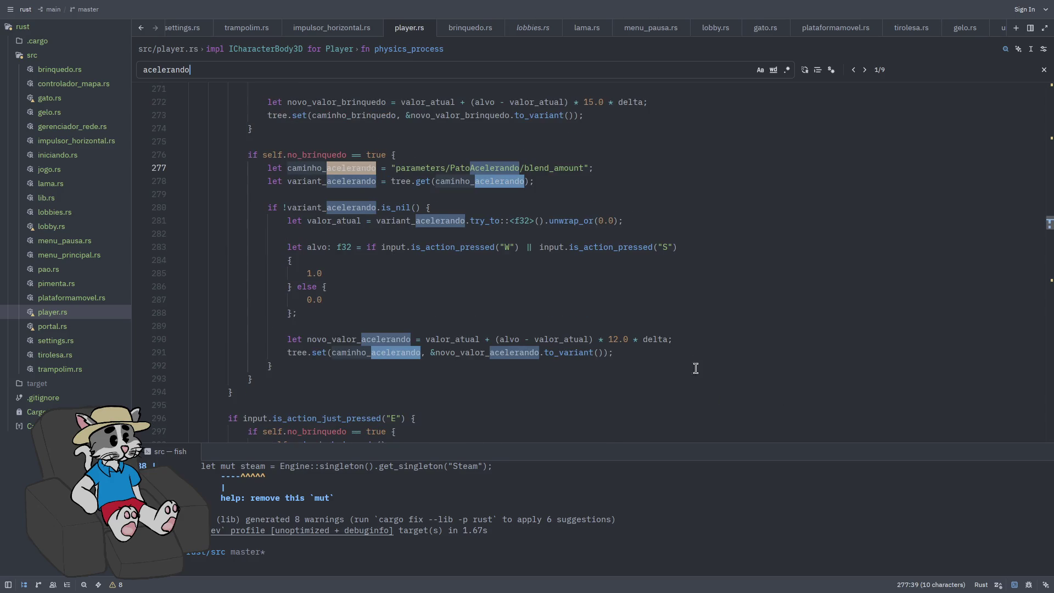
left_click(1044, 70)
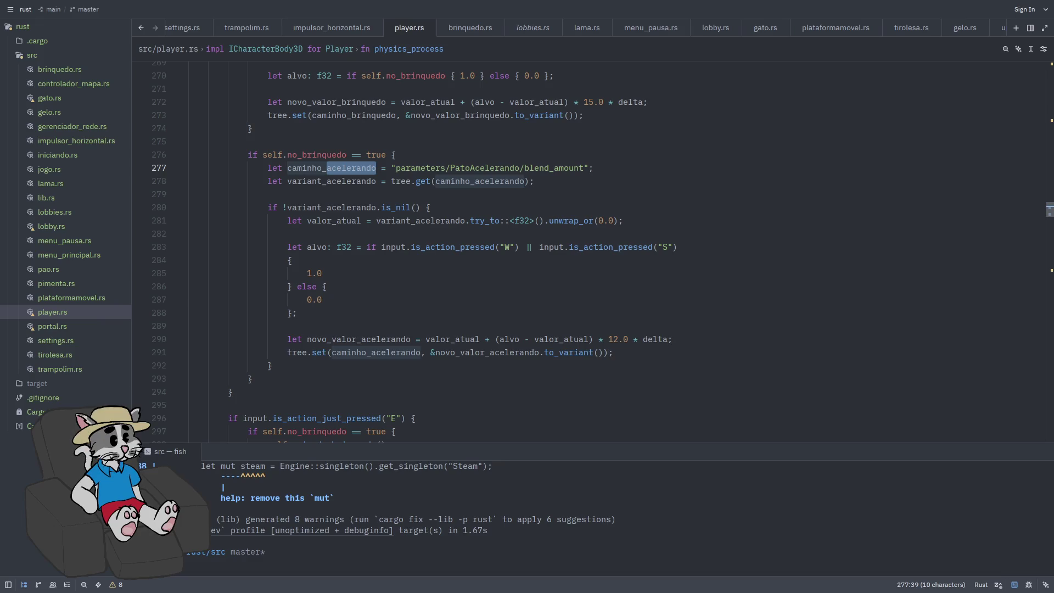
left_click(553, 275)
left_click(618, 221)
key("Down")
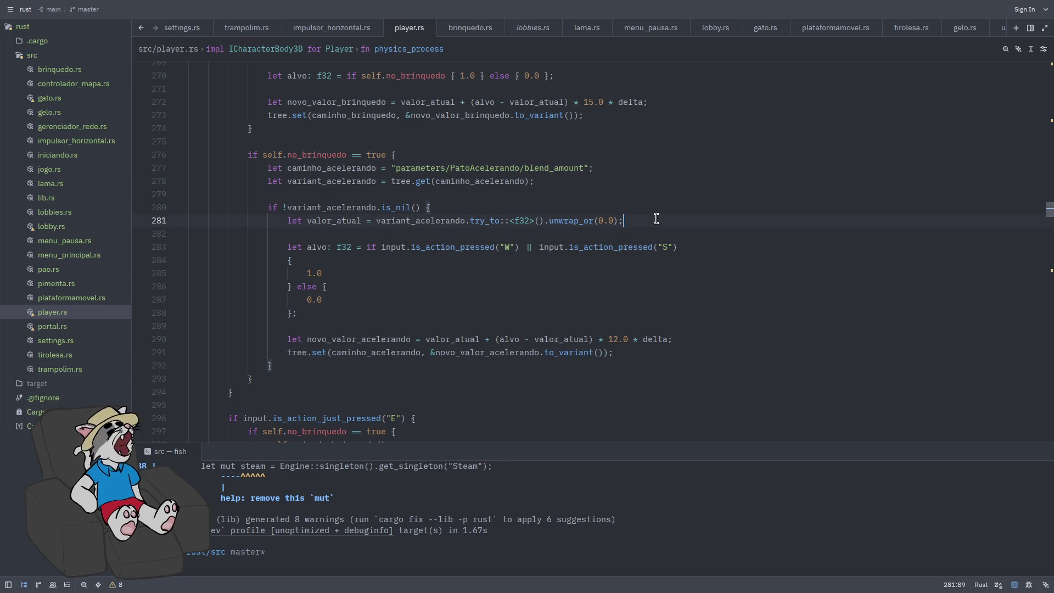
key("Return")
key("Return")
key("Up")
Replace the draft vel_pato line with let mut pato_andando = false;
type("let ")
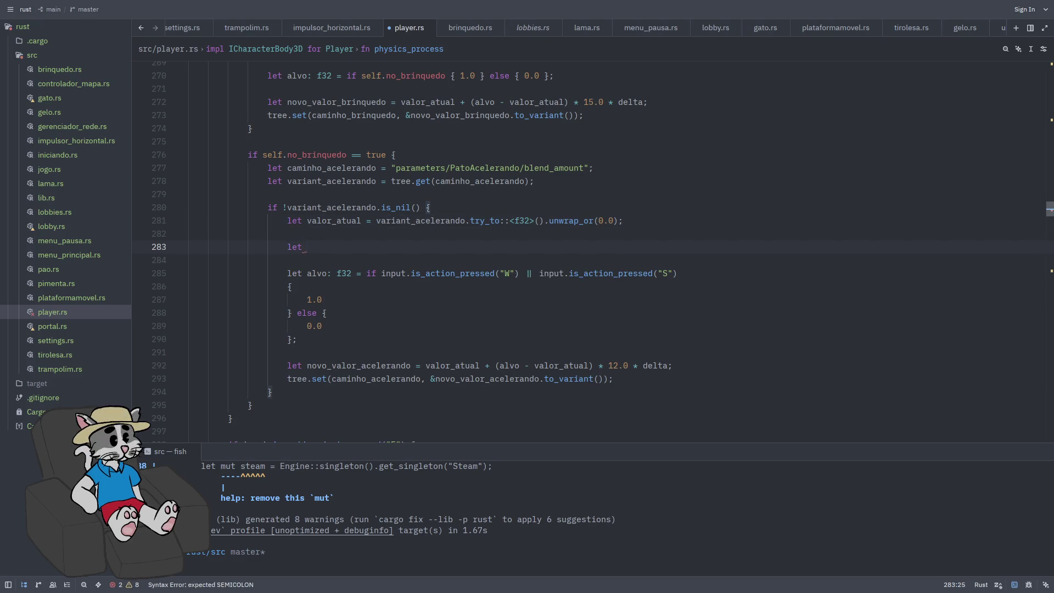
type("vel_patp")
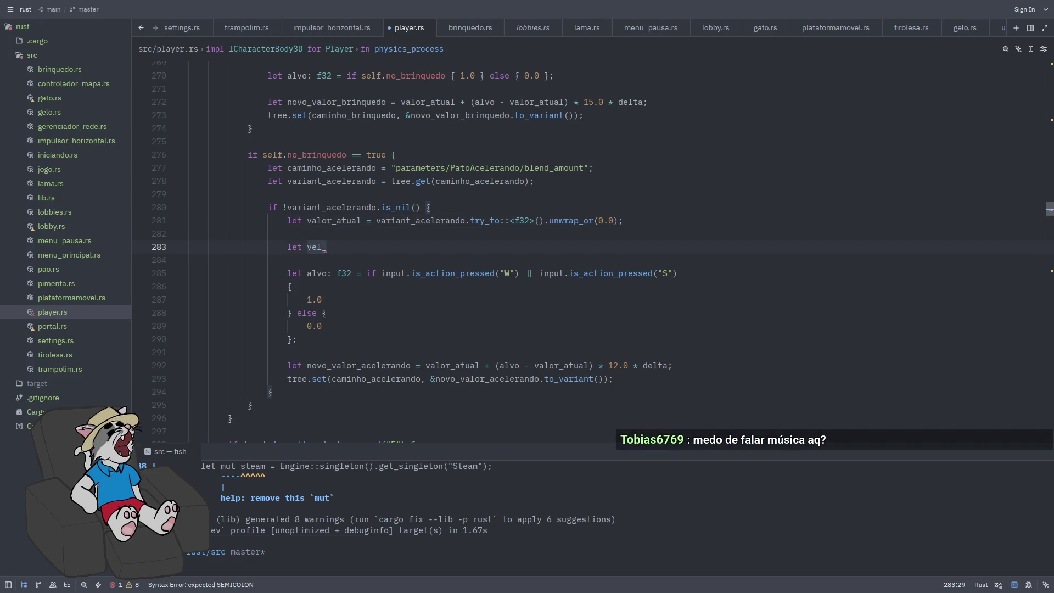
key("BackSpace")
key("BackSpace")
type("o = ")
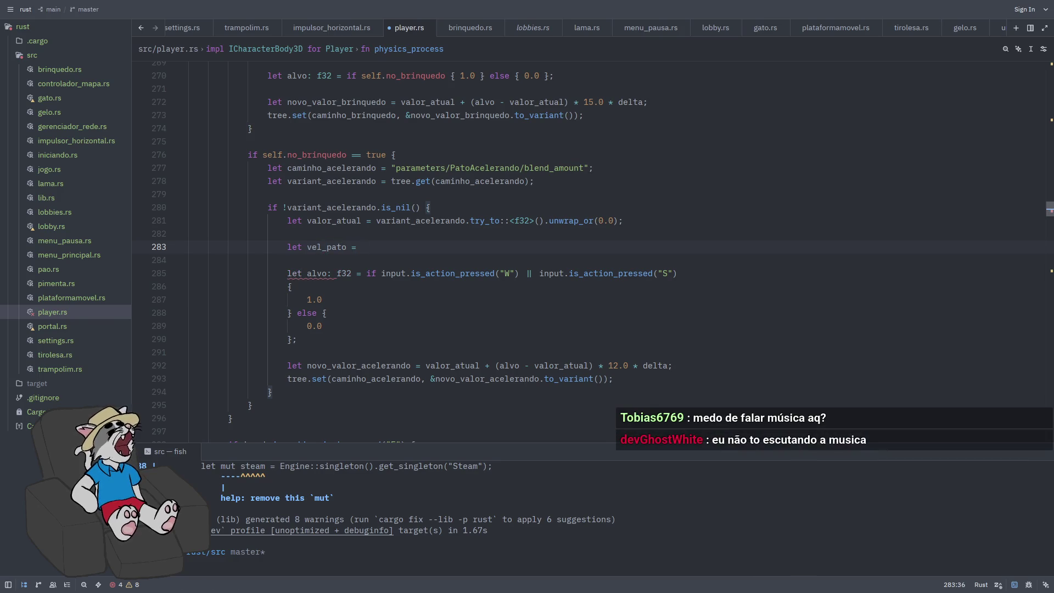
type("brin")
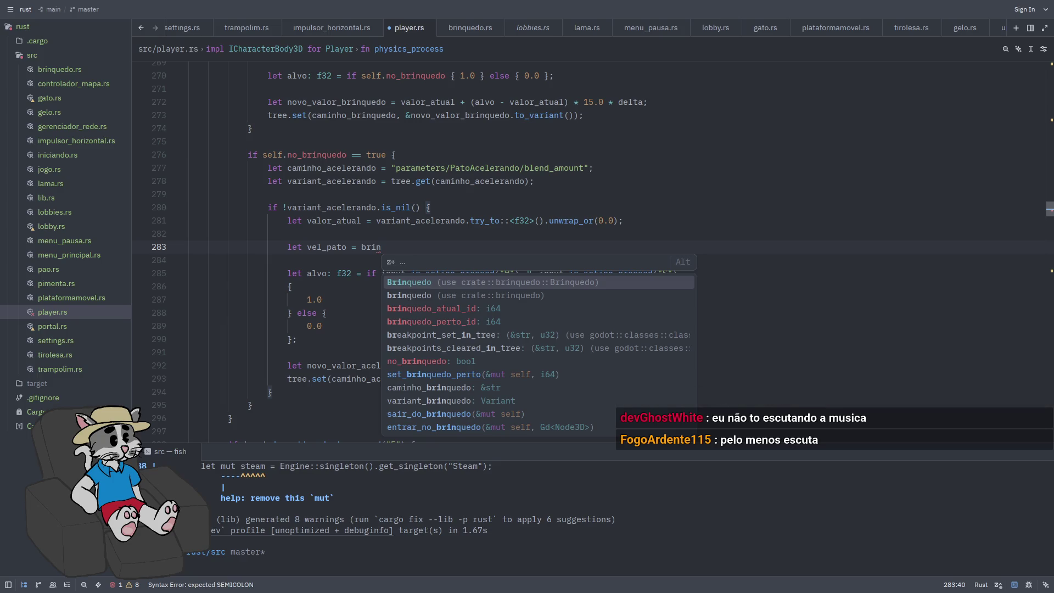
key("BackSpace")
key("BackSpace")
key("BackSpace")
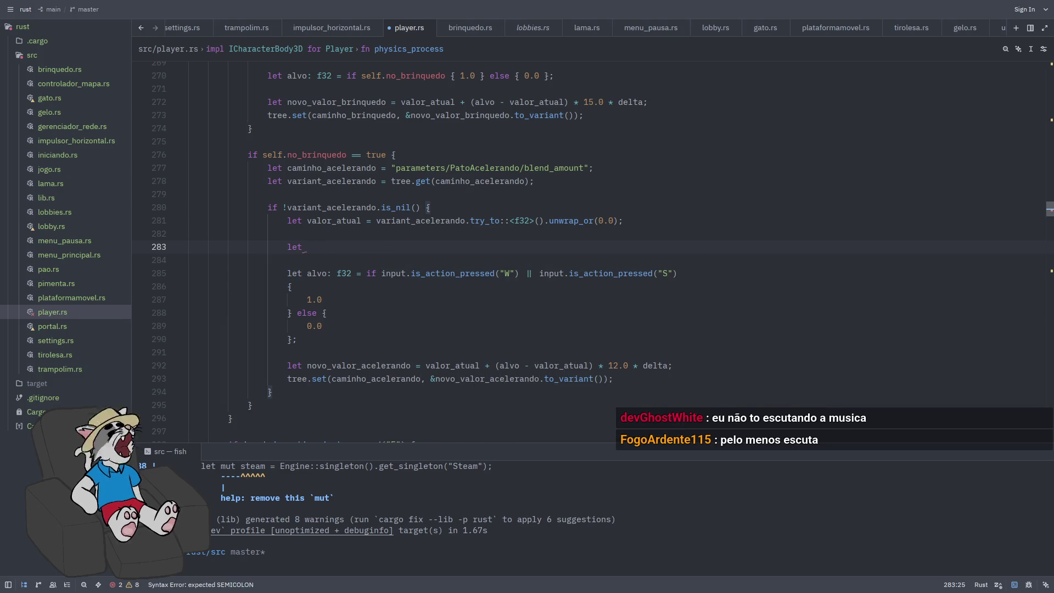
type("mut pato")
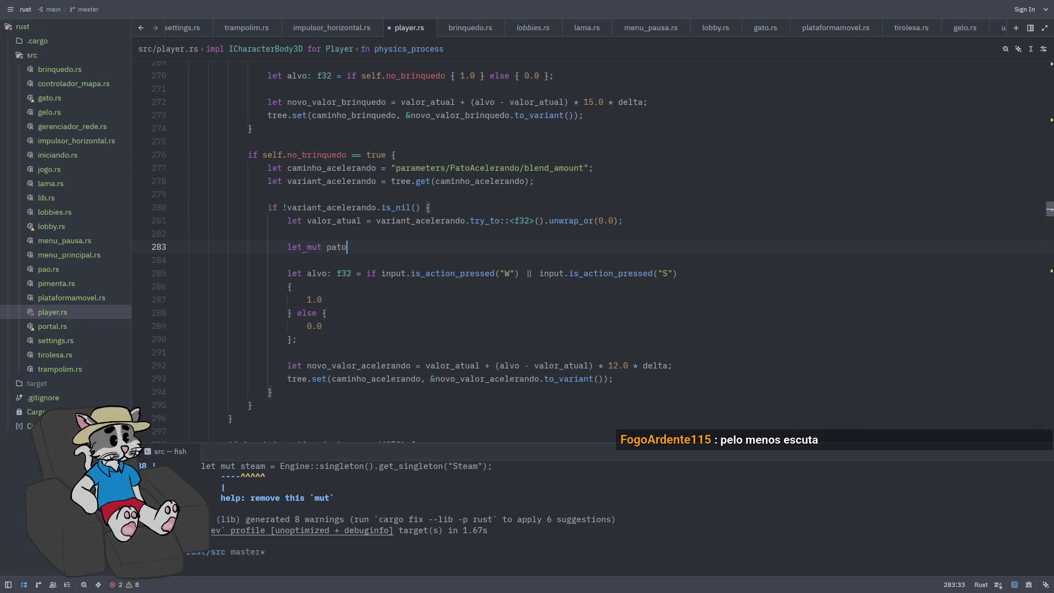
type("_andando = ")
type("false;")
key("Return")
key("Return")
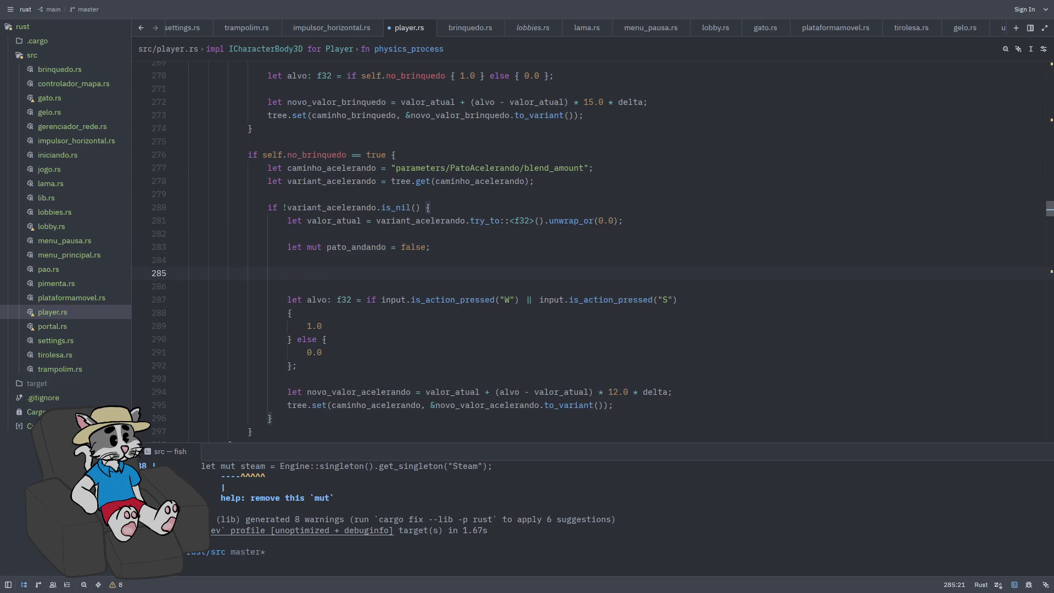
Add let id_istancia = InstanceId::from_i64(self.brinquedo_atual_id);
type("let id_istancia = instanceID")
key("BackSpace")
type("I")
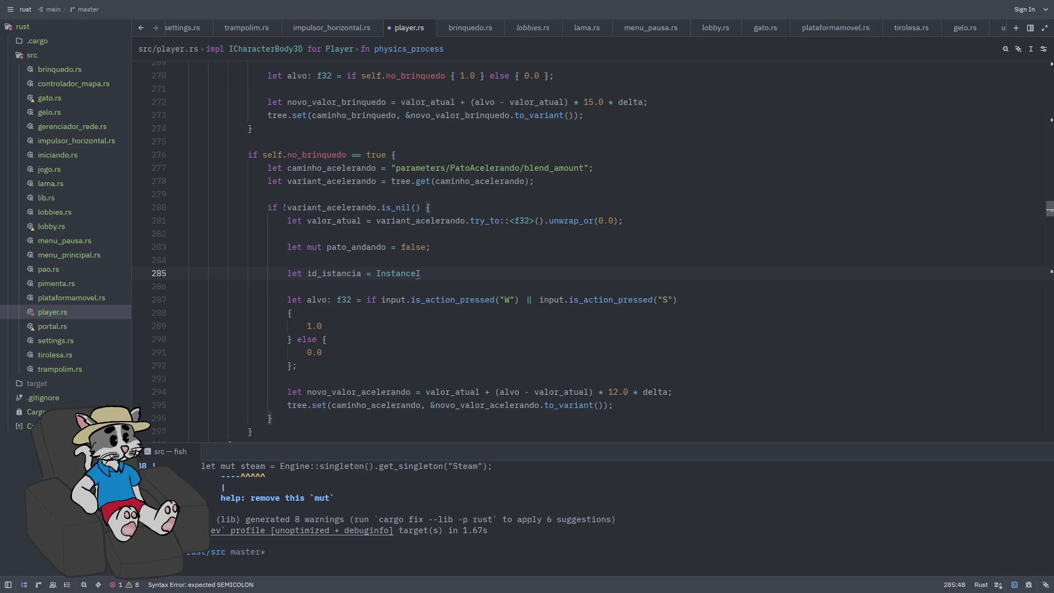
type("d")
key("Return")
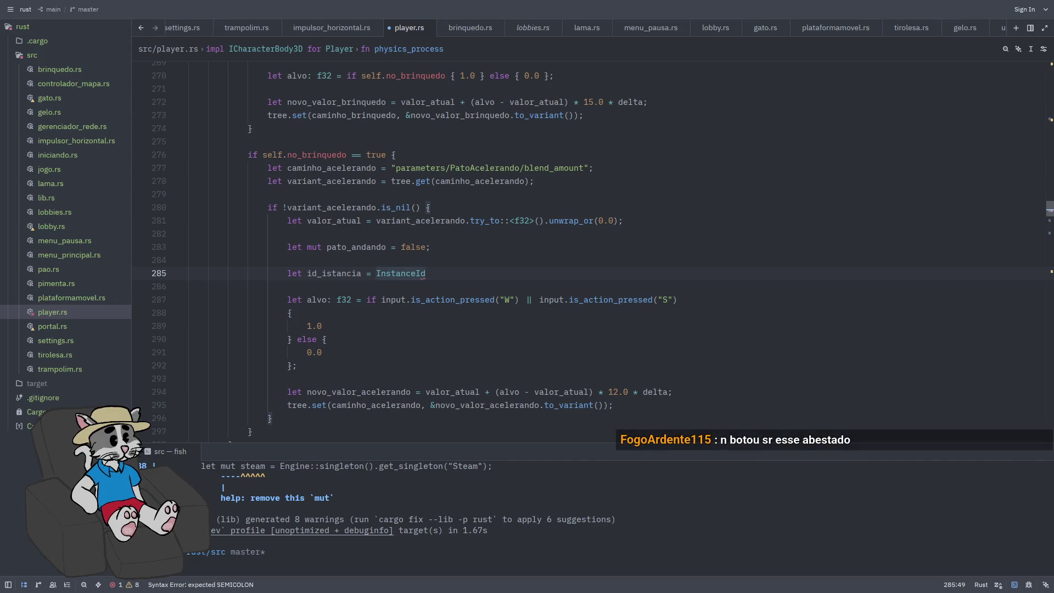
type("::from")
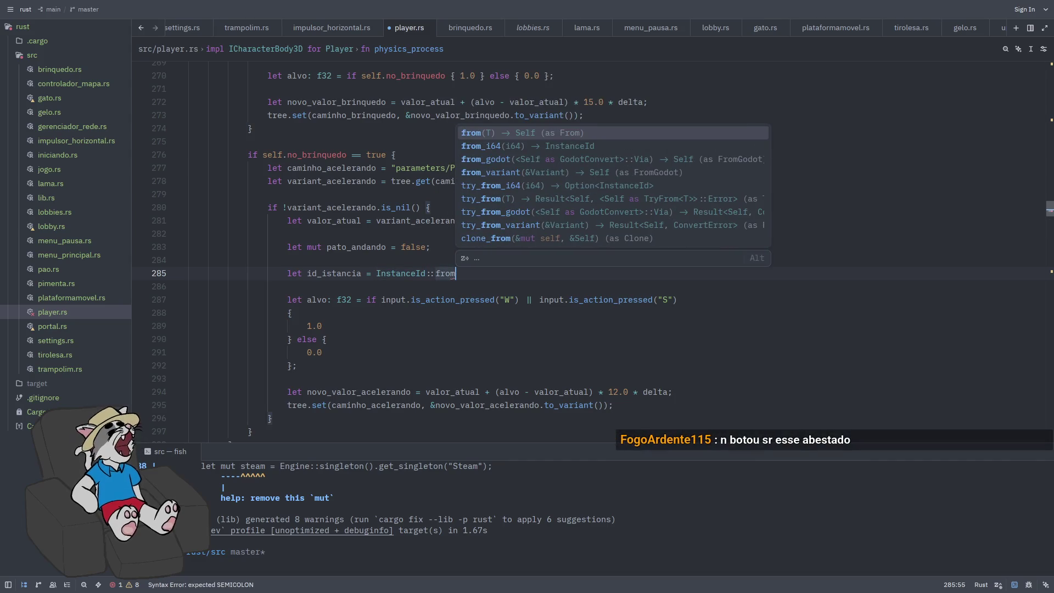
type("_id")
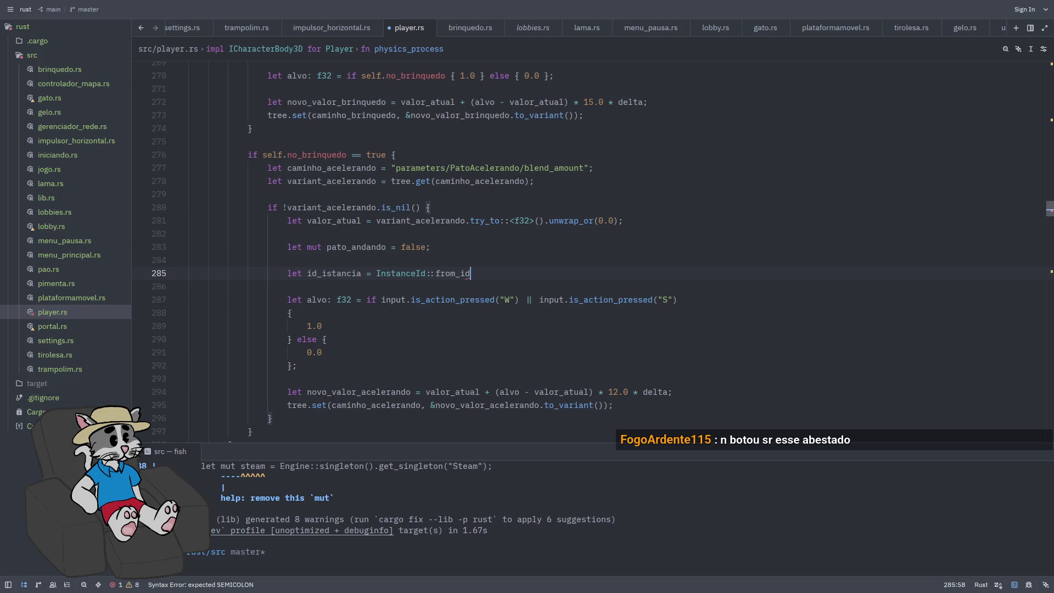
key("BackSpace")
type("6")
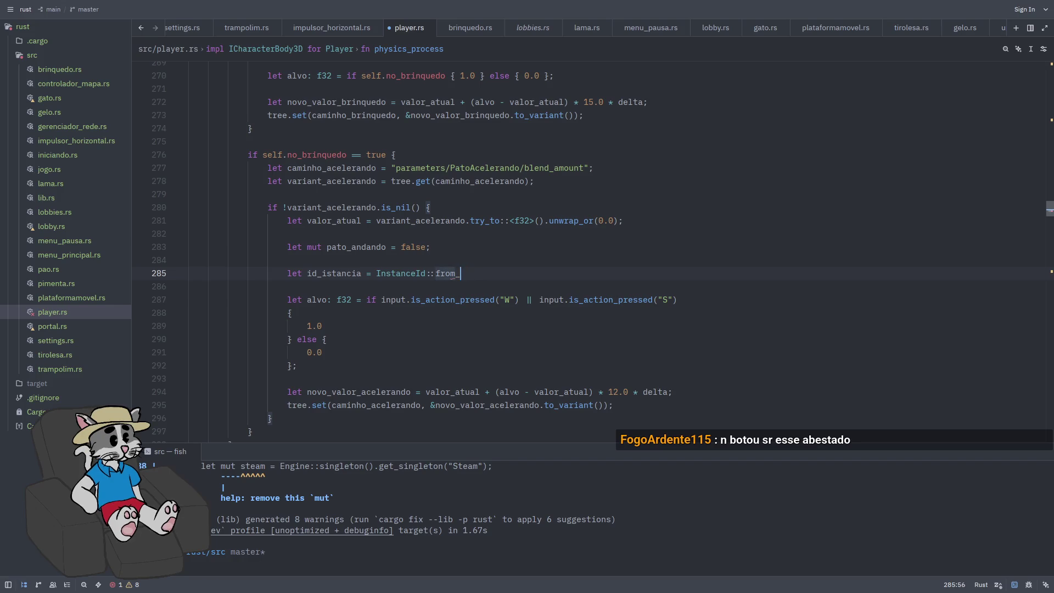
key("Return")
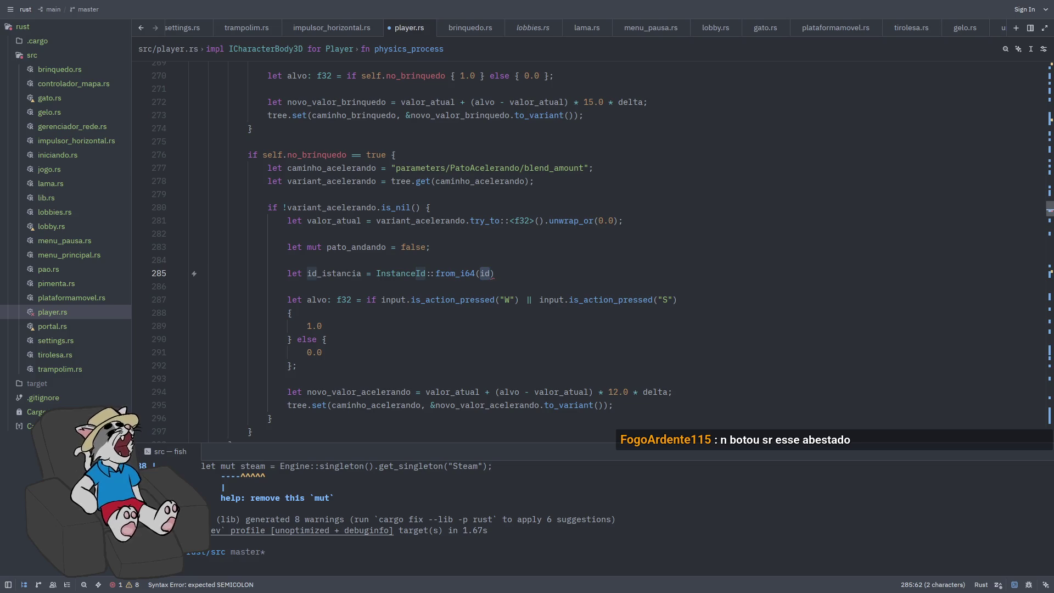
type("self.brinquedo")
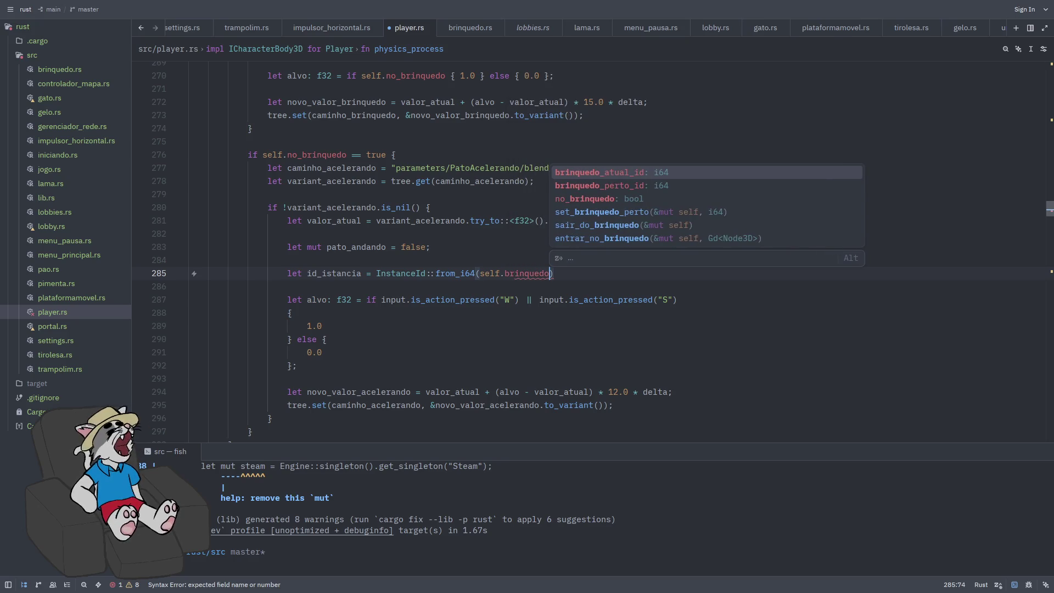
key("Return")
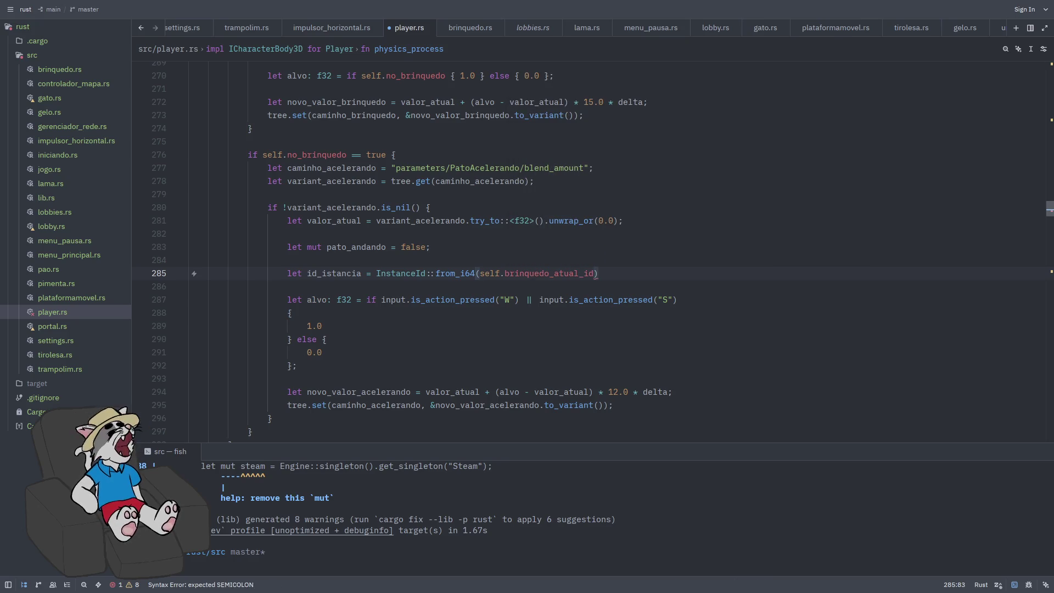
type(";")
key("Return")
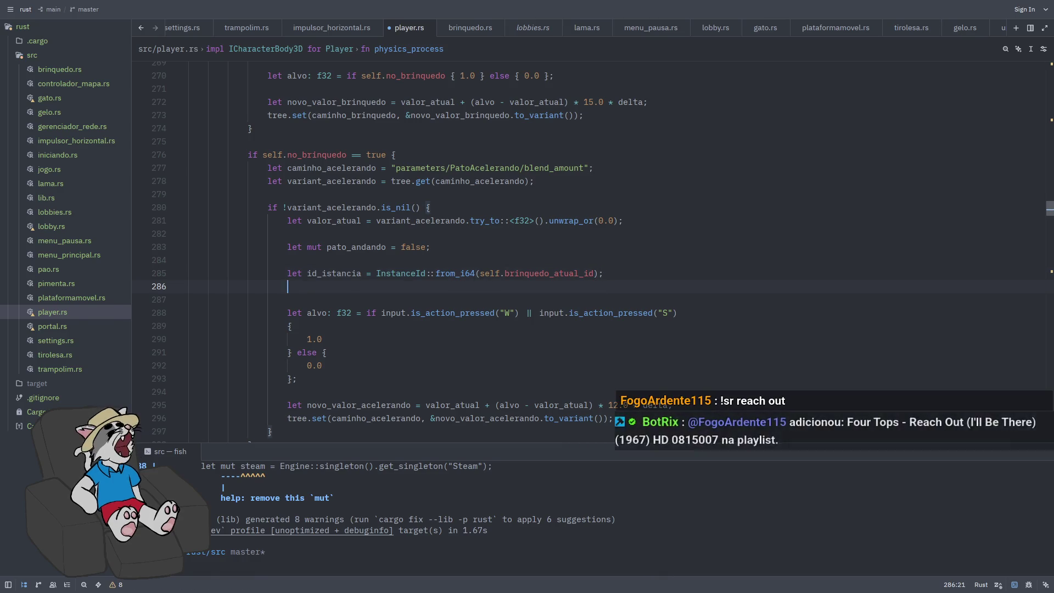
Open an if let Ok(mut brinquedo_node) = Gd::<Node>::try_from_instance_id block using id_istancia
type("if let Ok")
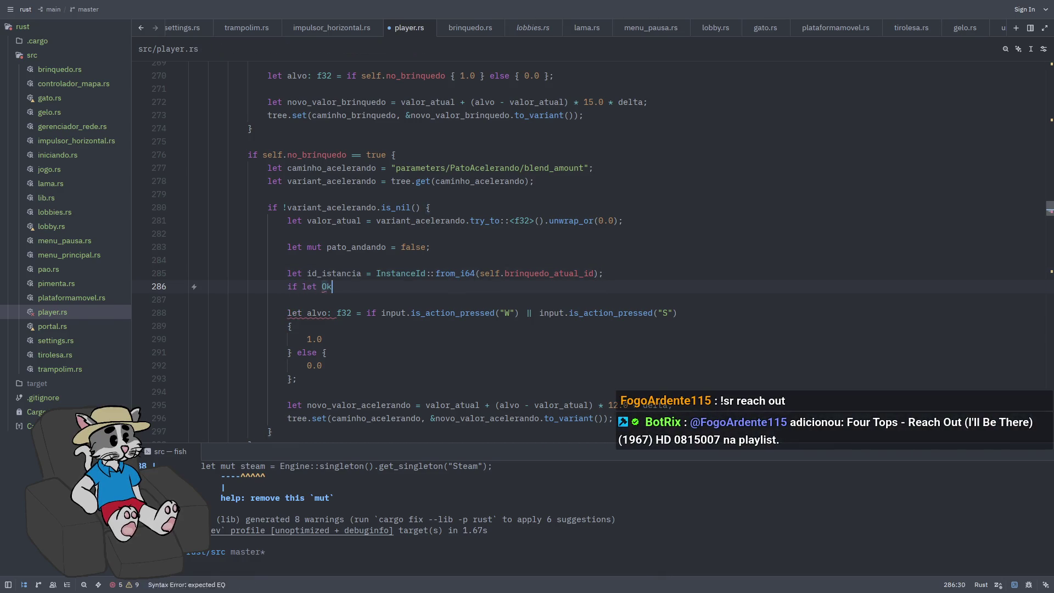
type("(mut brinq")
type("uedo_no")
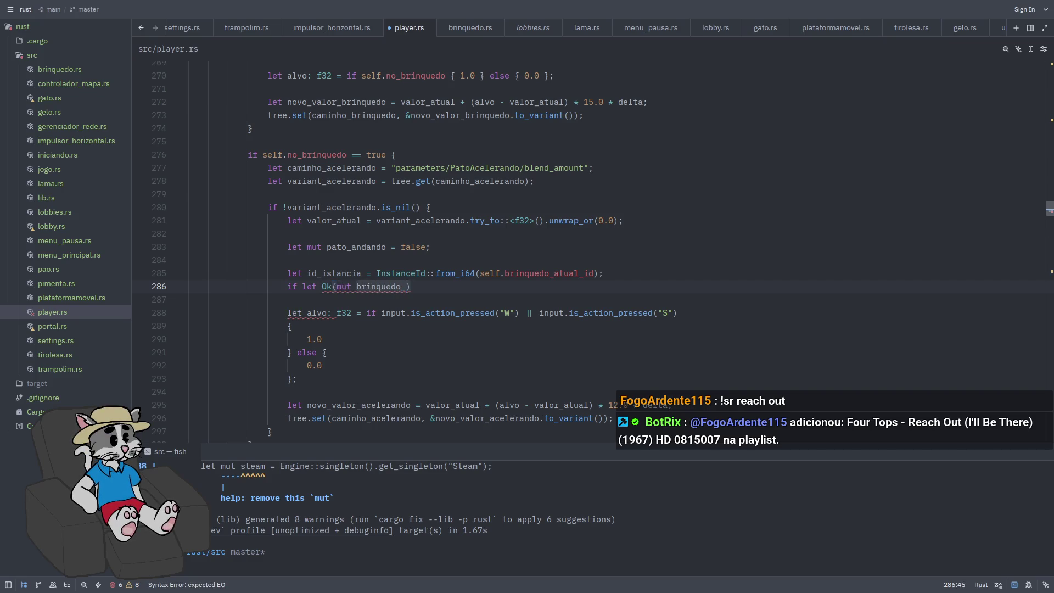
type("de)")
type(" = Gd")
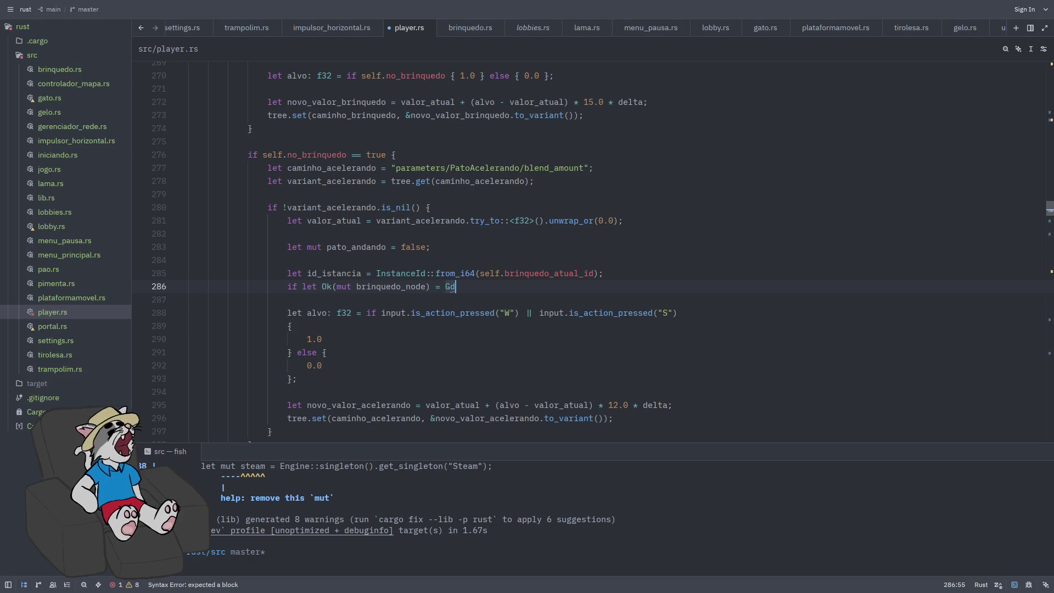
key("Escape")
type("<Node>::tr")
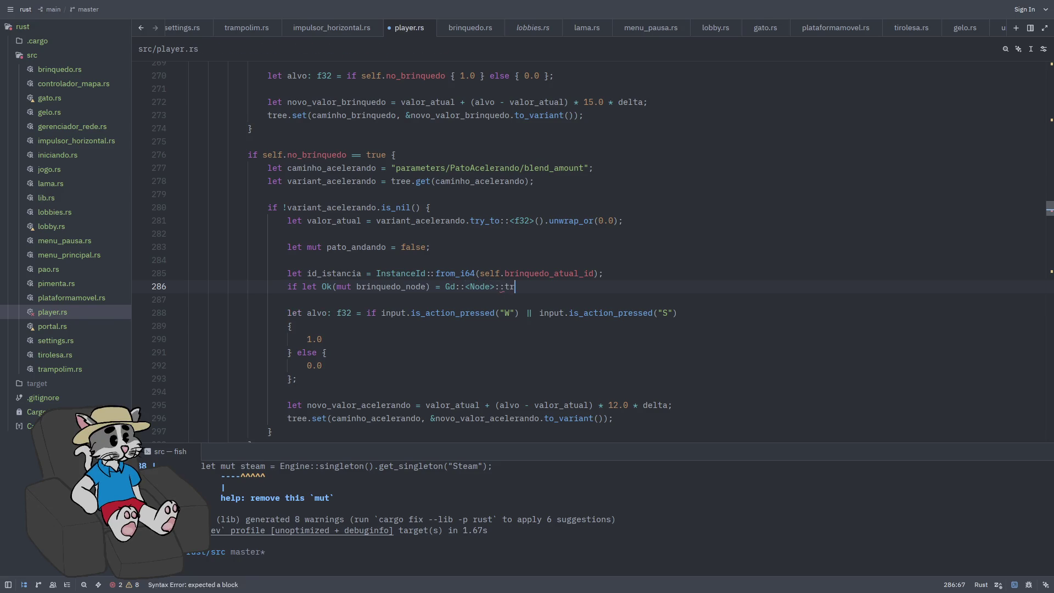
type("y_from_instanc")
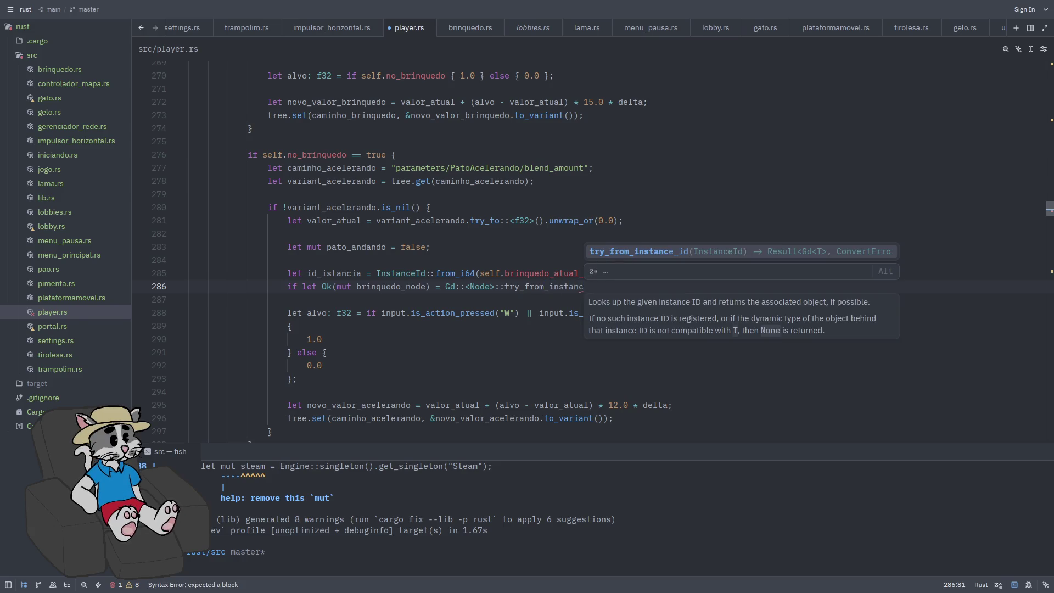
key("Return")
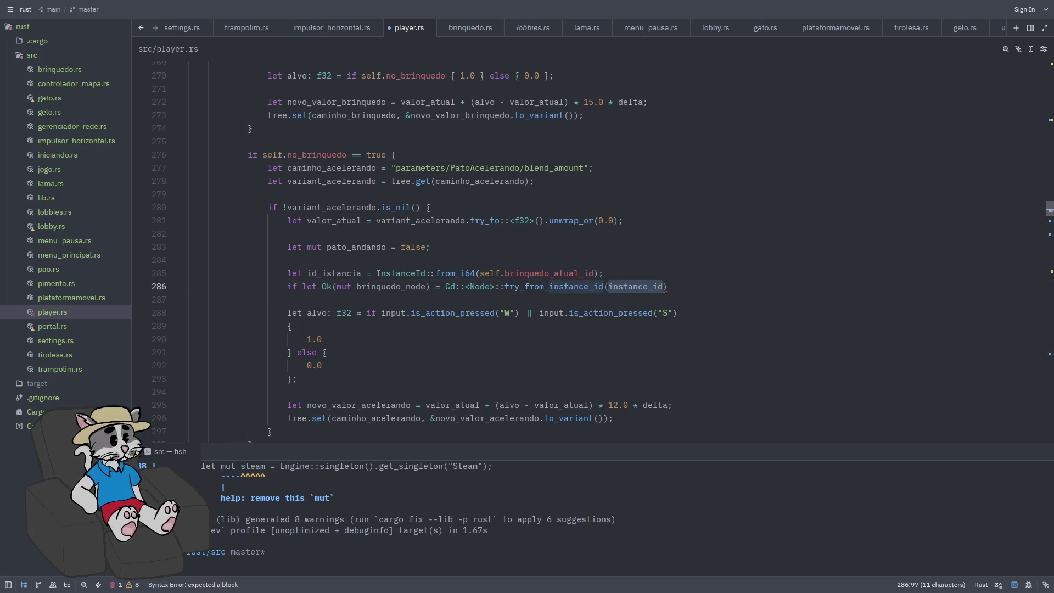
key("BackSpace")
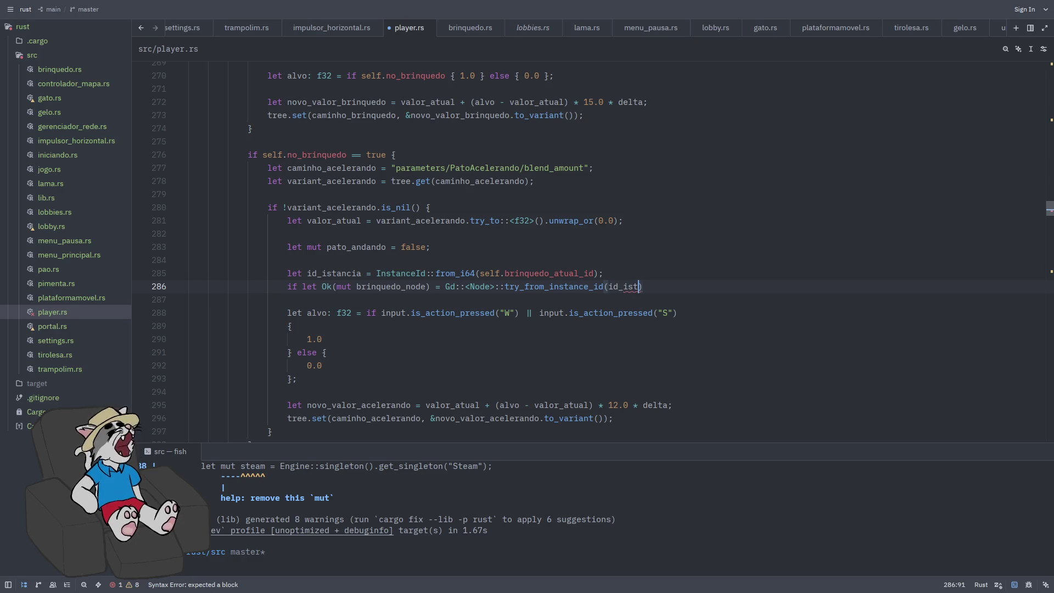
type("a){")
key("Return")
key("Return")
key("Return")
key("Up")
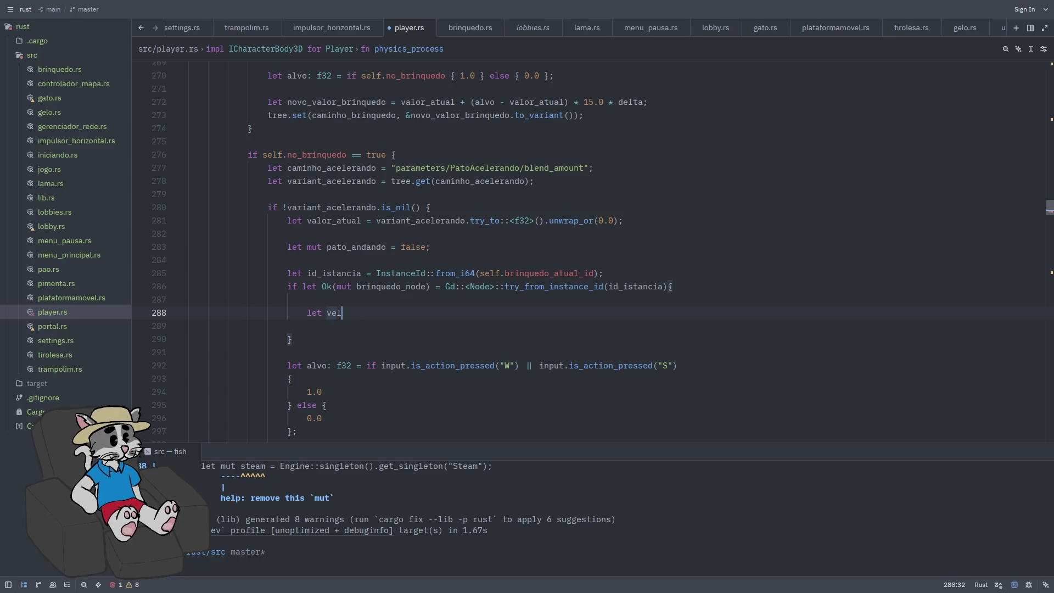
Store brinquedo_node's get_velocidade_real call in vel_pato, set pata_andando true above 0.1, and save
type("_pato = ")
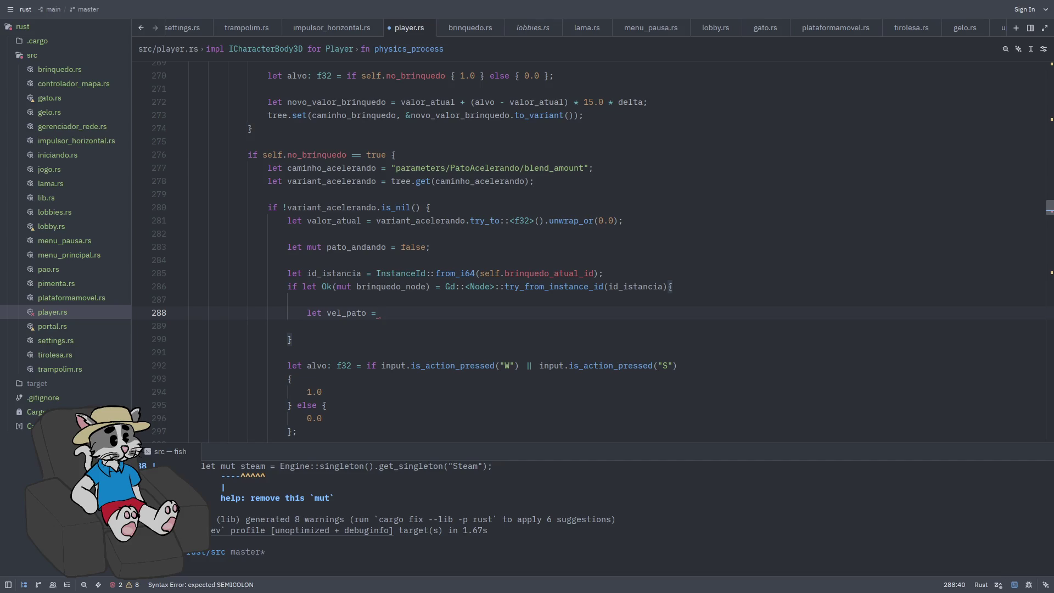
type("brinquedo_node.call")
type("(\"get_velocidade_real\",")
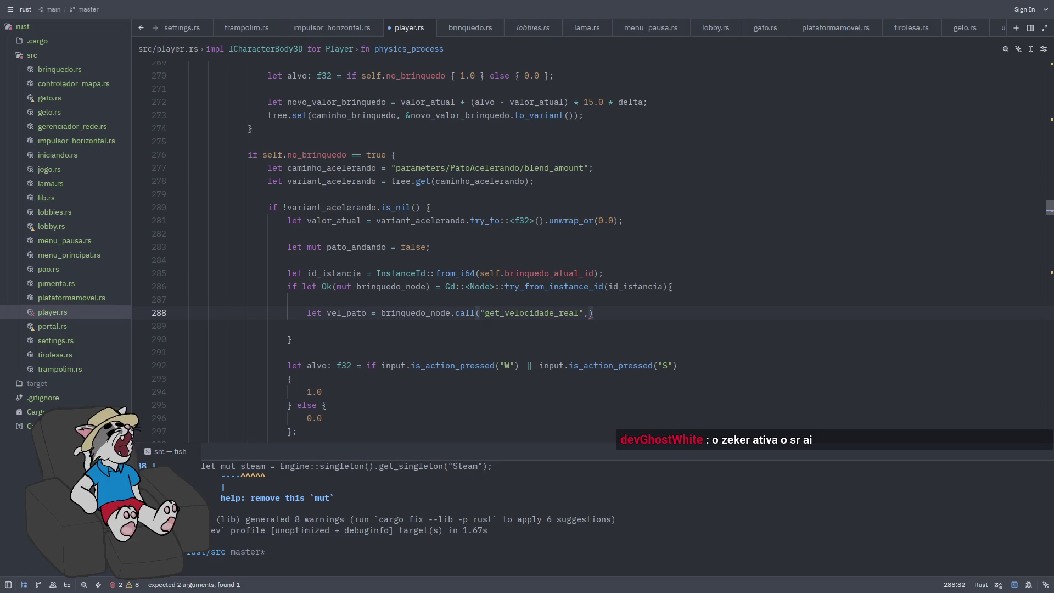
type("[")
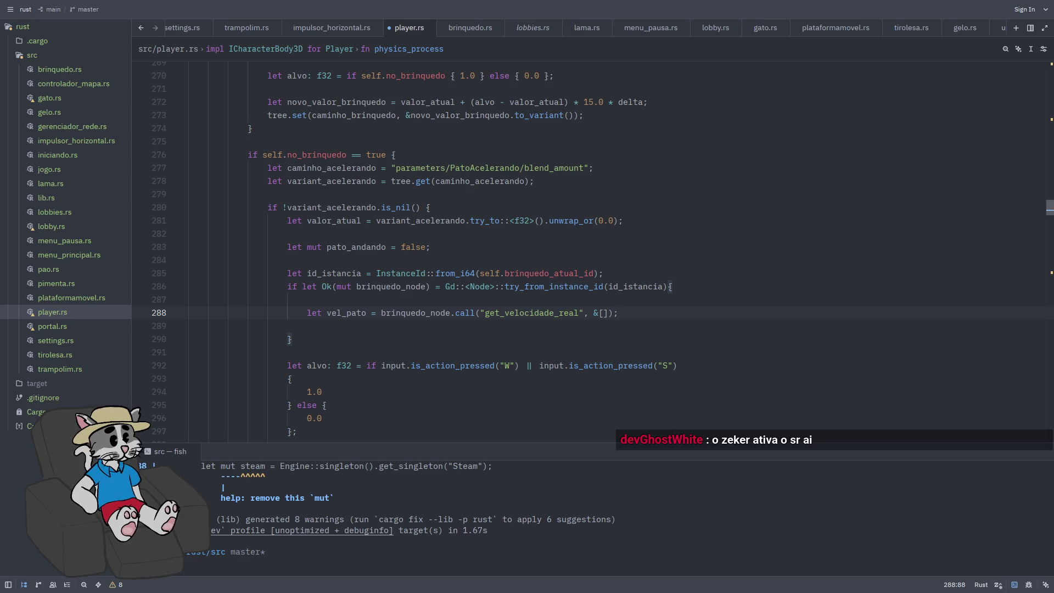
key("Return")
key("Return")
type("if vel_")
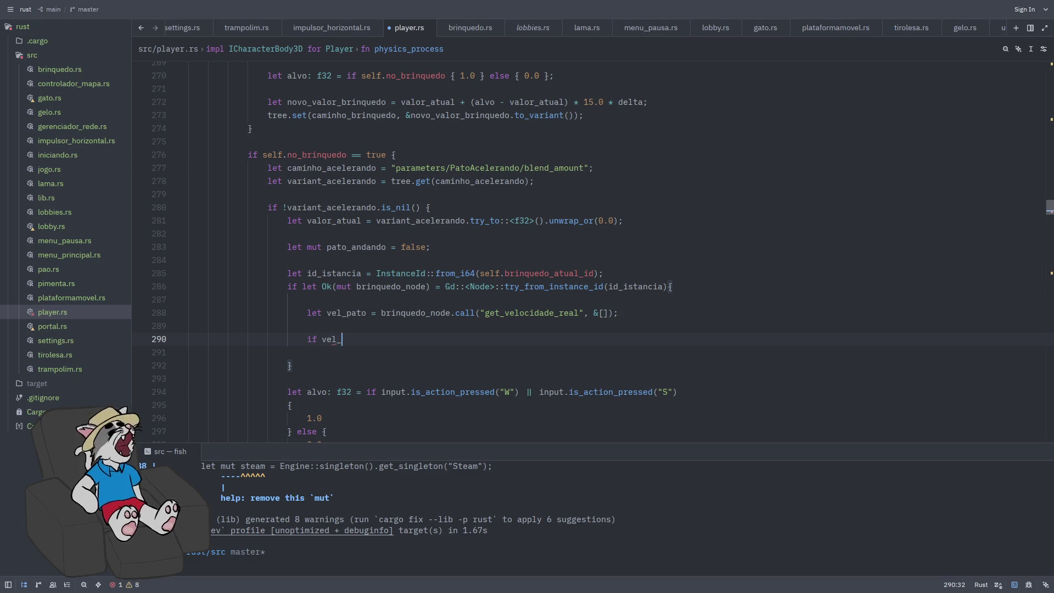
type("pato >10")
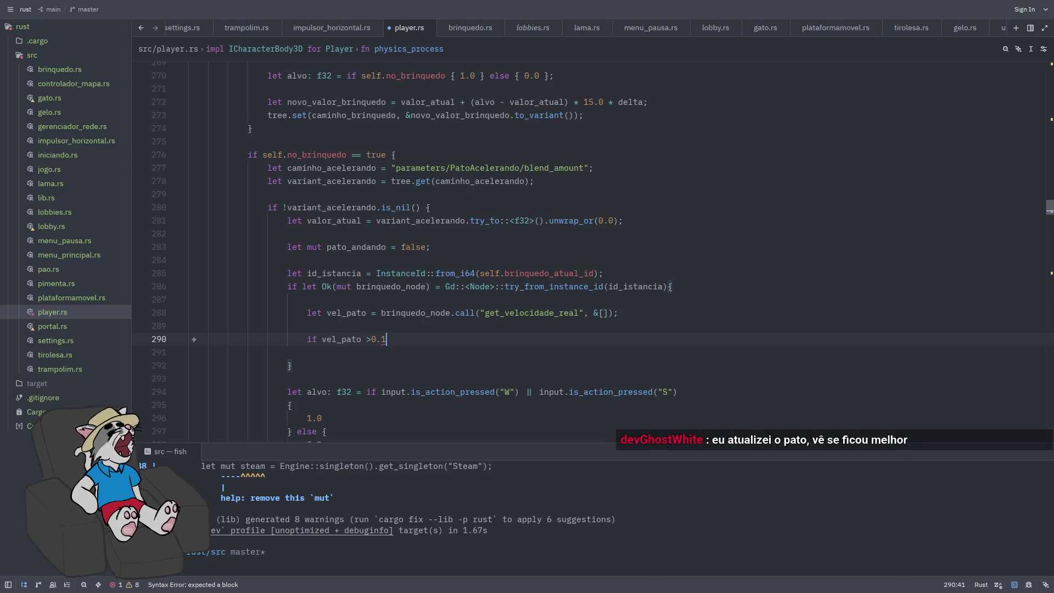
type("{")
key("Return")
key("Return")
key("Return")
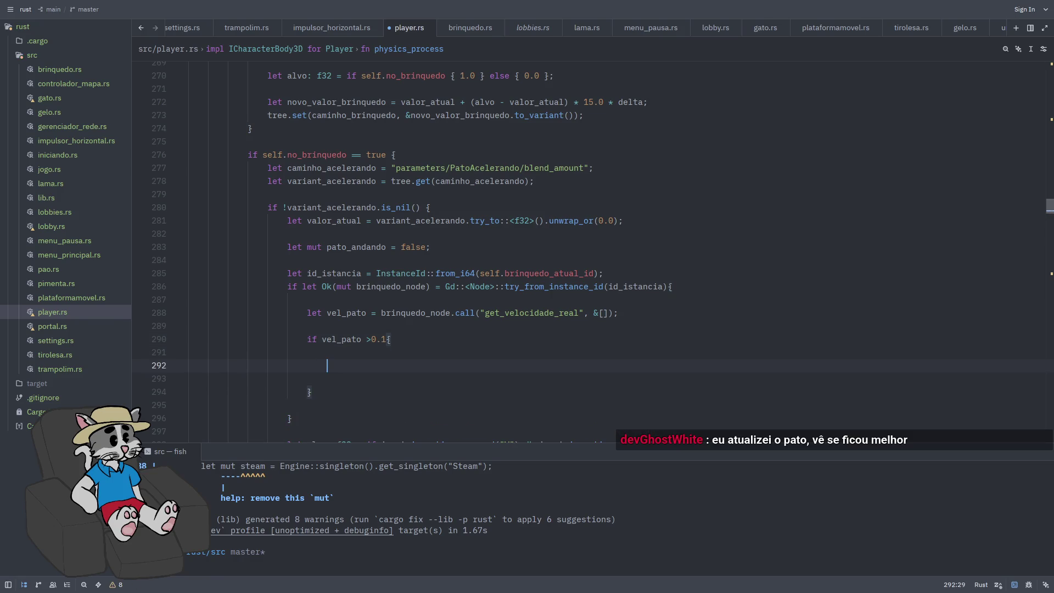
type("pata_an")
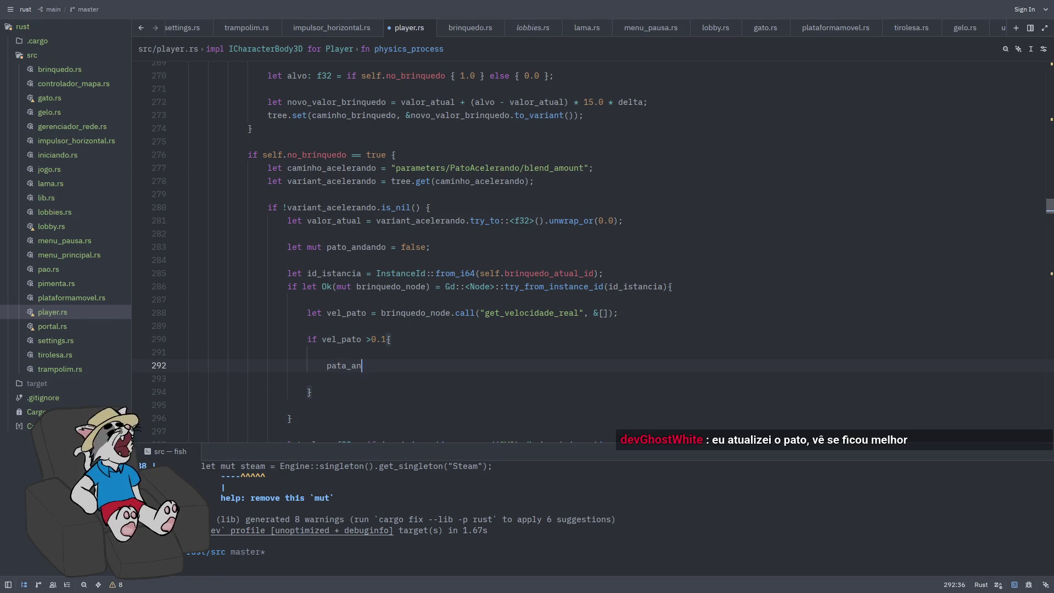
type("dando = true;")
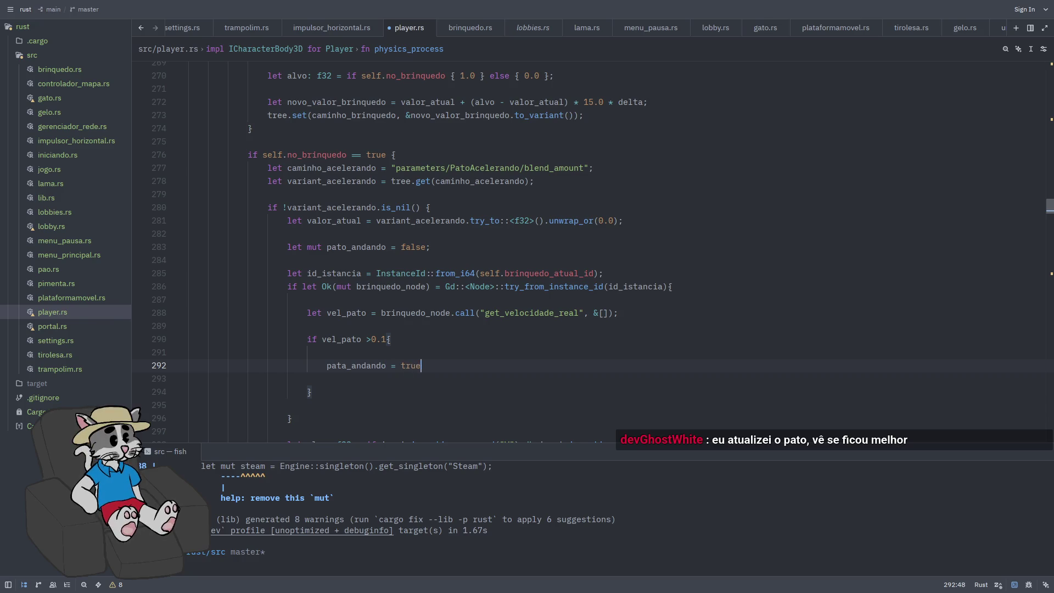
key("ctrl+s")
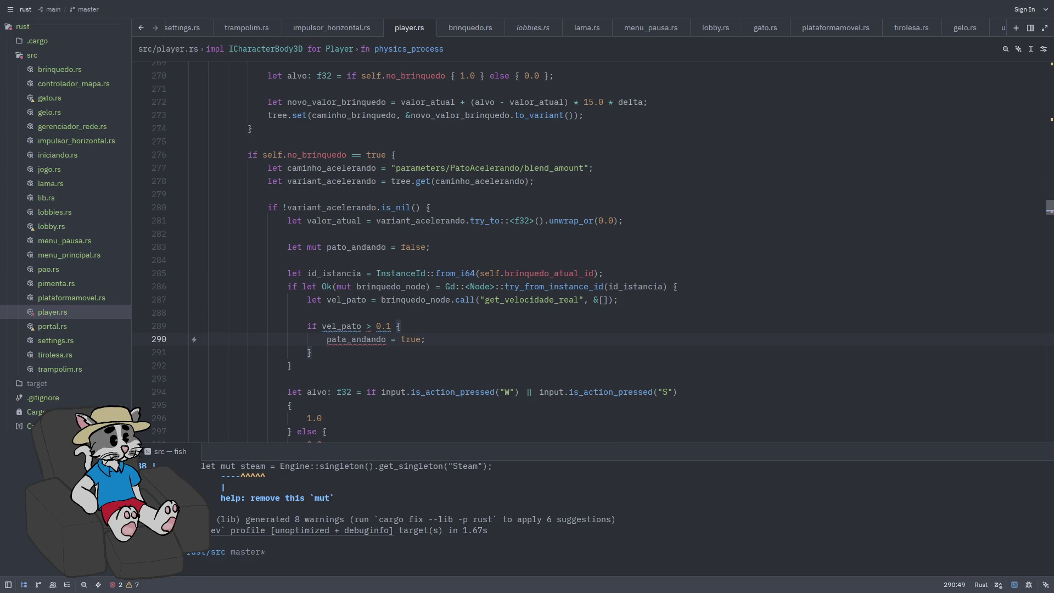
Correct the misspelled pata_andando to pato_andando
scroll(668, 259, "down", 2)
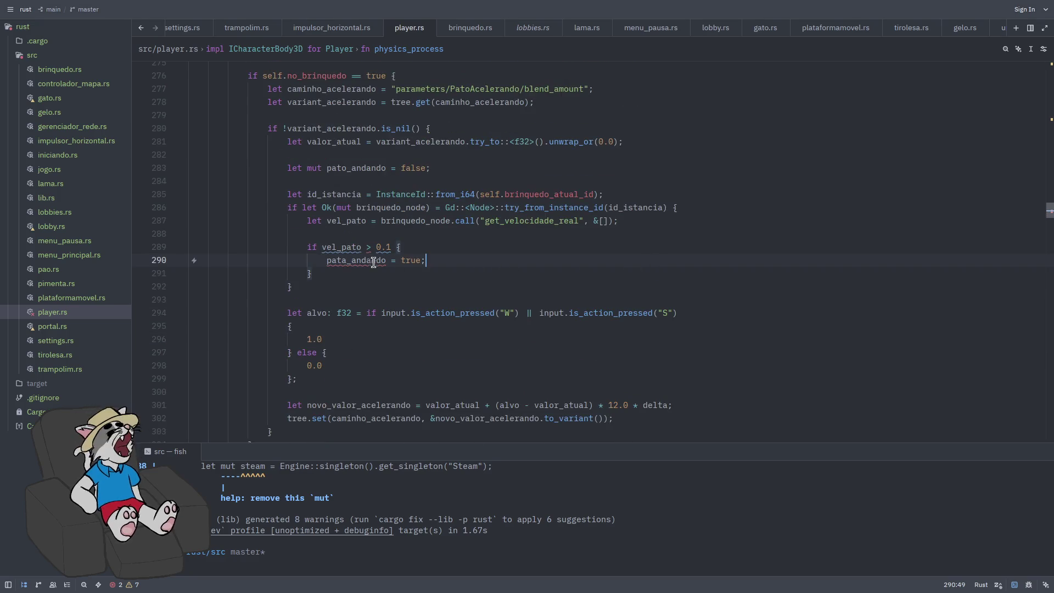
left_click(346, 262)
key("BackSpace")
type("o")
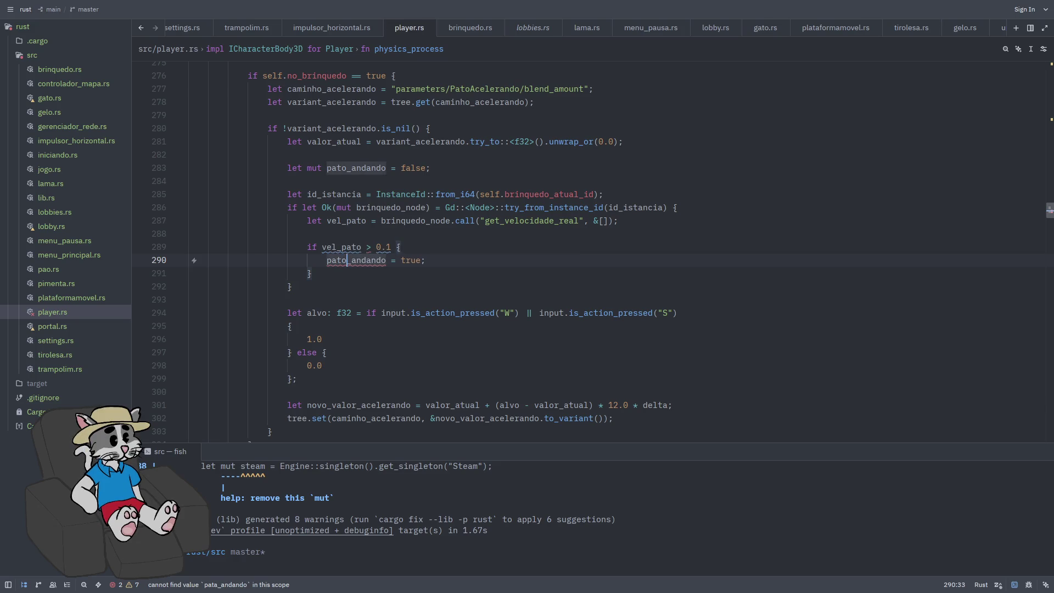
left_click(456, 261)
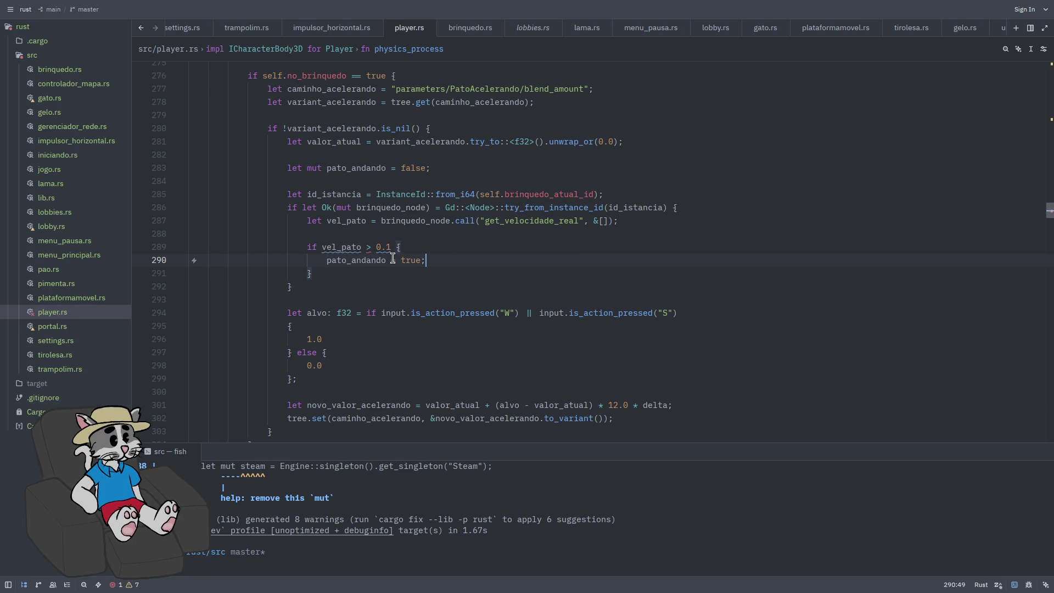
Check the vel_pato comparison error, try an f32 cast, then remove it and save
mouse_move(362, 248)
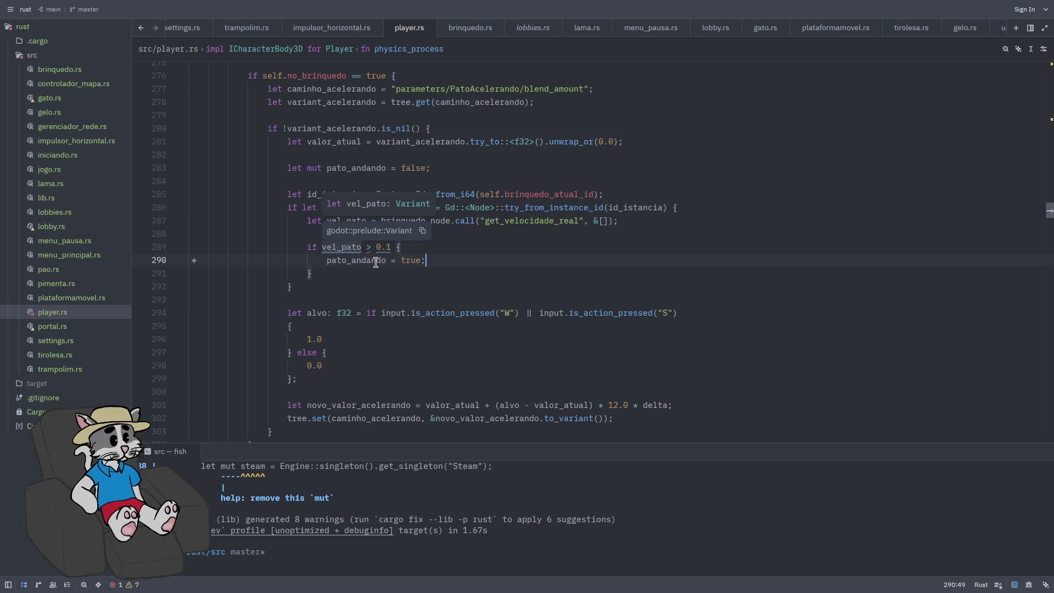
left_click(375, 262)
mouse_move(366, 241)
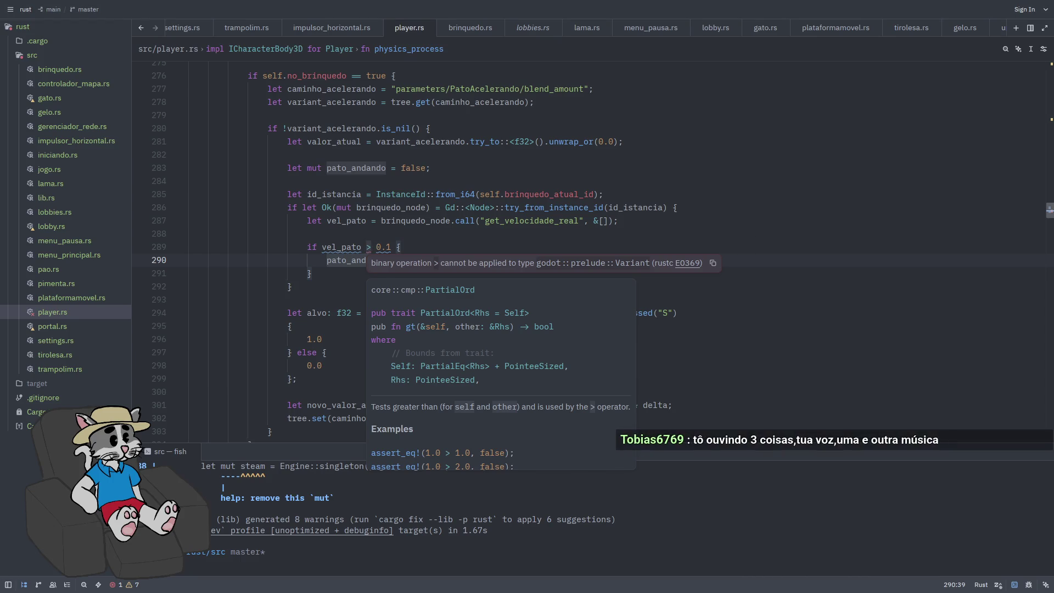
left_click(529, 263)
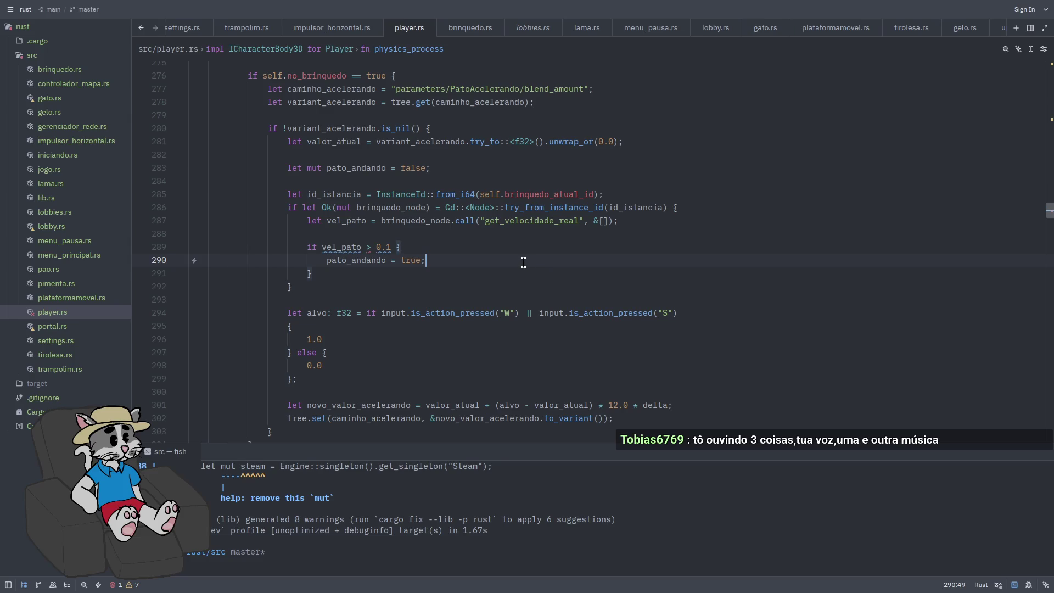
left_click(368, 247)
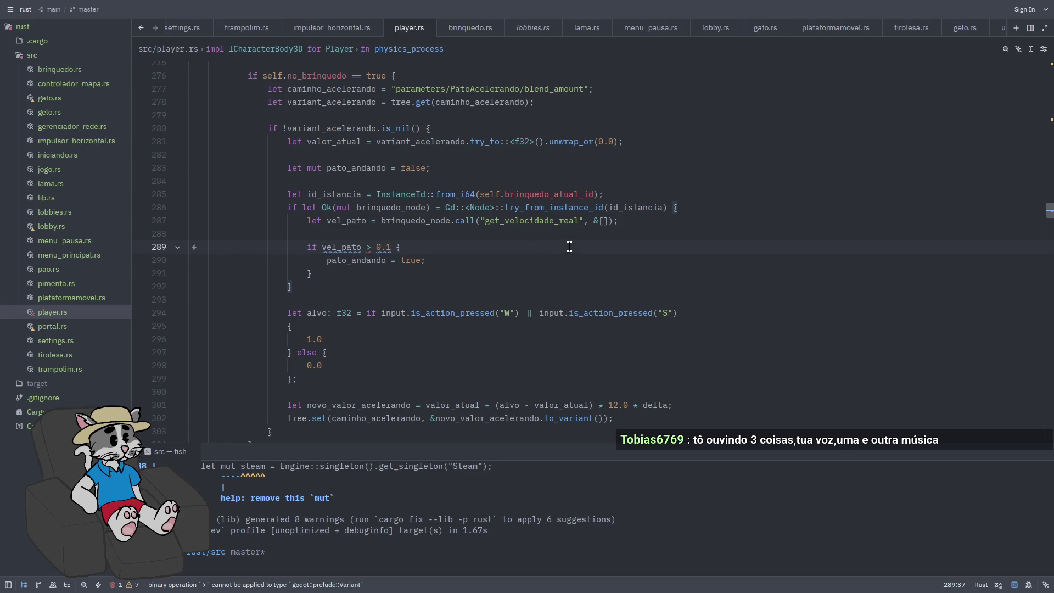
type("as f32")
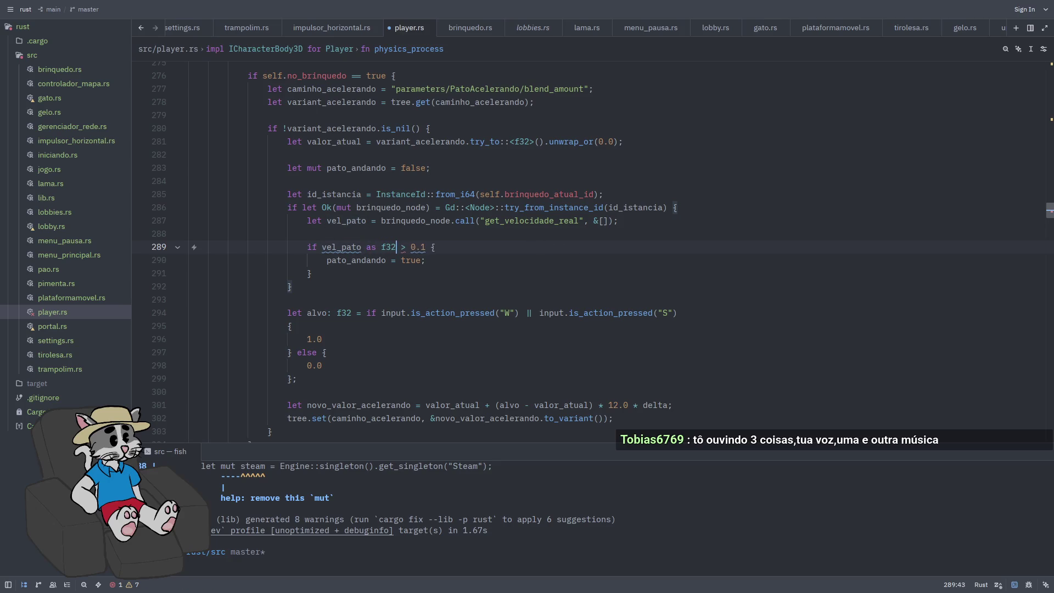
key("ctrl+s")
key("BackSpace")
key("BackSpace")
key("BackSpace")
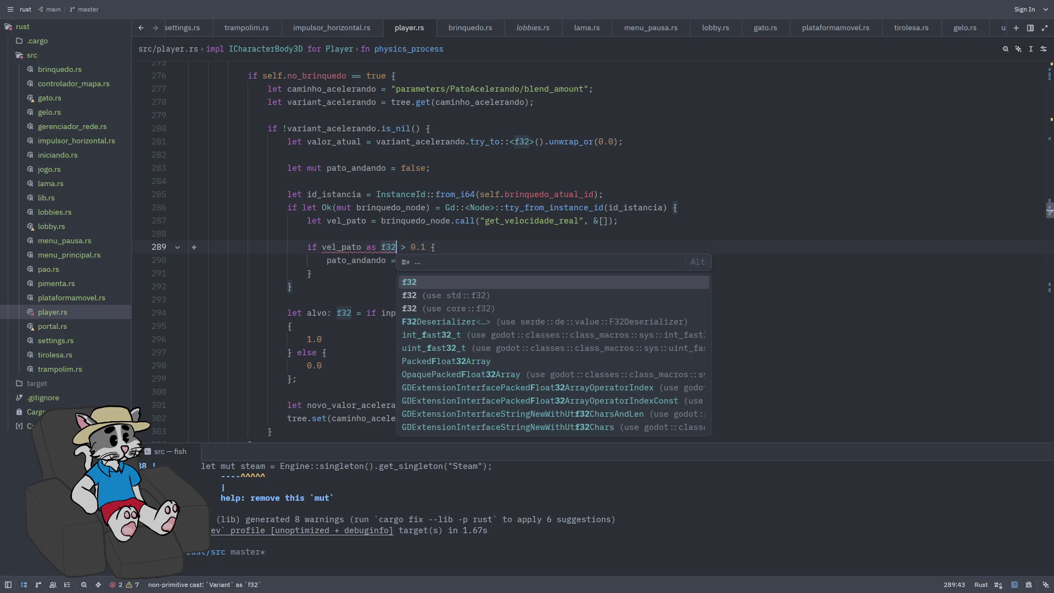
key("ctrl+s")
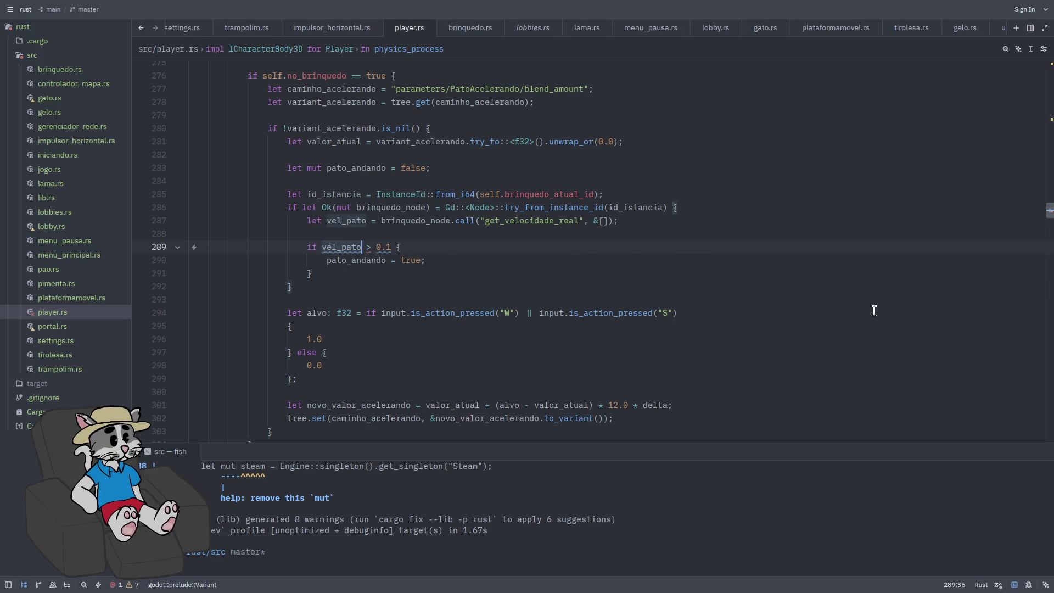
Append .to::<f32>() to the get_velocidade_real call on line 287
left_click(653, 221)
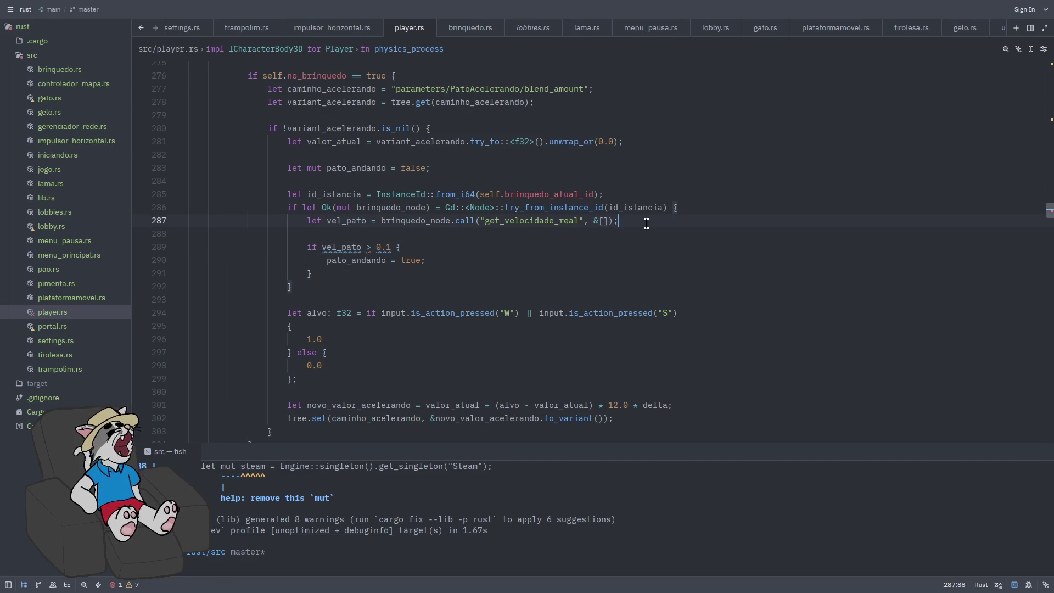
key("Left")
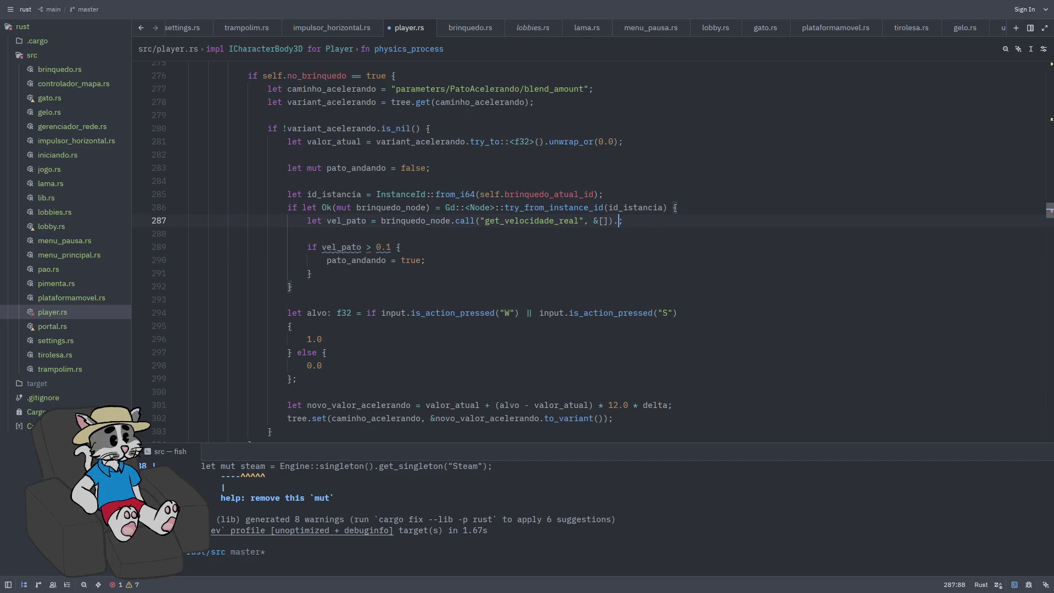
type("to::<f")
key("BackSpace")
key("Down")
key("Down")
key("Down")
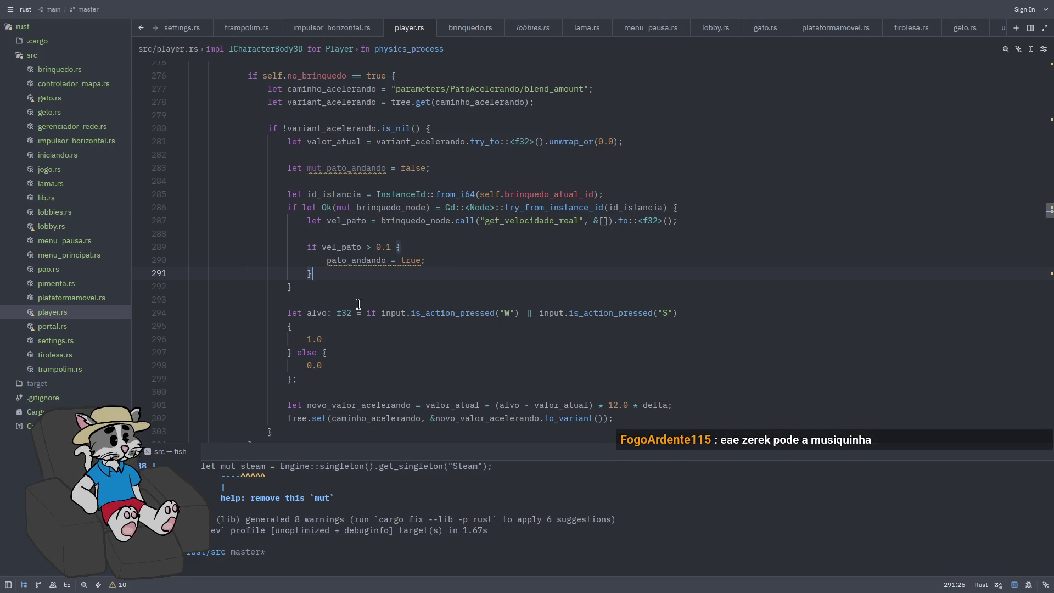
Replace the W/S alvo block with let alvo: f32 = if pato_andando { 1.0 } else { 0.0 }; and save
mouse_move(343, 381)
left_mouse_down()
mouse_move(307, 326)
mouse_move(328, 313)
left_mouse_up()
key("BackSpace")
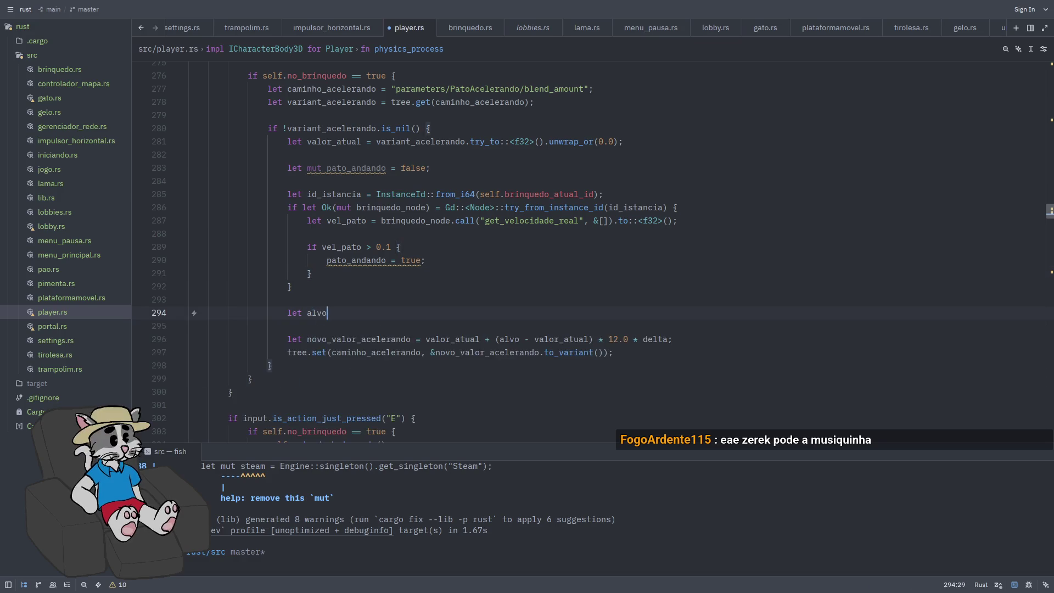
type(": f32 = if pato_andando")
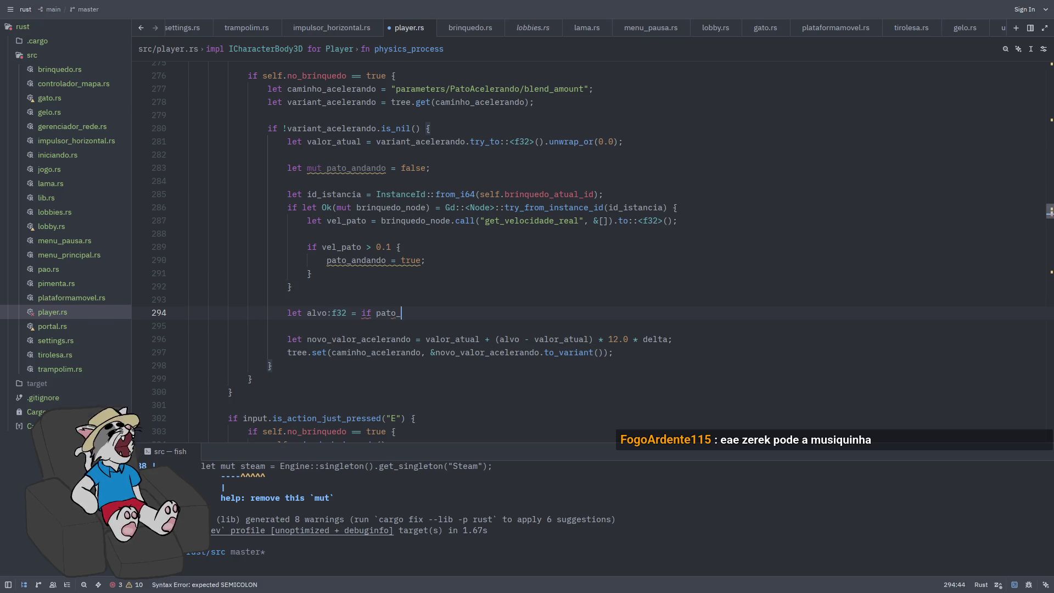
type(" { 1.0 } else { 0.0 };")
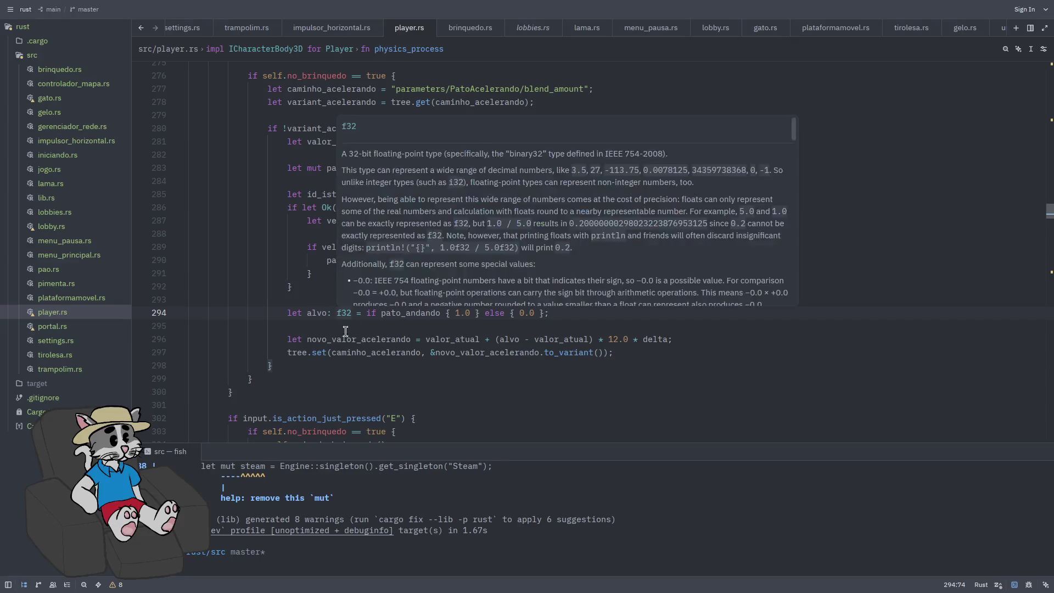
key("ctrl+s")
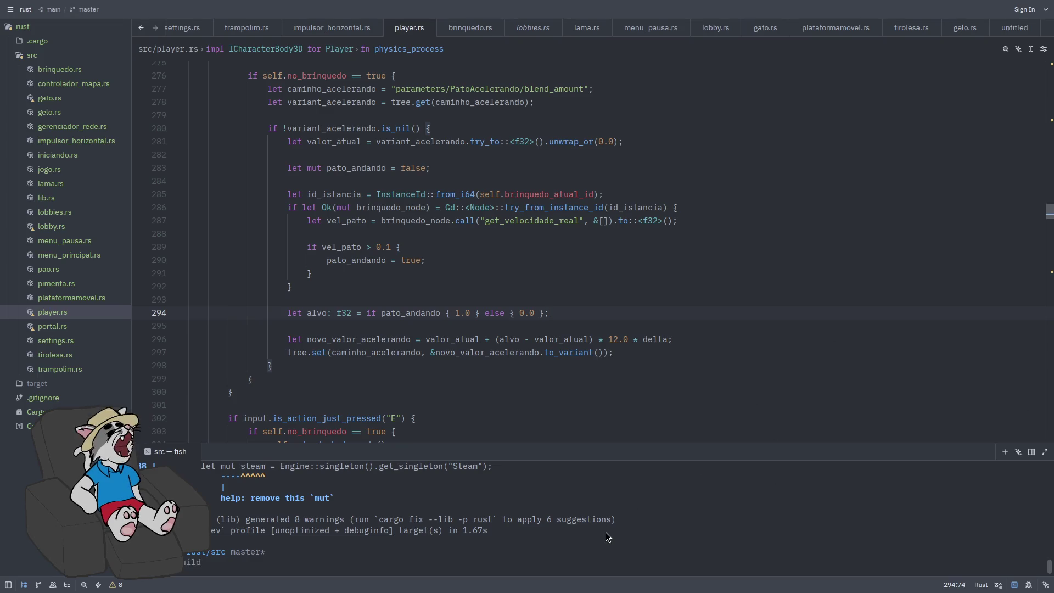
Rerun cargo build in the terminal and launch the game with F5 in Godot
key("Up")
key("Return")
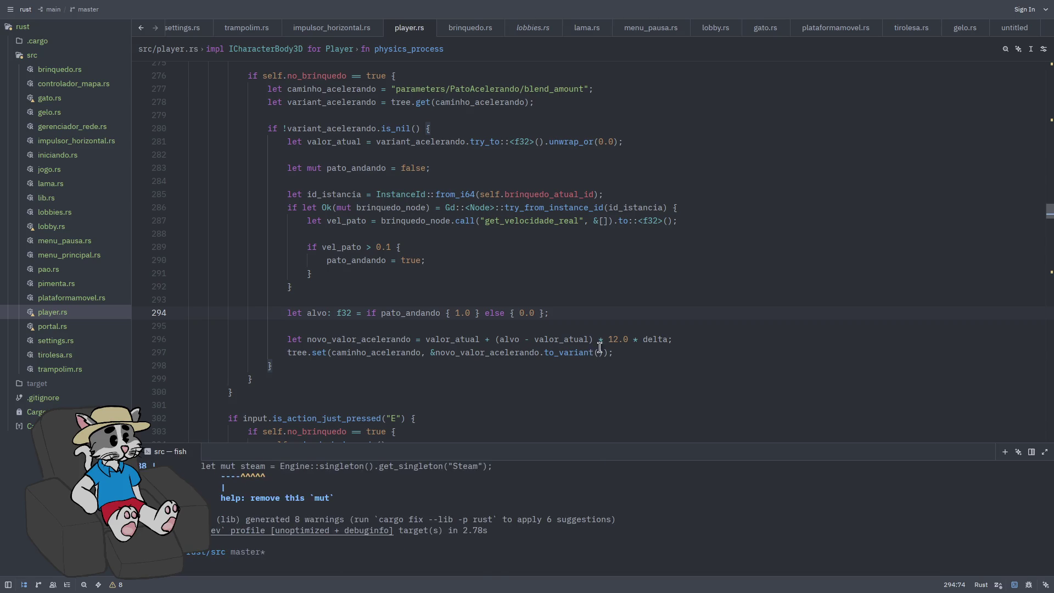
key("alt+Tab")
key("F5")
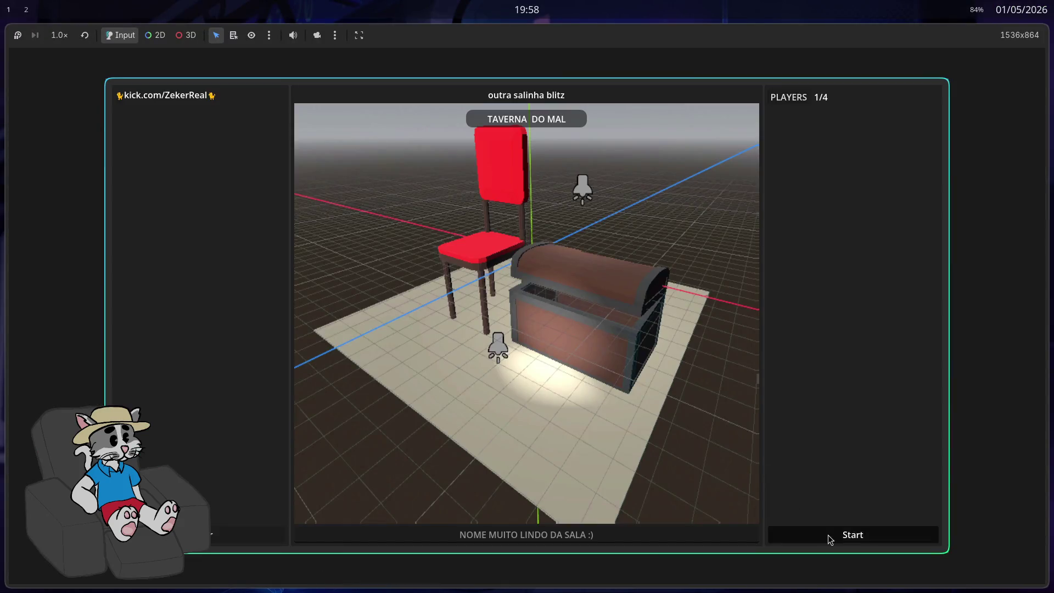
Start the duck-level match from the lobby, play briefly, stop it, and make the editor fullscreen
left_click(829, 537)
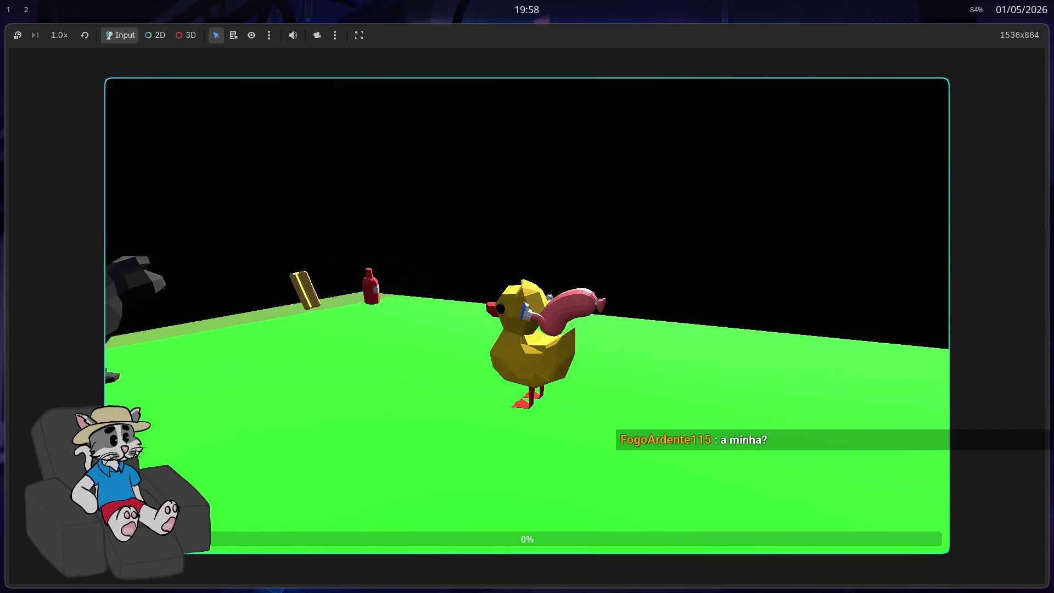
key("F8")
key("super+f")
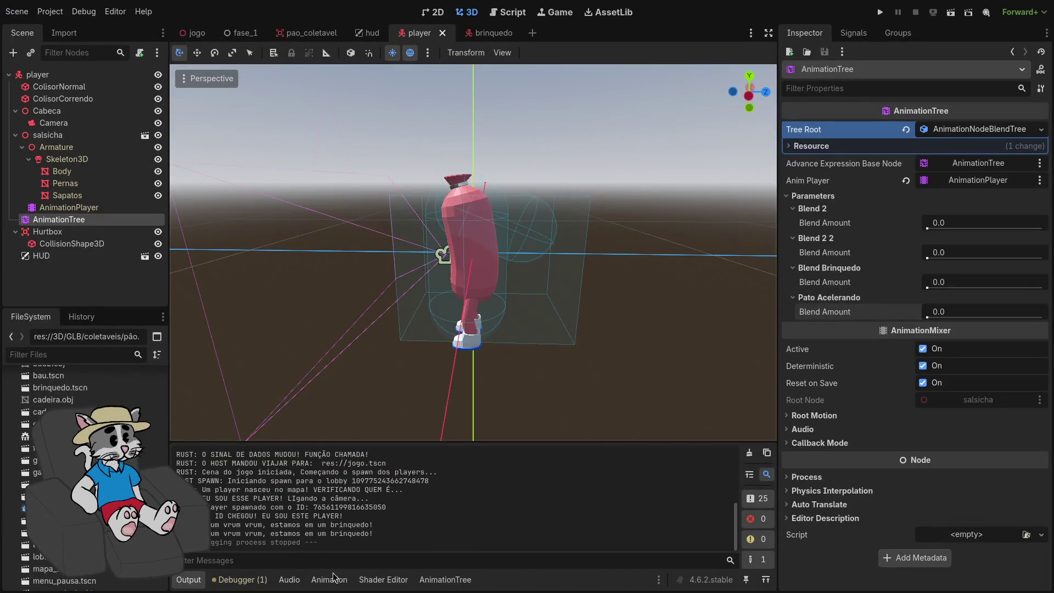
Preview the player's Sit (idle) animation in the AnimationPlayer
left_click(446, 580)
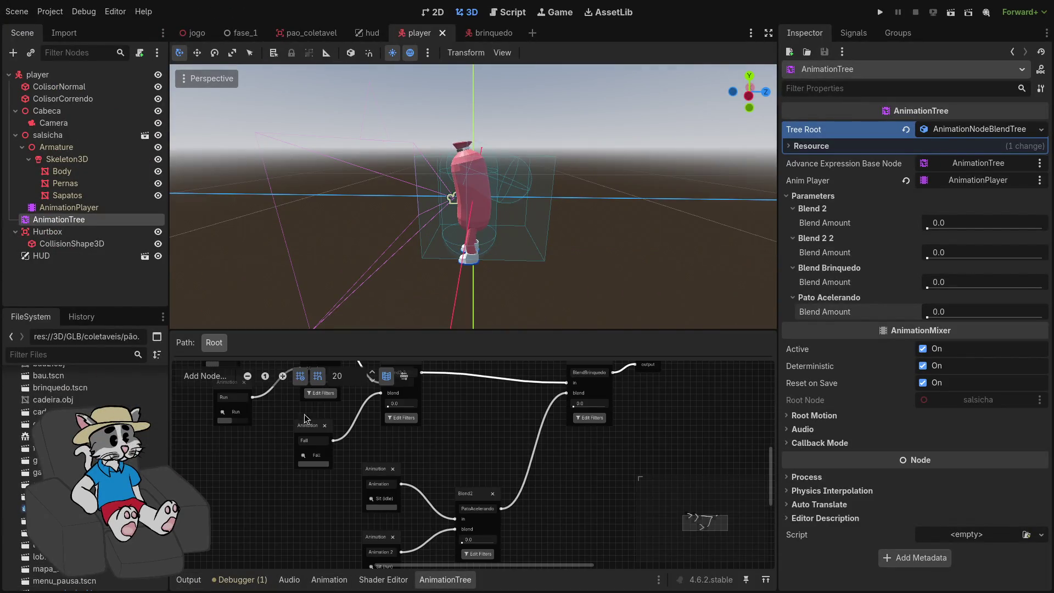
left_click(87, 209)
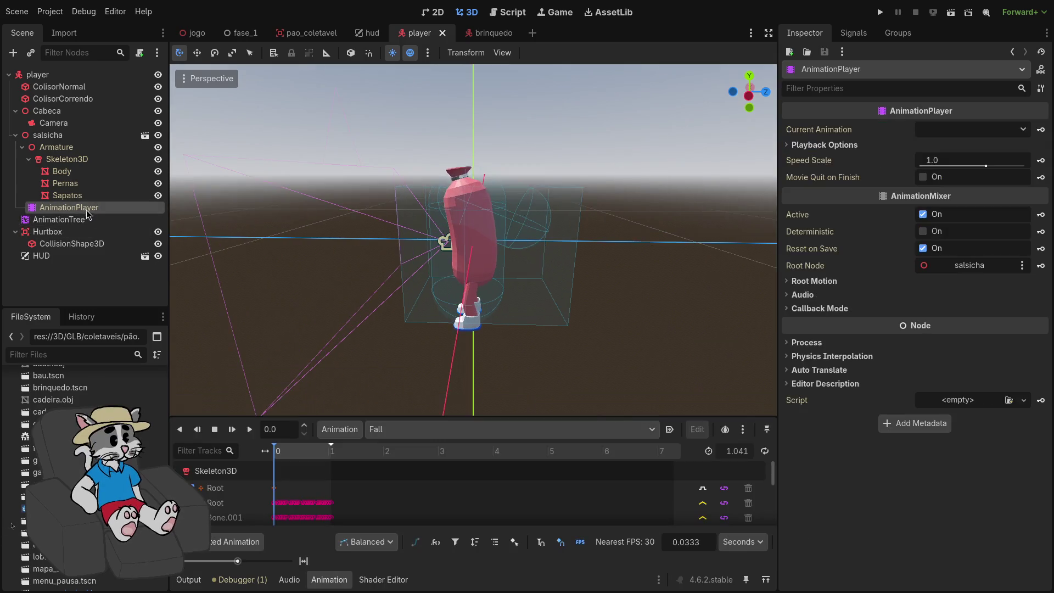
left_click(406, 431)
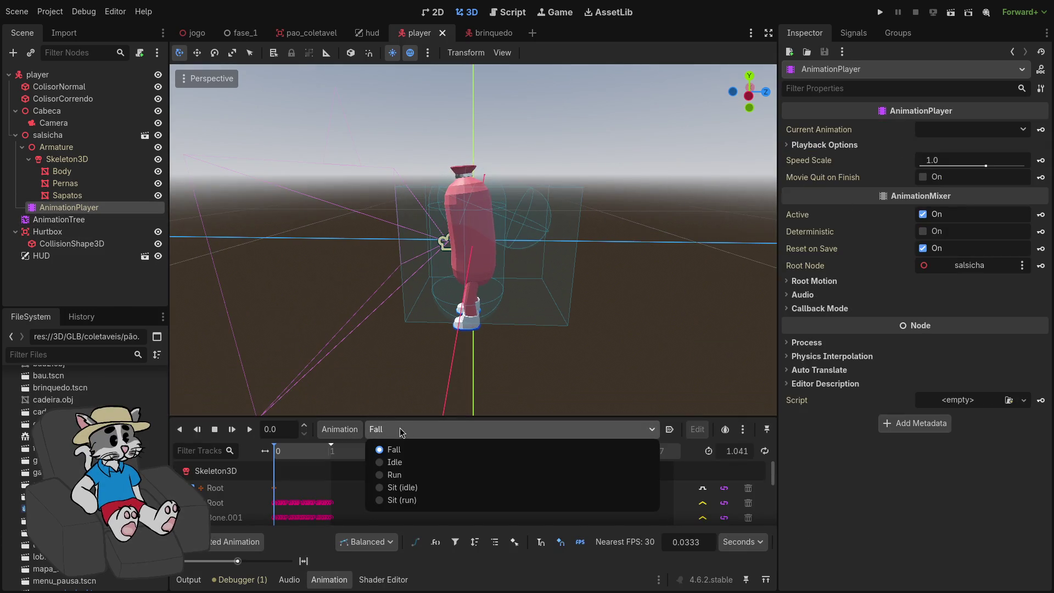
left_click(409, 492)
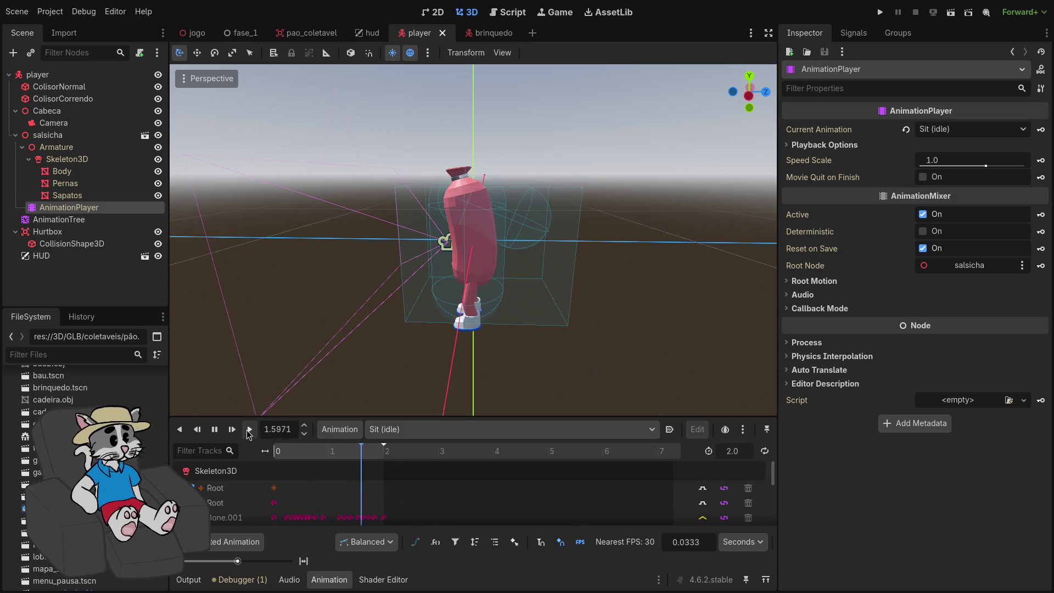
left_click(60, 220)
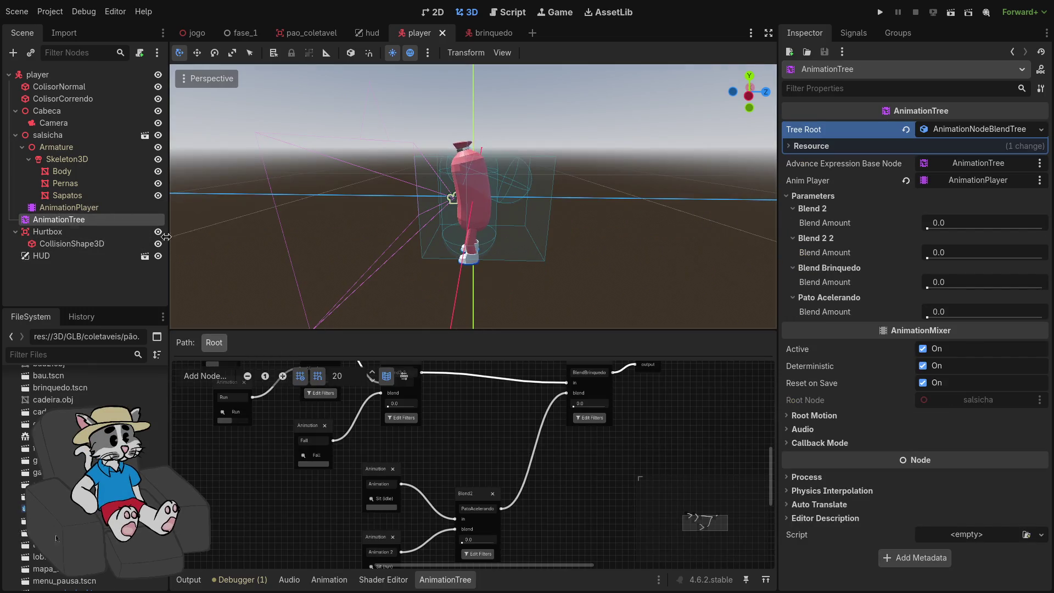
left_click(67, 195)
left_click(68, 207)
left_click(430, 337)
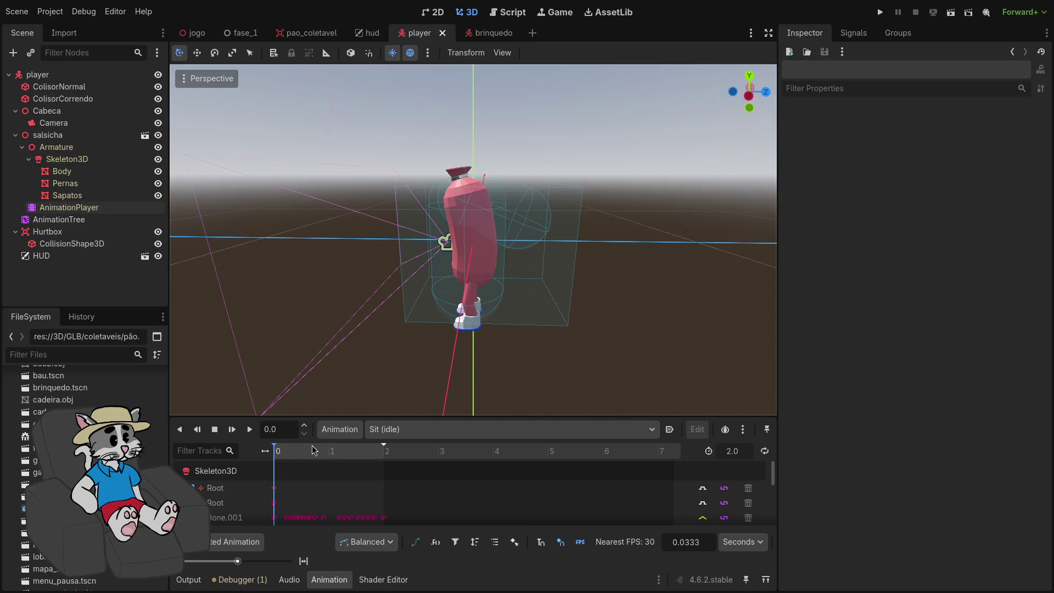
Preview Sit (run), scrubbing its timeline to about 0.5 and 0.94 seconds
left_click(396, 430)
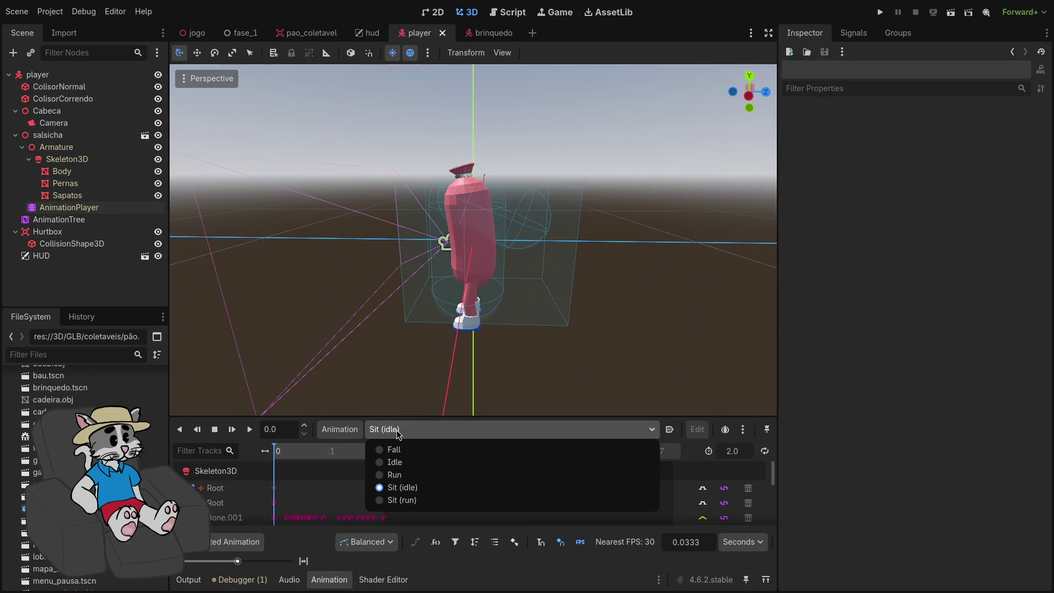
left_click(403, 500)
left_click(448, 295)
left_click(69, 208)
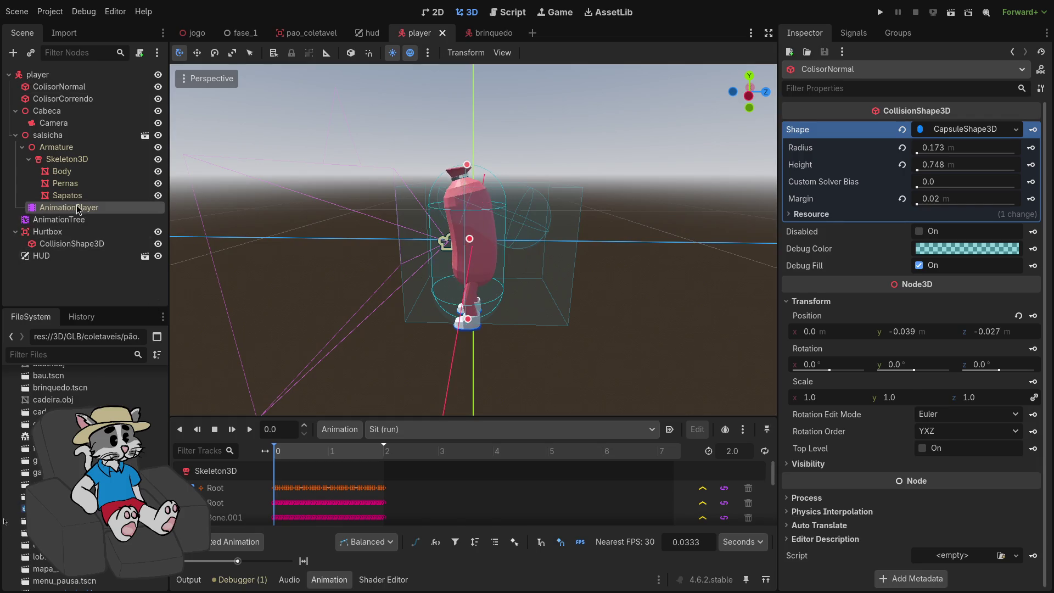
left_click(396, 429)
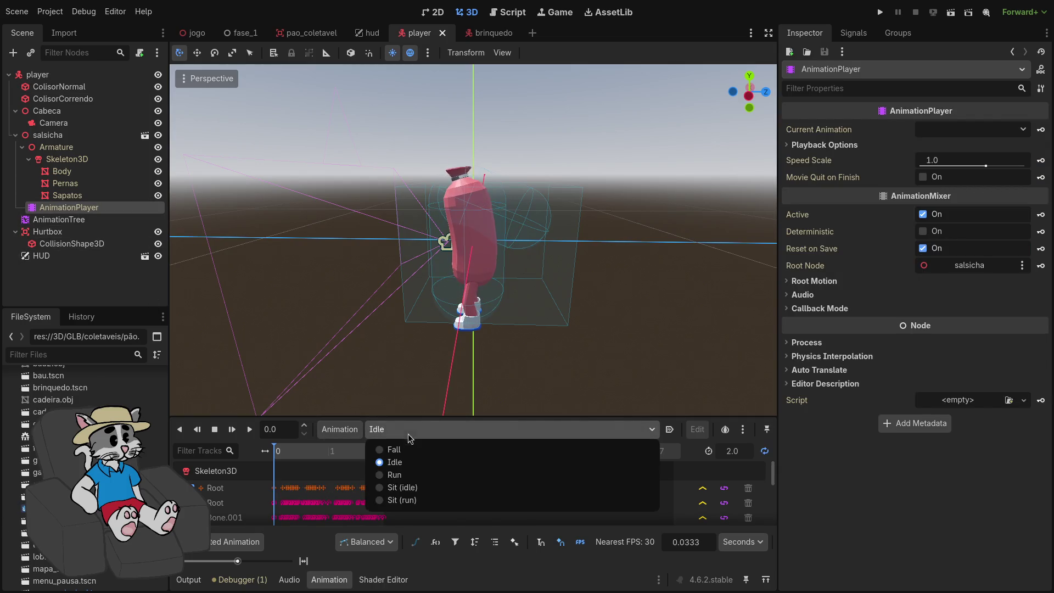
left_click(403, 500)
mouse_move(276, 451)
left_mouse_down()
mouse_move(312, 461)
mouse_move(273, 458)
left_mouse_up()
left_click(47, 134)
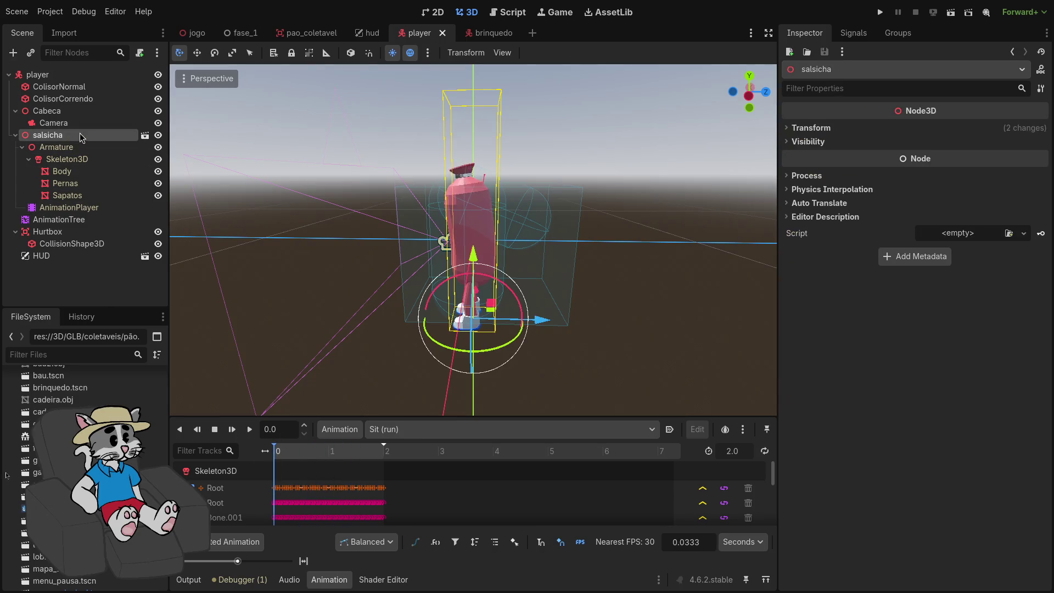
left_click(326, 458)
Switch the AnimationTree preview to the Run animation
left_click(420, 429)
left_click(423, 431)
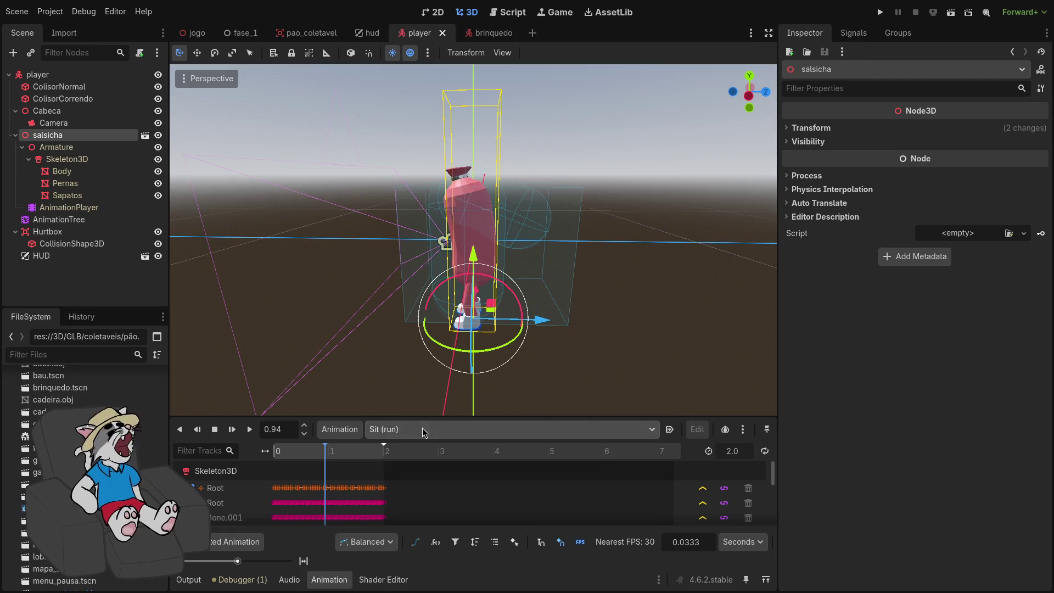
left_click(83, 196)
left_click(87, 216)
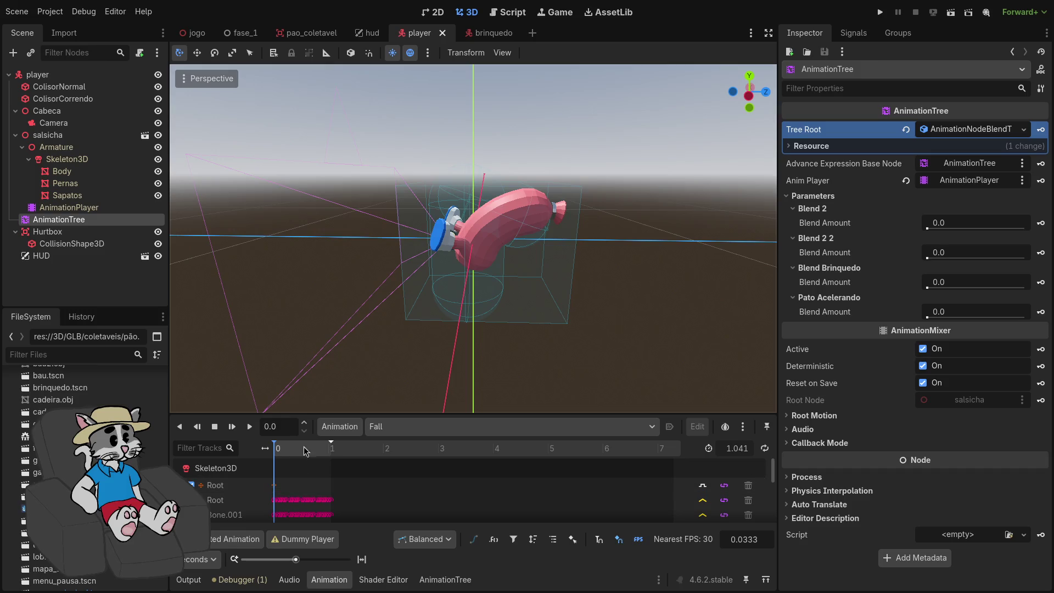
left_click(378, 427)
left_click(411, 448)
Play and replay the Sit (idle) animation while orbiting around the character
left_click(409, 427)
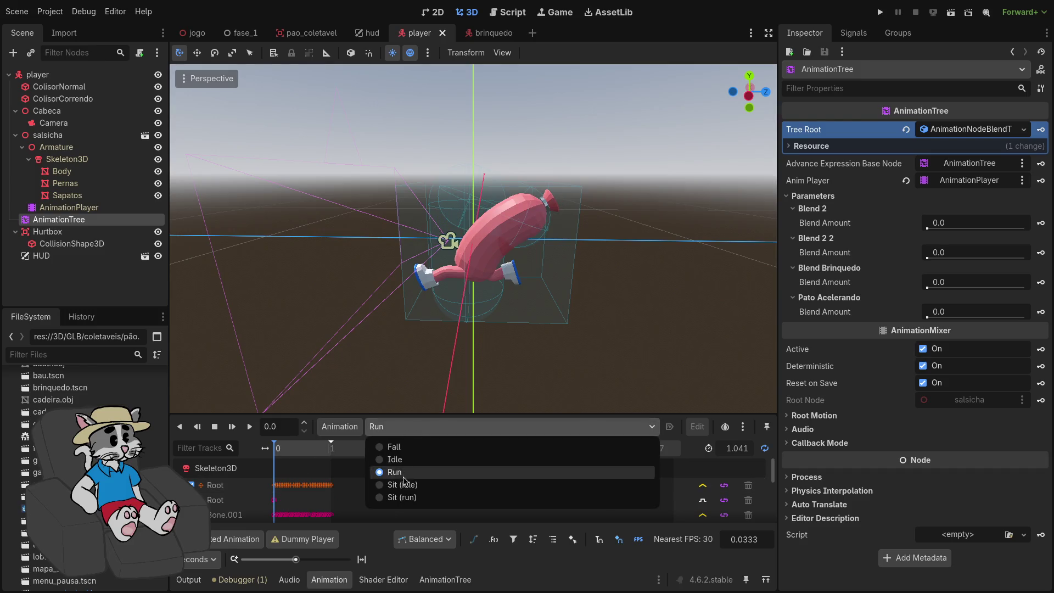
left_click(404, 491)
left_click(250, 427)
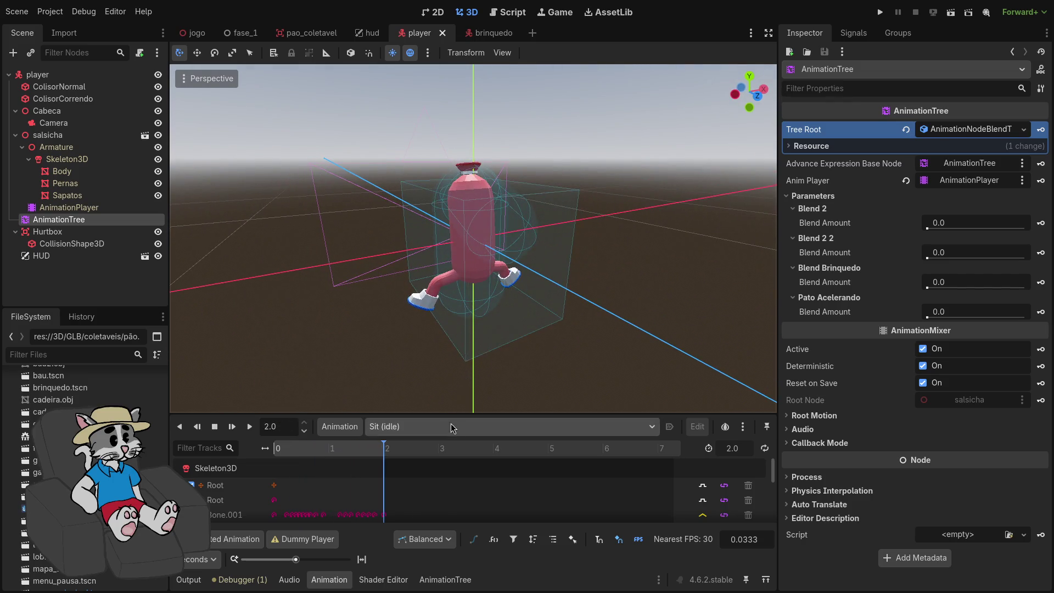
left_click(417, 427)
left_click(421, 498)
mouse_move(498, 379)
left_mouse_down()
mouse_move(525, 388)
mouse_move(509, 332)
left_mouse_up()
key("shift+d")
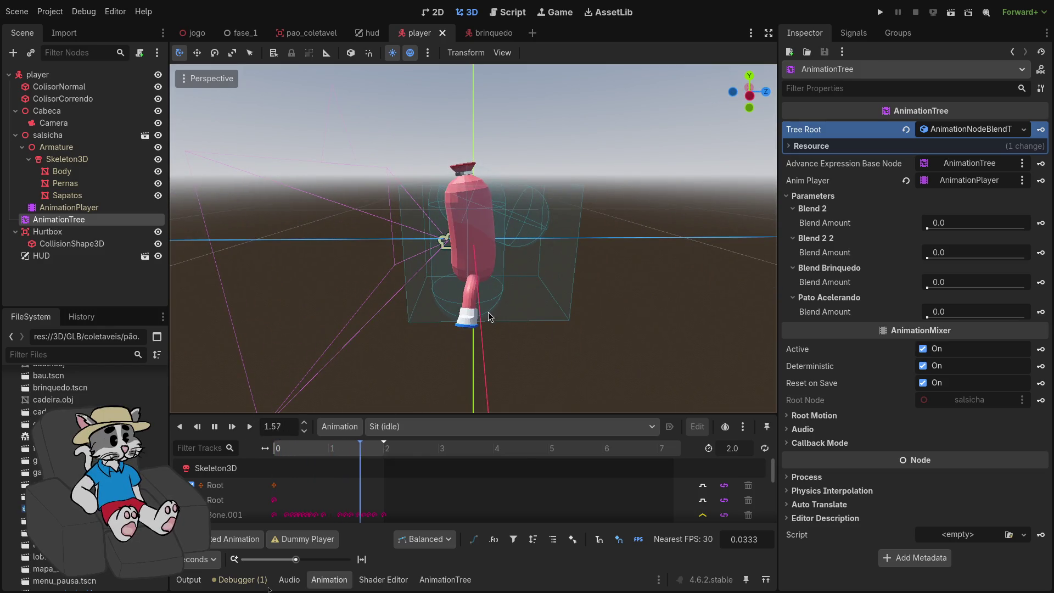
Play Sit (run) repeatedly from several angles, scrubbing back to about 0.33 seconds in side view
left_click(483, 429)
left_click(453, 498)
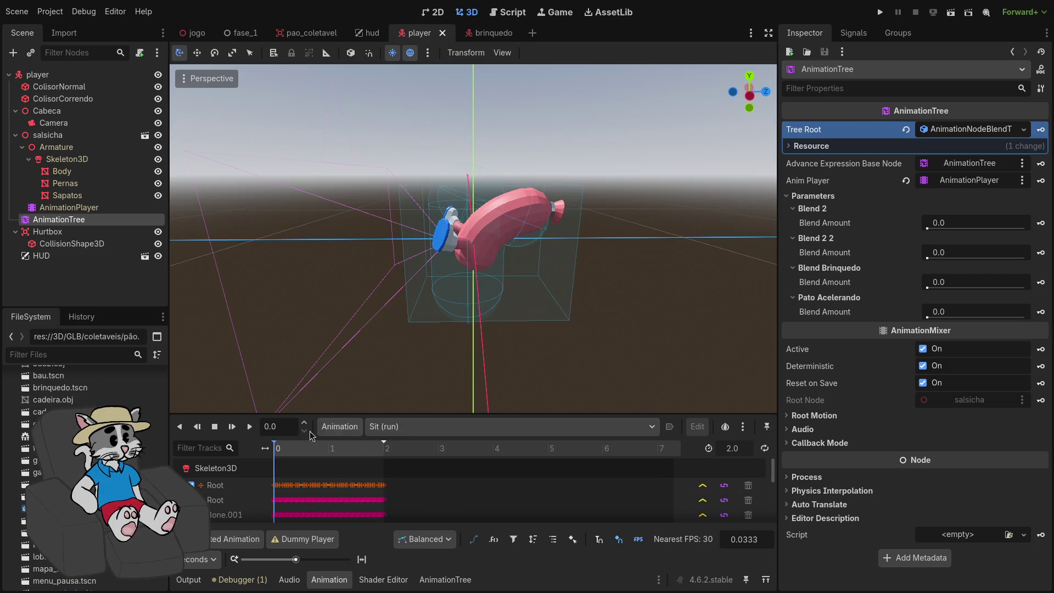
left_click(249, 428)
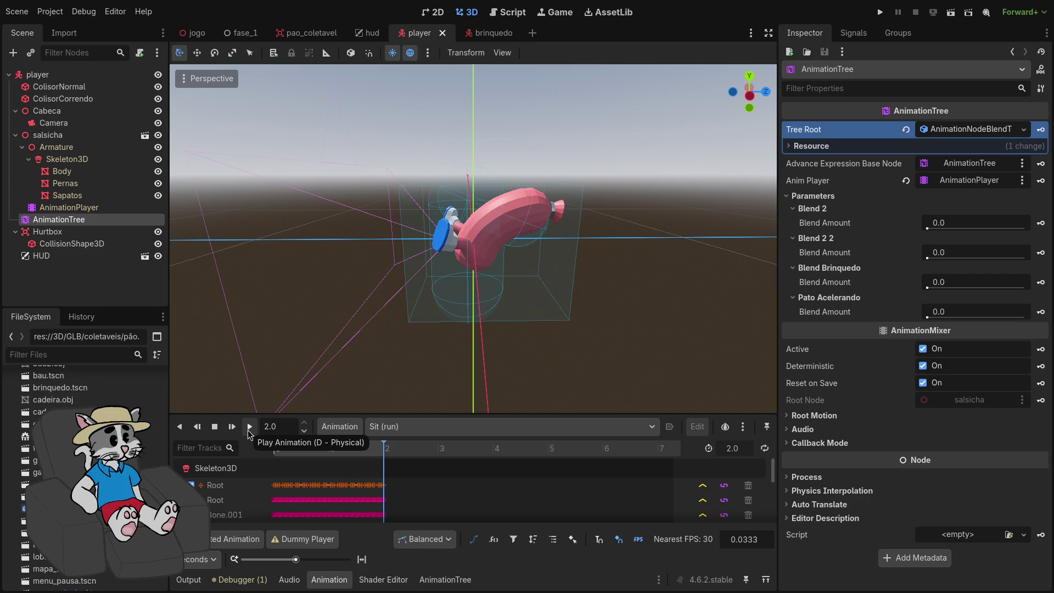
left_click(248, 427)
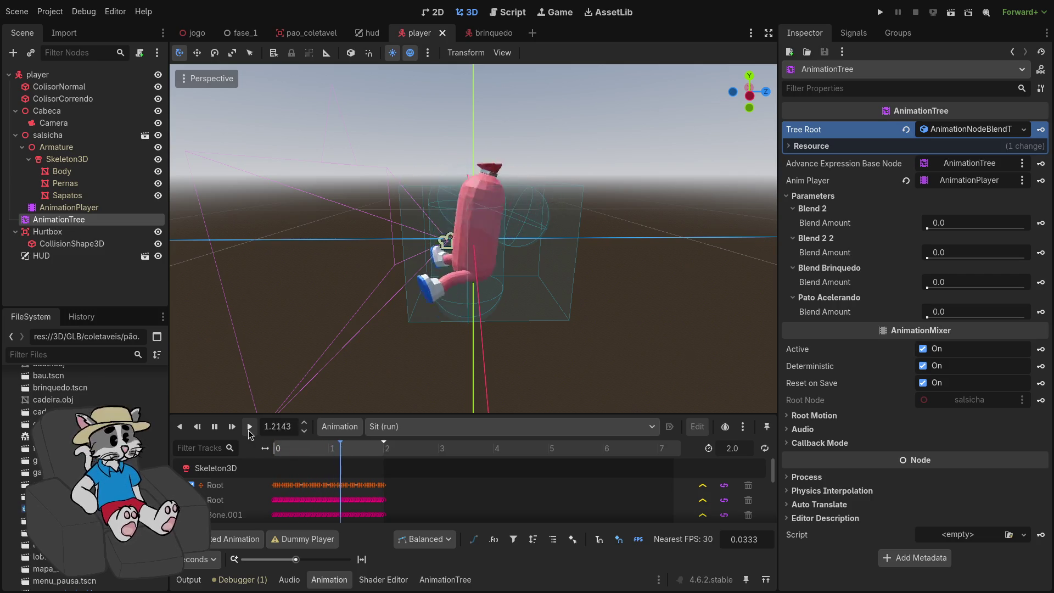
mouse_move(533, 344)
left_mouse_down()
mouse_move(373, 360)
mouse_move(308, 395)
left_mouse_up()
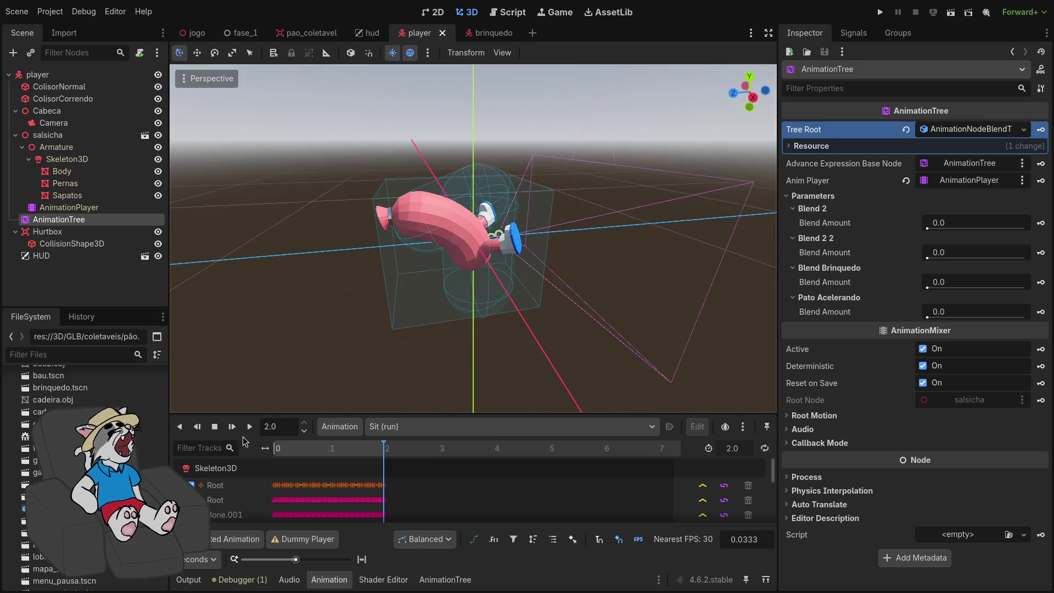
left_click(250, 432)
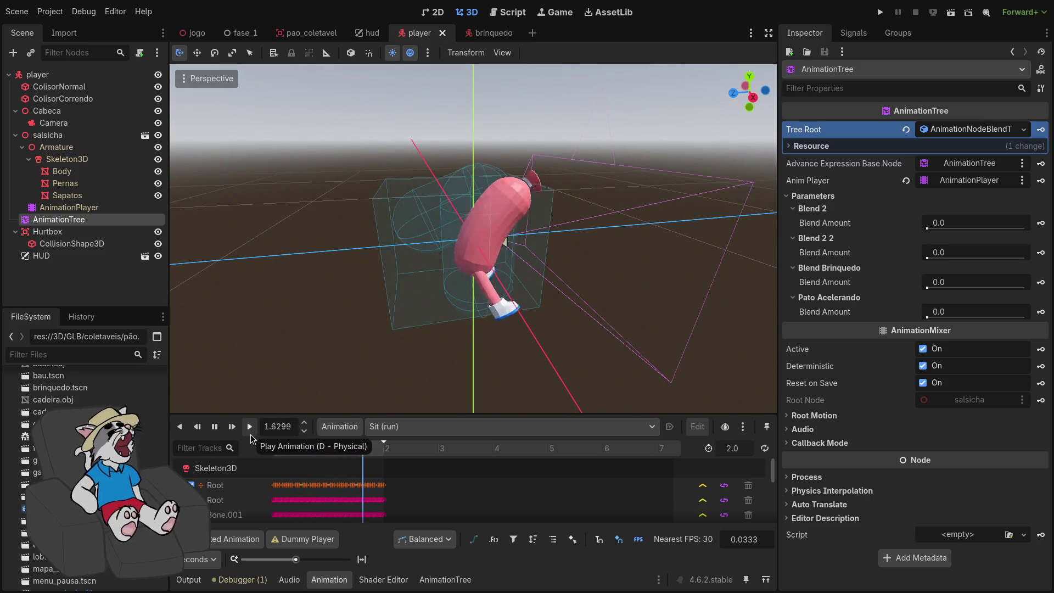
left_click(250, 434)
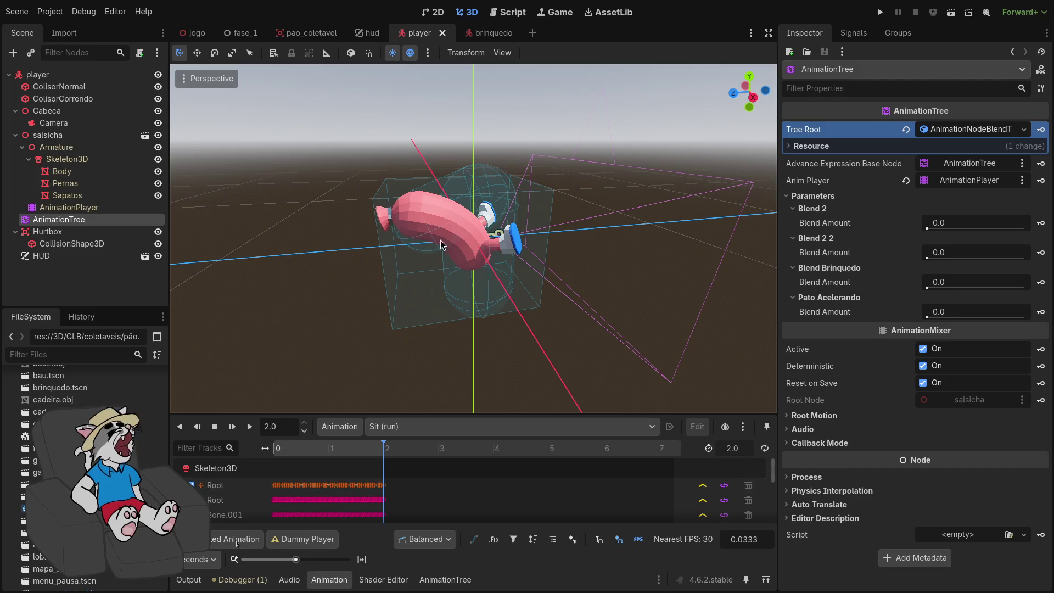
left_click_drag(308, 446, 285, 453)
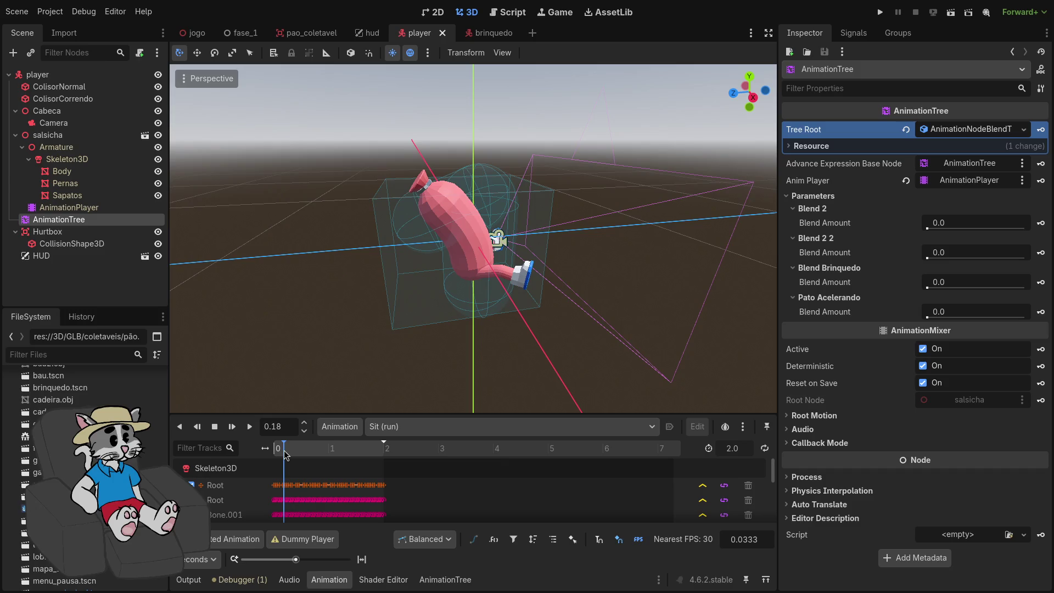
key("ctrl+KP_3")
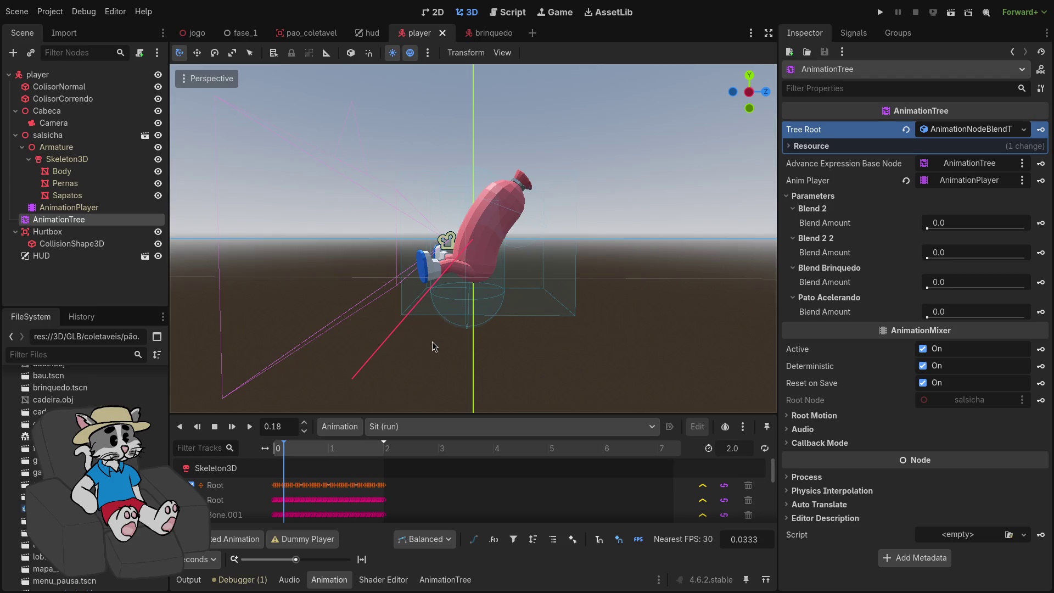
key("alt+Tab")
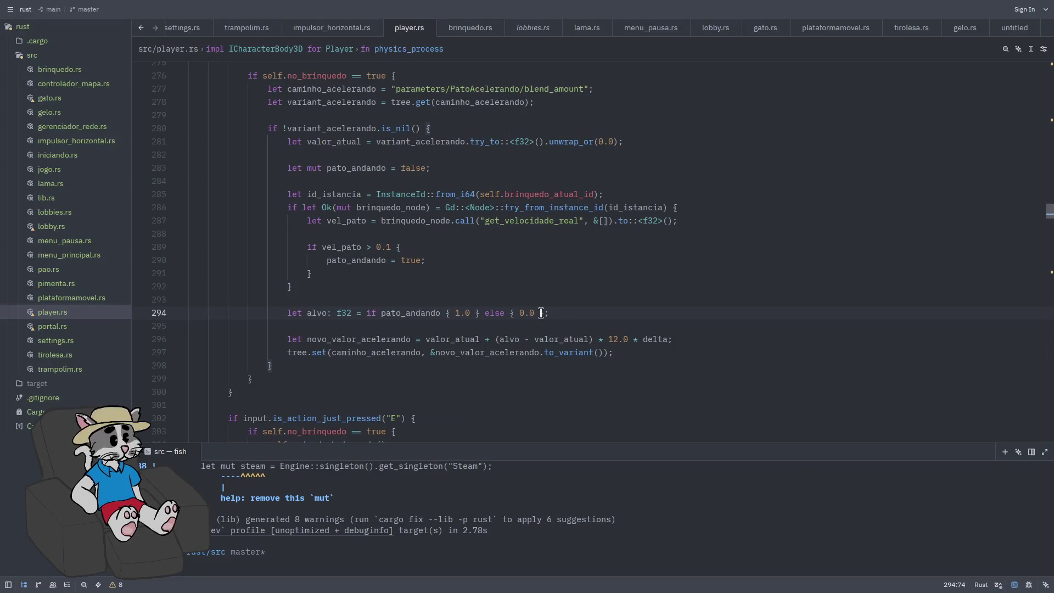
Change the blend rate on line 296 of player.rs from 12.0 to 6.0 and save
key("Left")
key("Left")
key("Left")
double_click(614, 339)
type("6")
key("ctrl+s")
Rebuild the Rust library with cargo build and launch a Godot test run
left_click(707, 539)
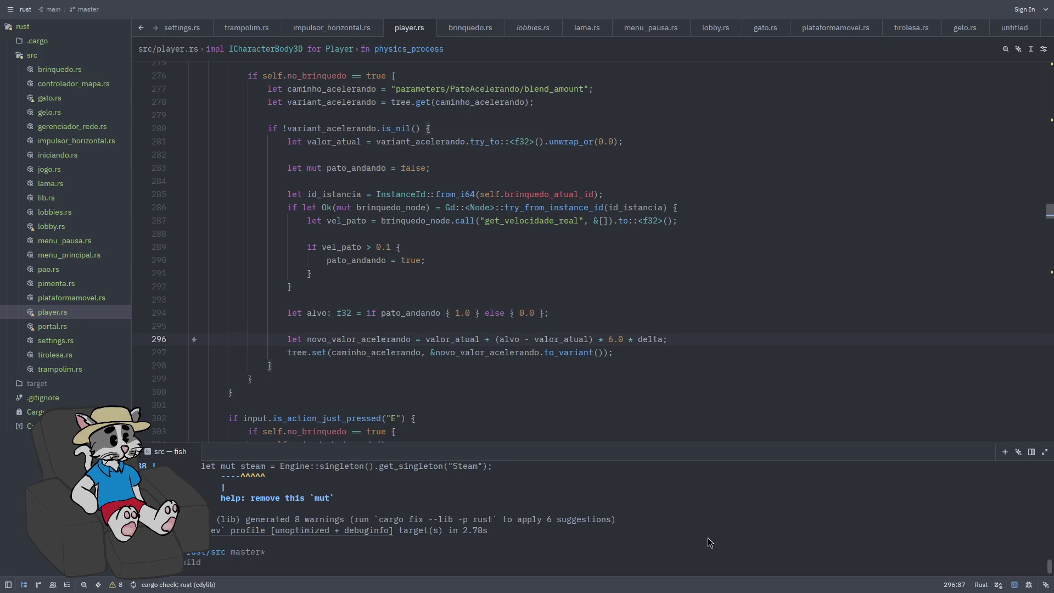
key("Up")
key("Return")
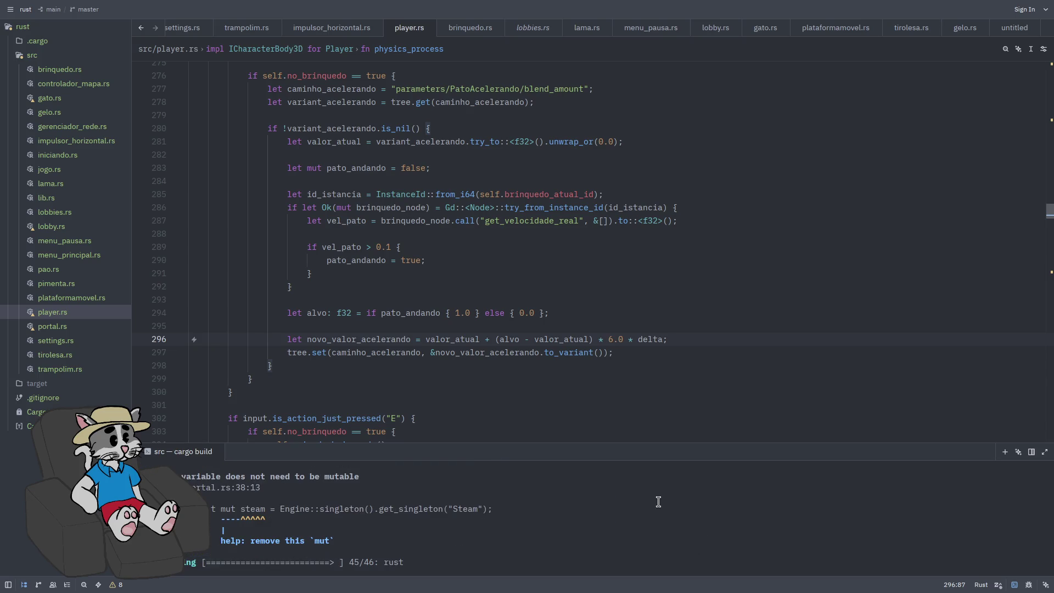
key("alt+Tab")
left_click(880, 12)
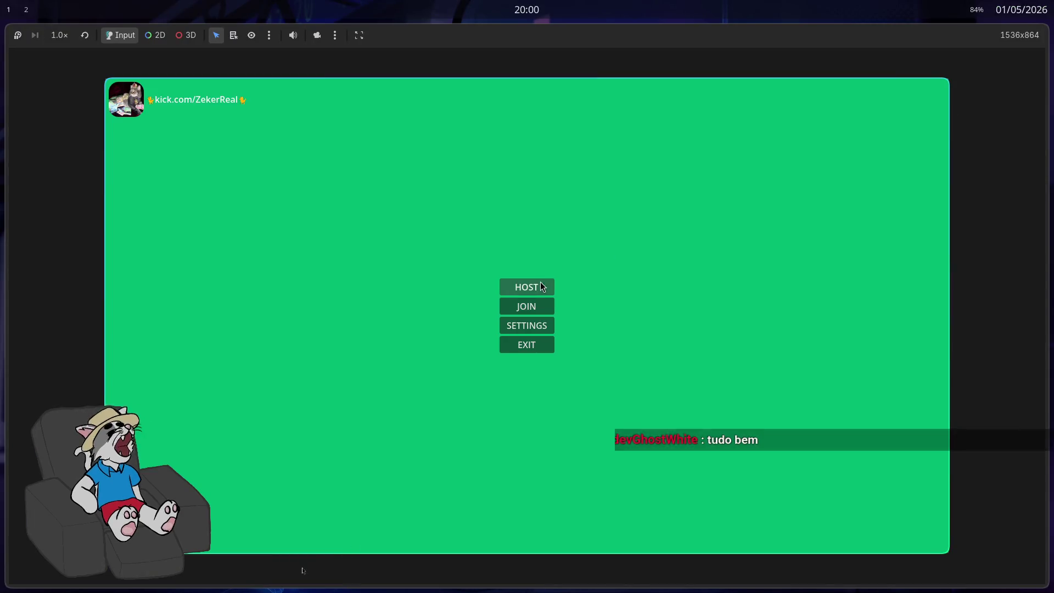
Host a lobby, start and play the match at the 6.0 blend rate, then maximise the editor
left_click(541, 283)
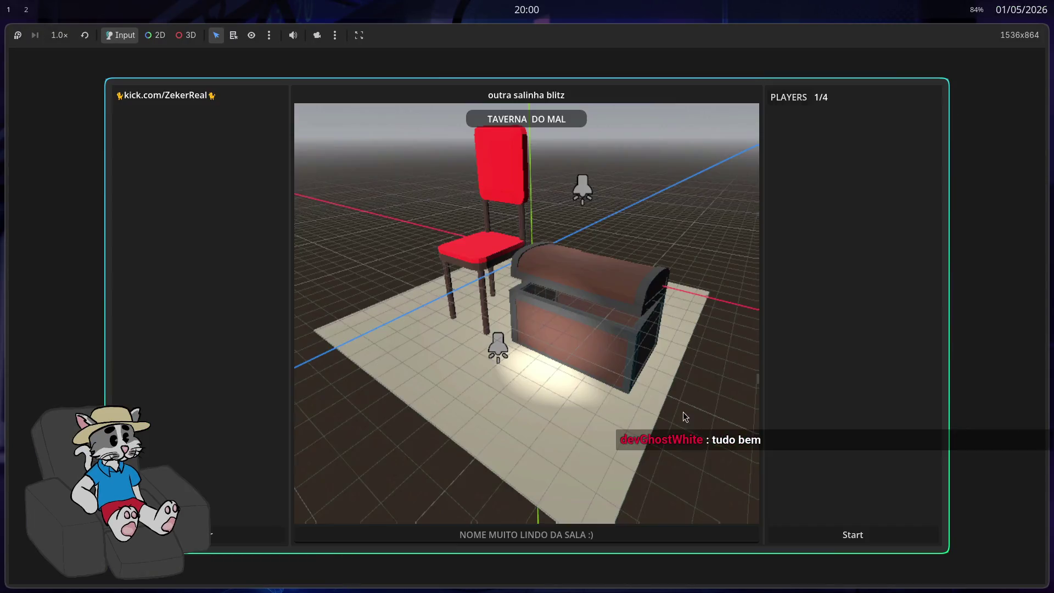
left_click(817, 530)
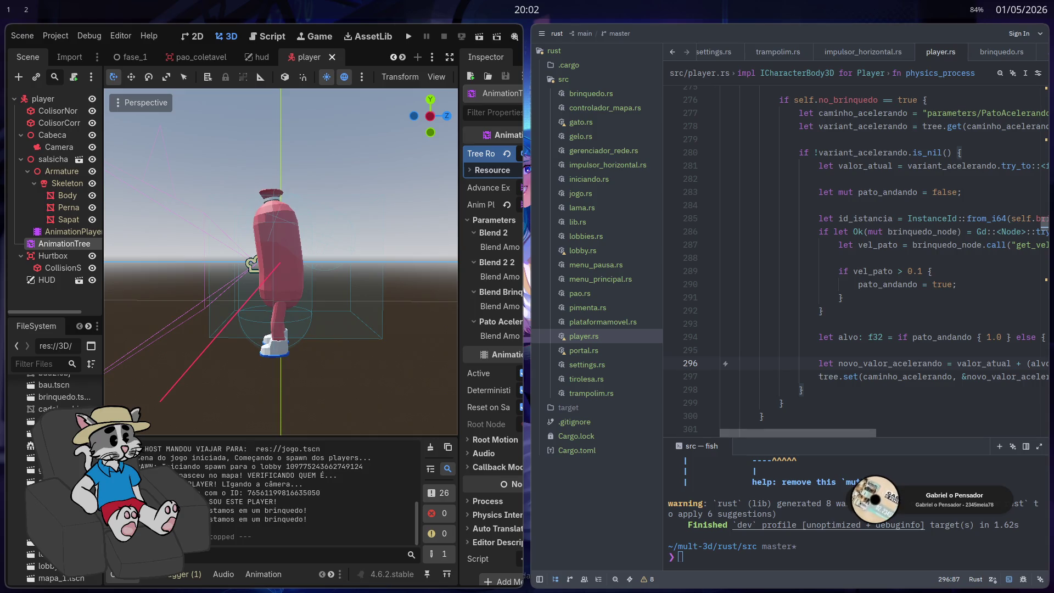
key("super+f")
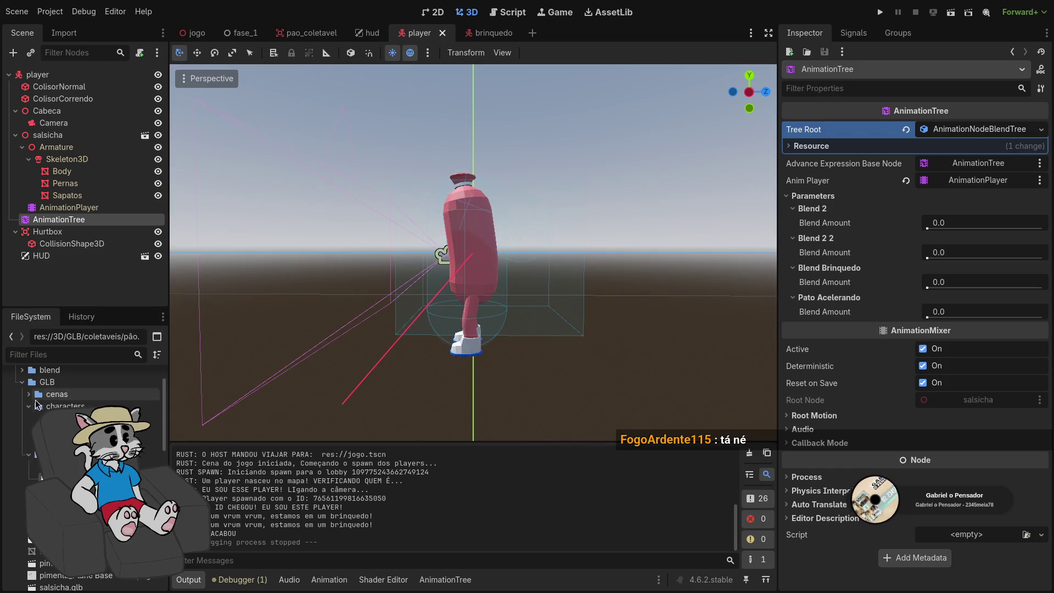
Try dropping taberna.glb into the player scene, undo it, and move to the brinquedo scene
scroll(32, 399, "up", 2)
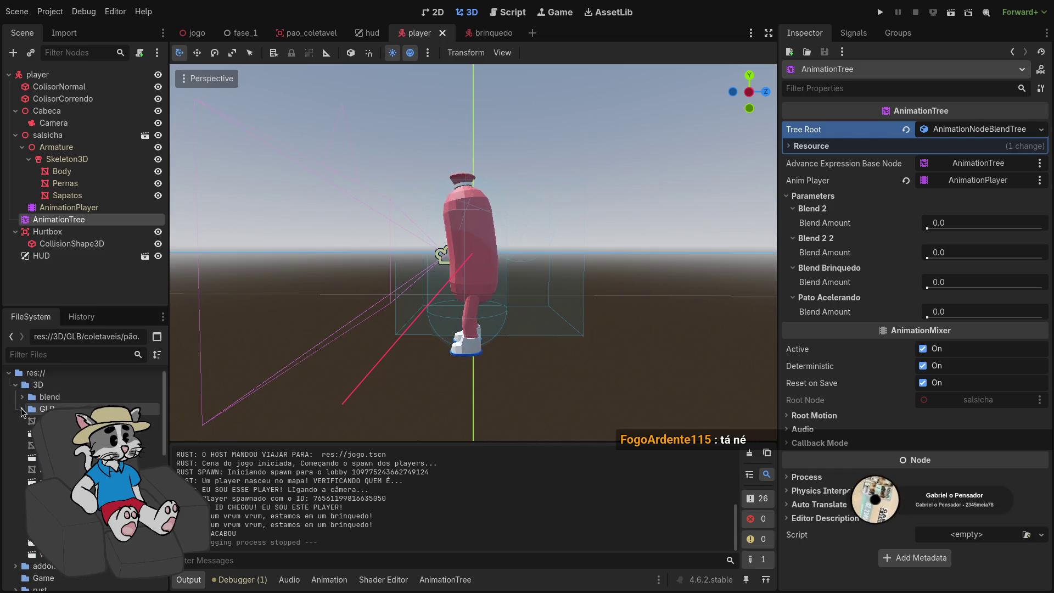
left_click(22, 410)
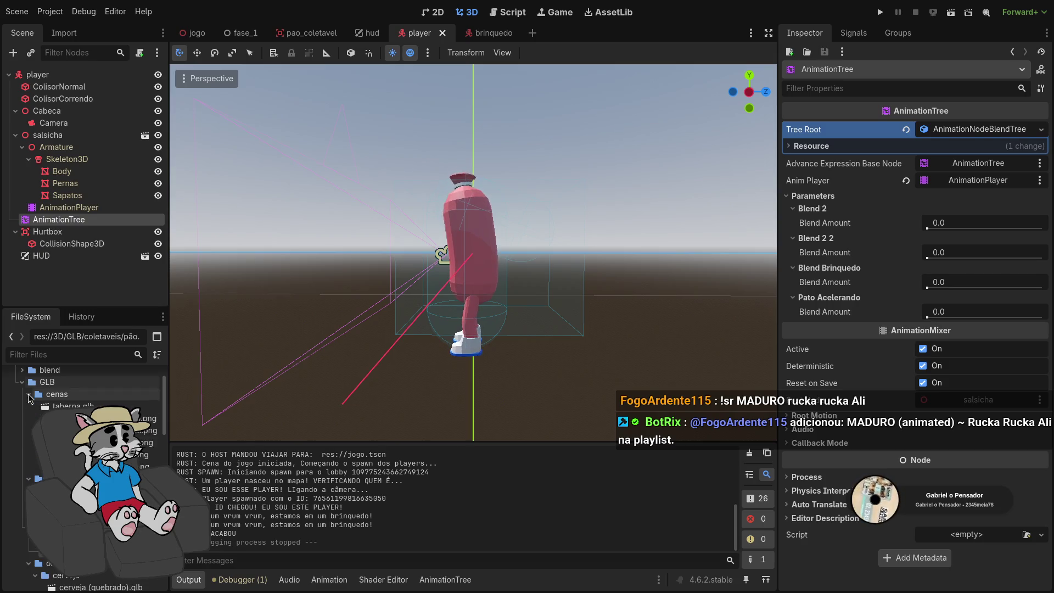
mouse_move(122, 401)
left_mouse_down()
mouse_move(499, 404)
mouse_move(494, 325)
left_mouse_up()
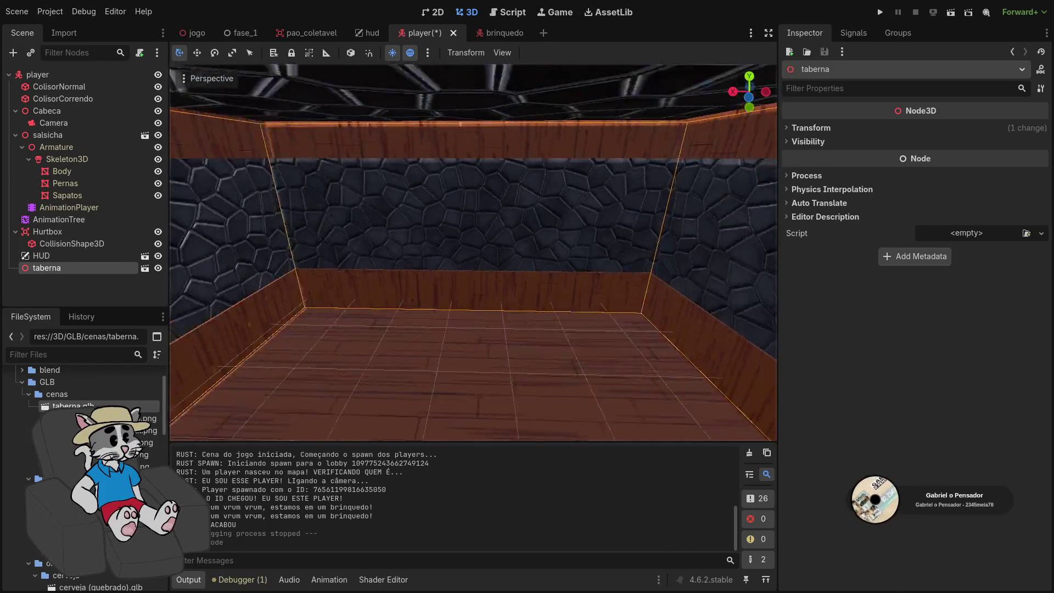
key("ctrl+z")
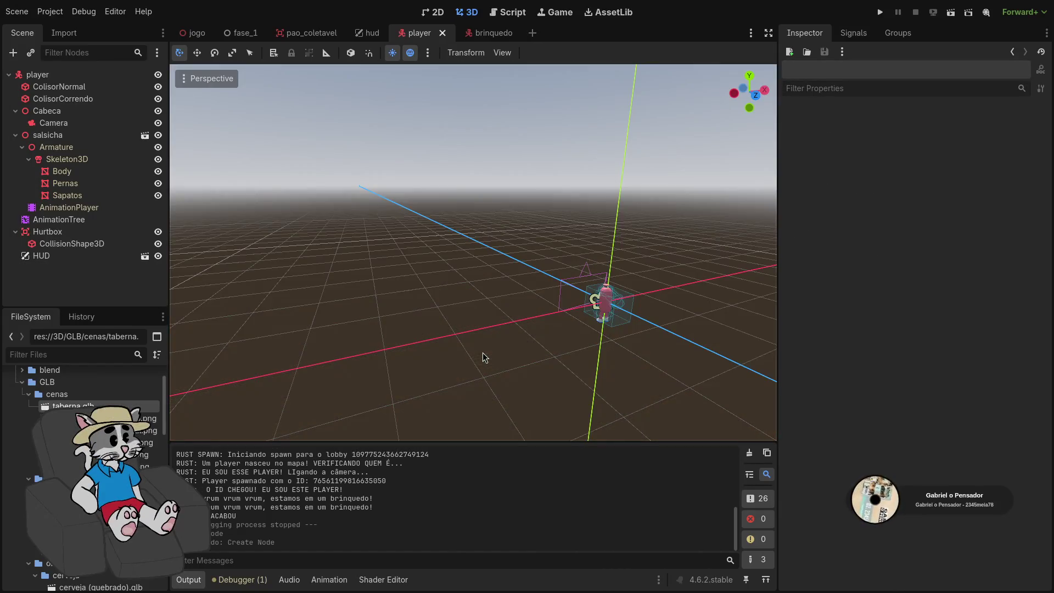
scroll(473, 253, "up", 3)
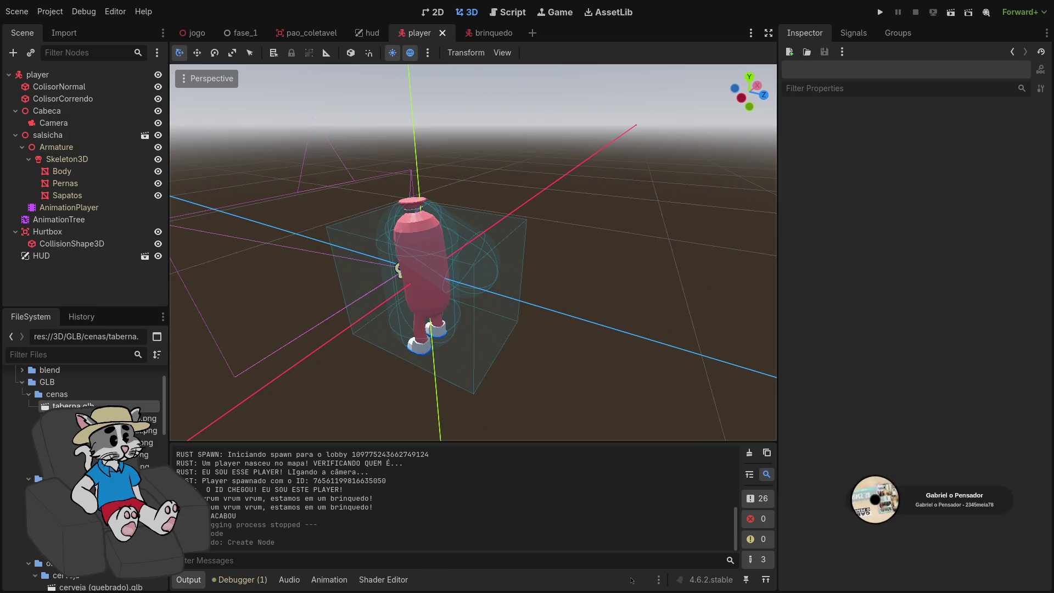
left_click_drag(718, 313, 648, 310)
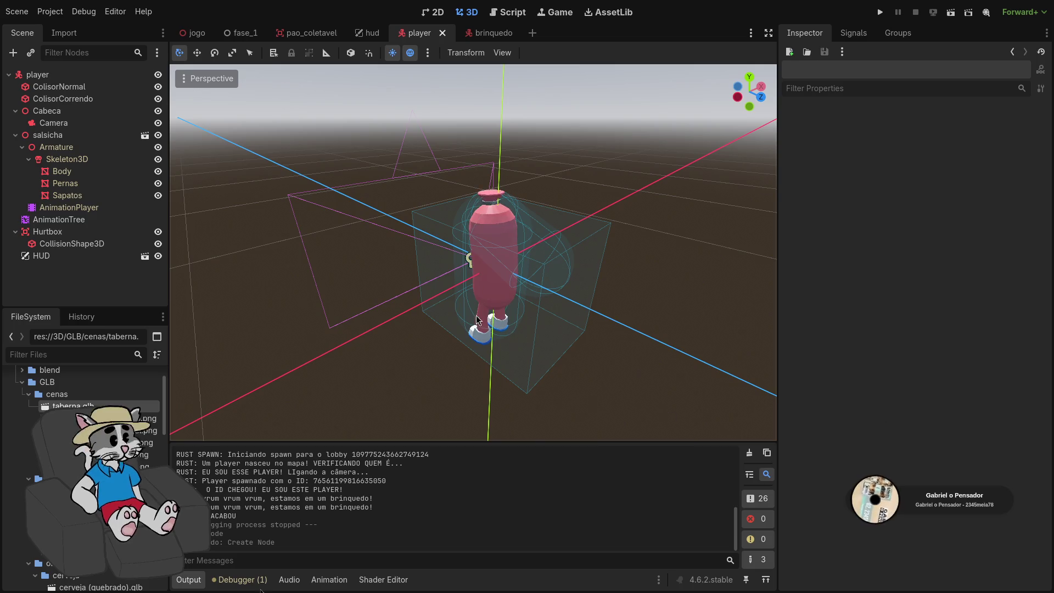
left_click(488, 35)
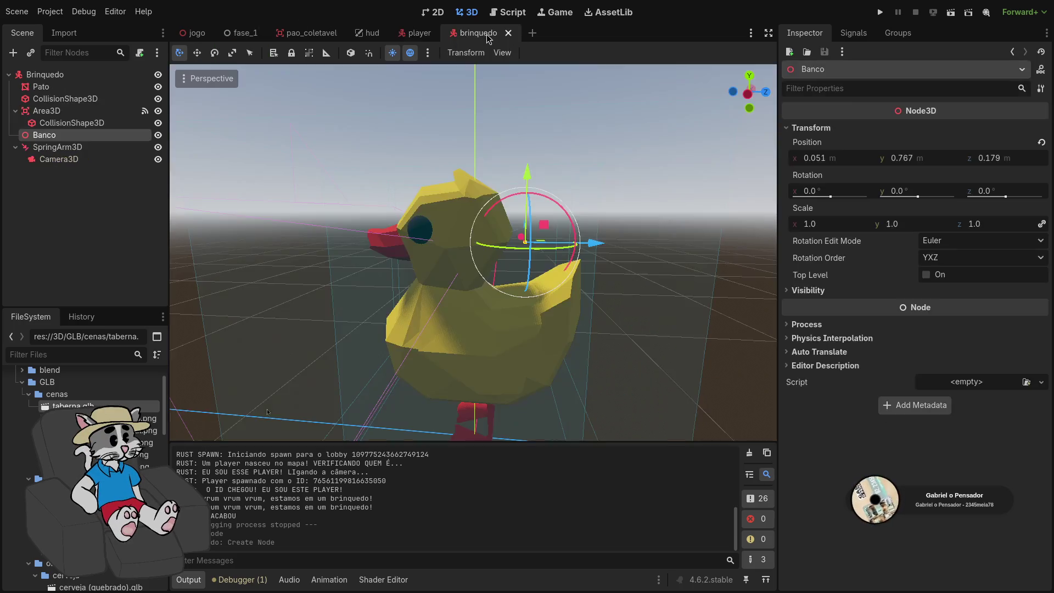
Drop the pato duck model into brinquedo, inspect it from several angles, then undo it
scroll(83, 467, "up", 1)
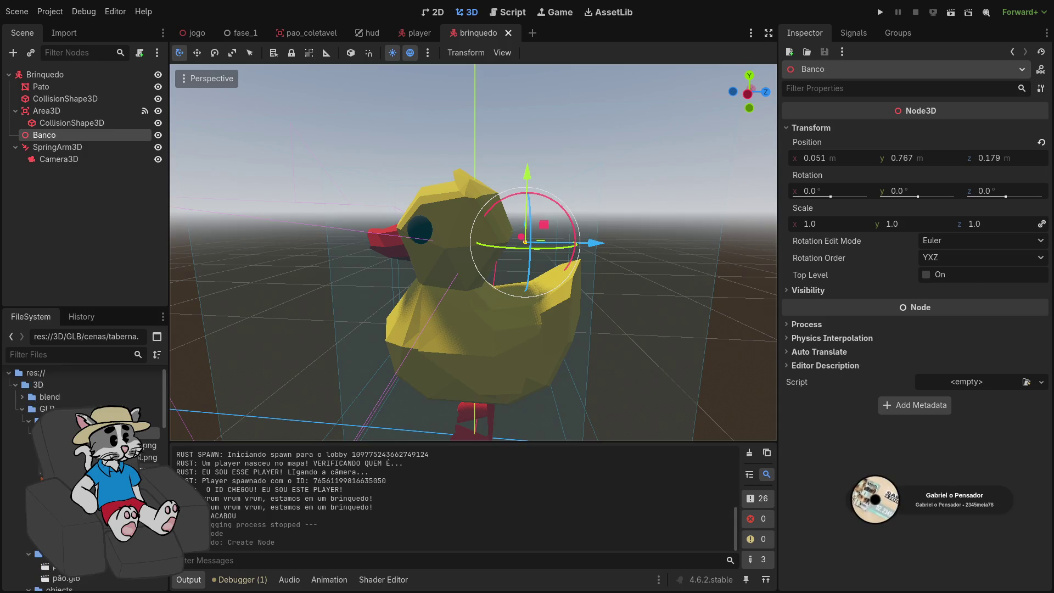
scroll(82, 467, "down", 1)
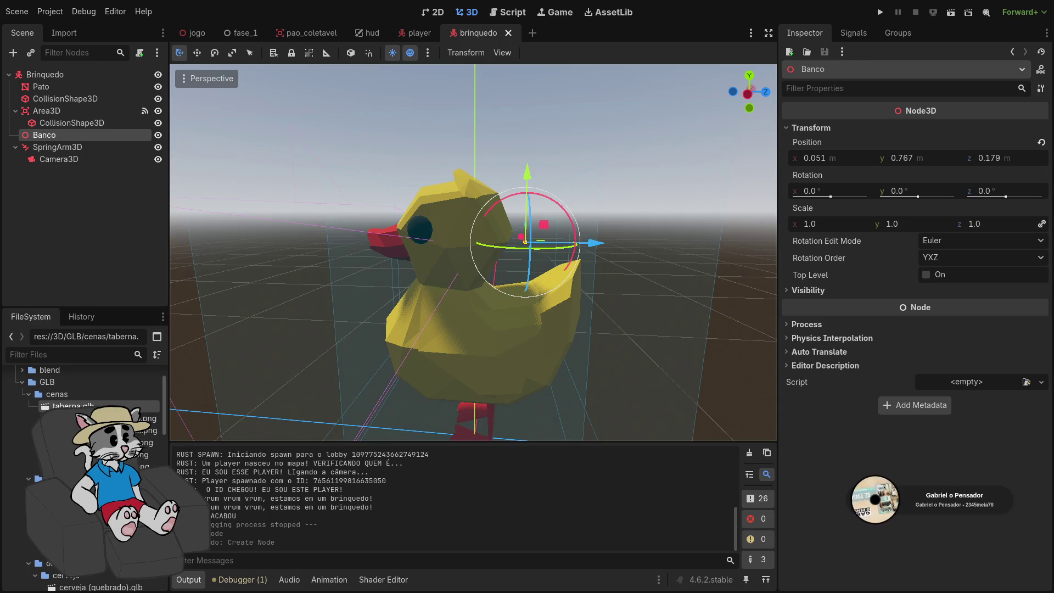
mouse_move(224, 478)
left_mouse_down()
mouse_move(494, 275)
mouse_move(527, 286)
left_mouse_up()
scroll(528, 286, "down", 3)
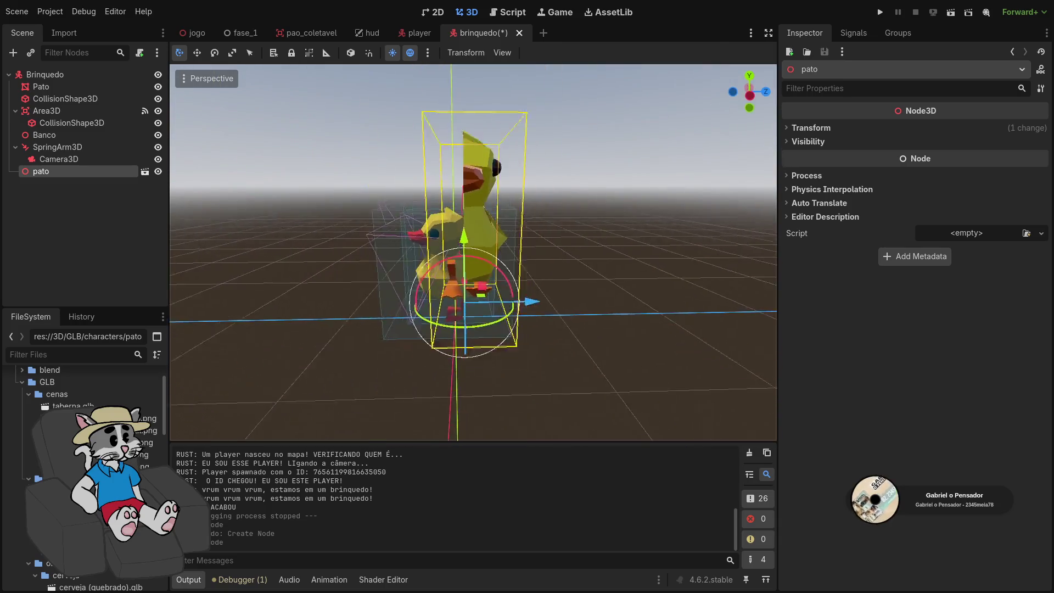
left_click_drag(472, 253, 583, 252)
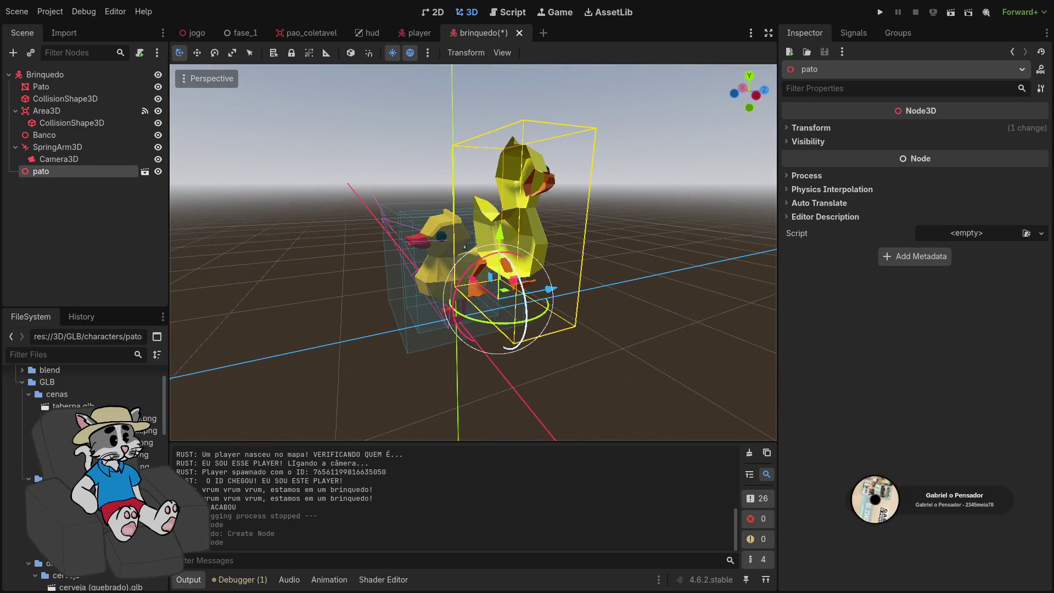
left_click_drag(473, 253, 538, 253)
scroll(473, 252, "up", 5)
scroll(476, 359, "down", 6)
left_click_drag(439, 351, 475, 360)
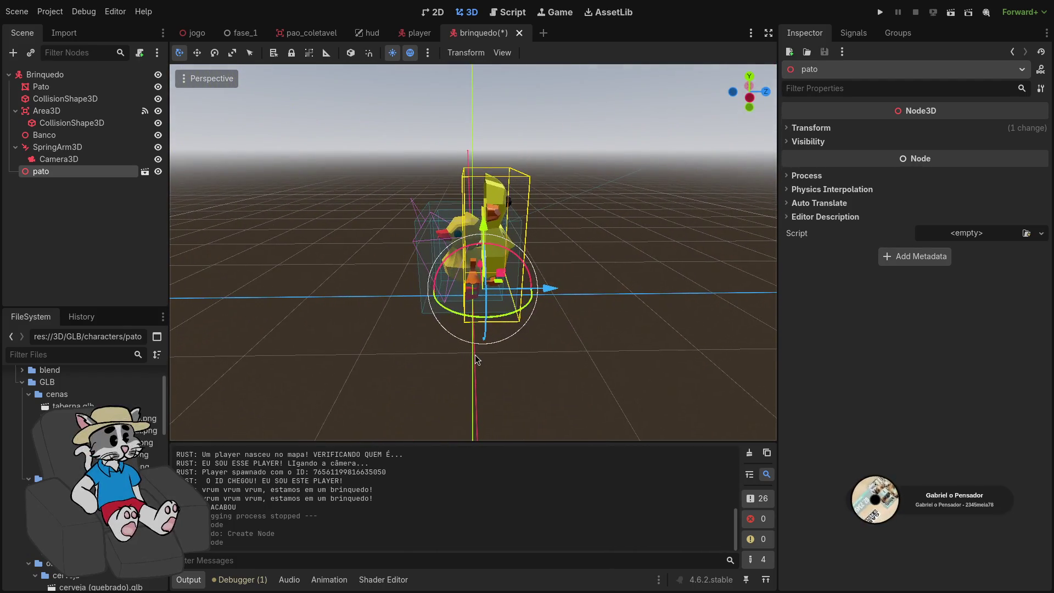
key("ctrl+z")
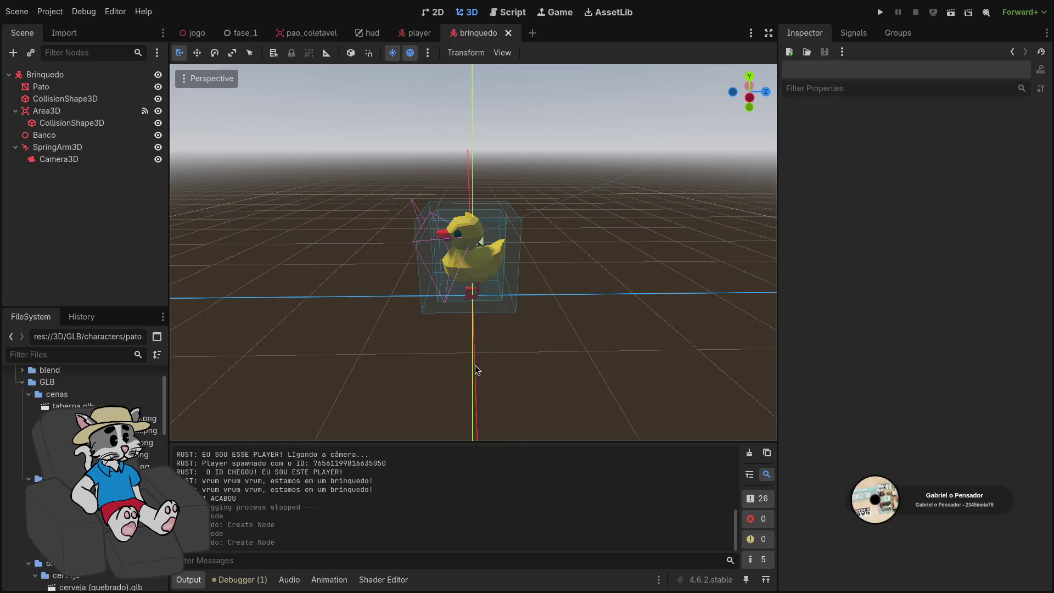
Try adding the pimenta bottle model to brinquedo, undo it, and move to pao_coletavel
scroll(476, 359, "up", 2)
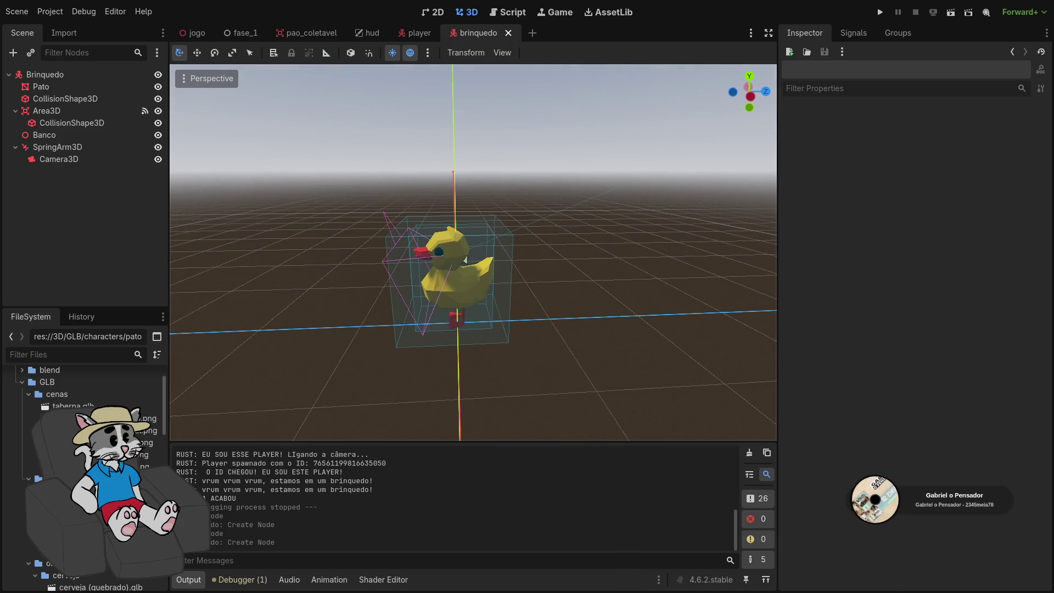
scroll(86, 478, "down", 2)
mouse_move(85, 478)
left_mouse_down()
mouse_move(553, 308)
mouse_move(549, 357)
left_mouse_up()
scroll(549, 357, "up", 5)
scroll(481, 375, "down", 5)
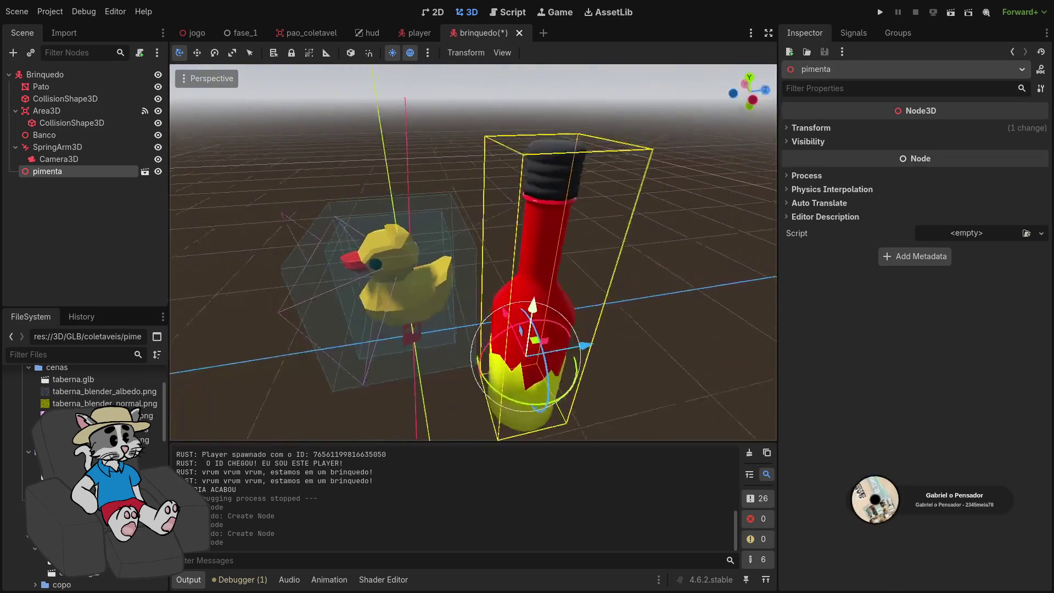
key("ctrl+z")
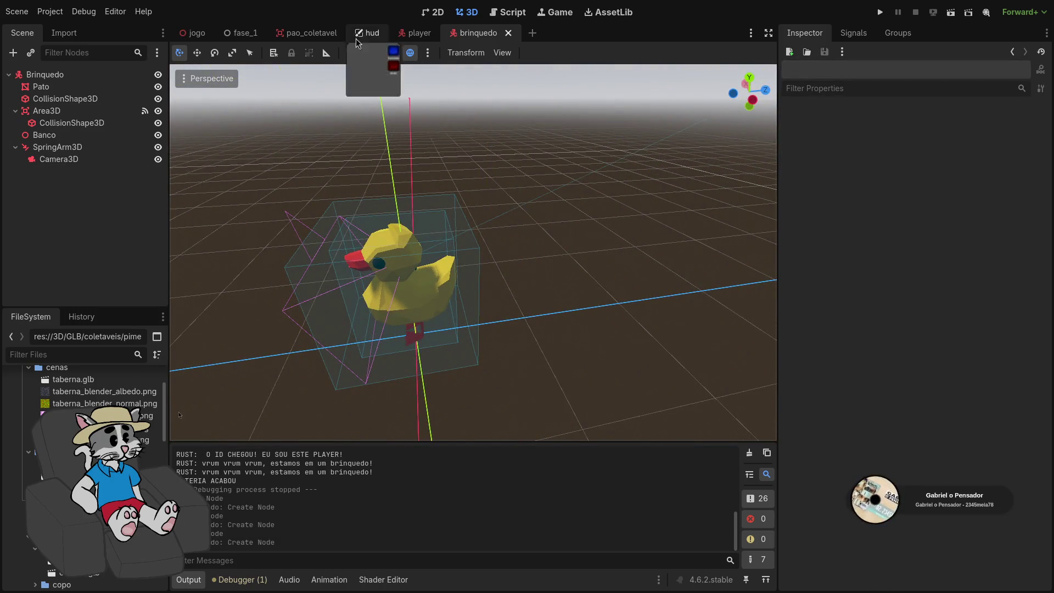
left_click(304, 34)
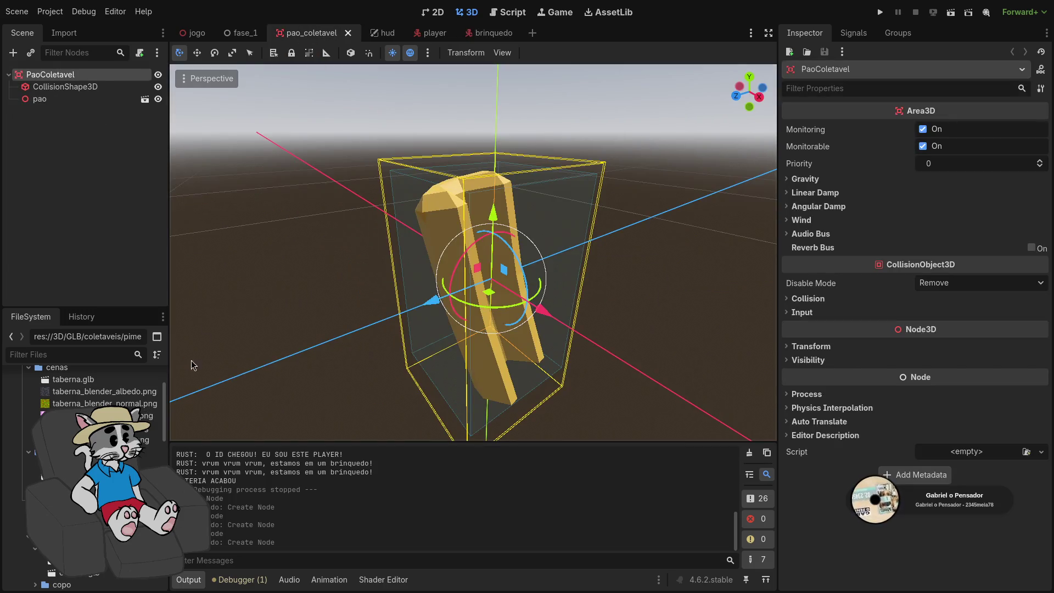
Drop a pão bread model into pao_coletavel and undo it
mouse_move(85, 478)
left_mouse_down()
mouse_move(409, 404)
mouse_move(447, 340)
left_mouse_up()
scroll(472, 253, "up", 5)
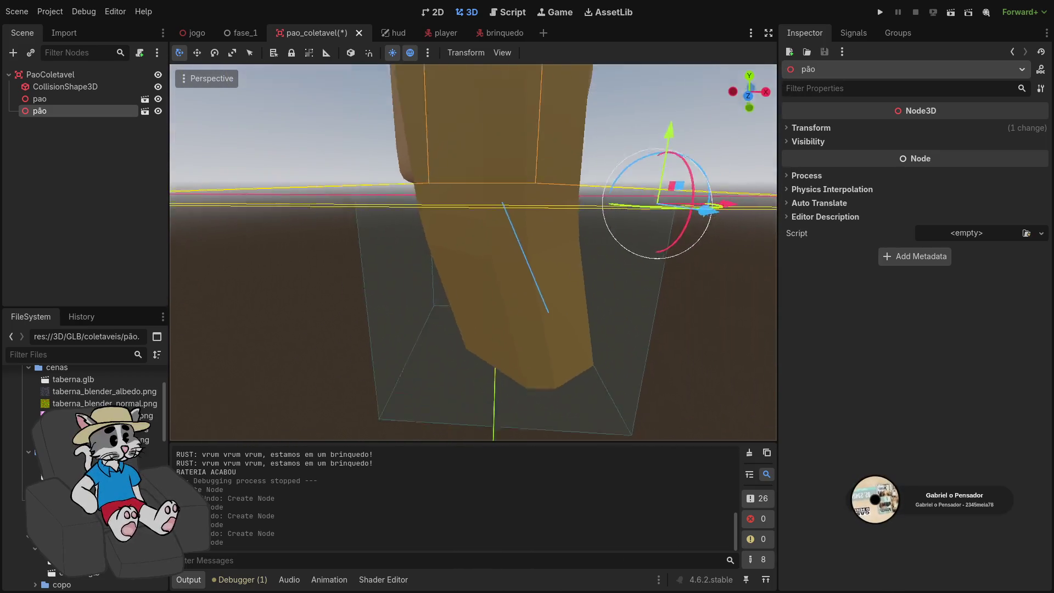
key("ctrl+z")
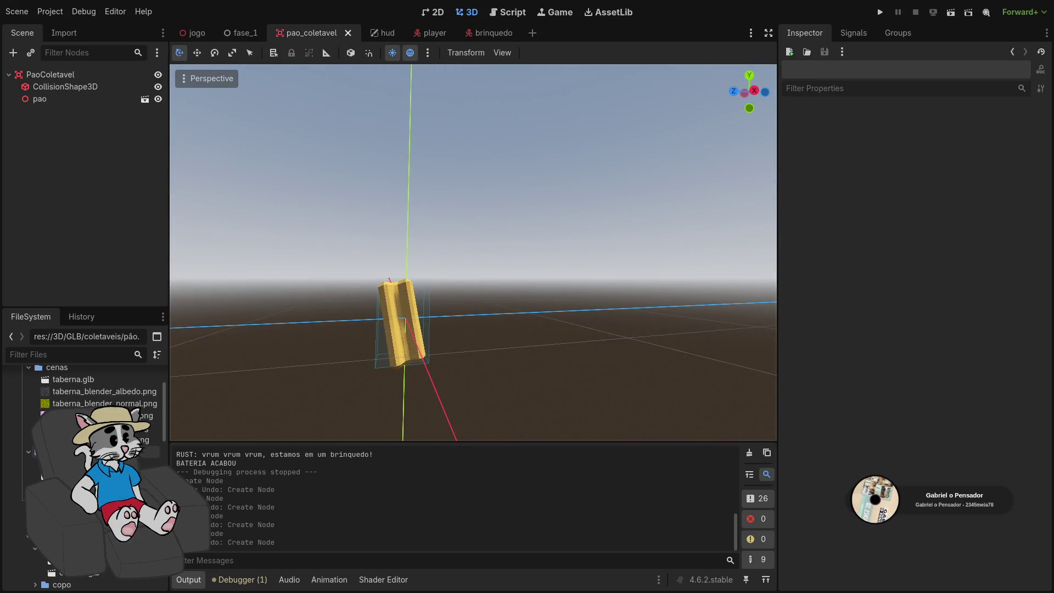
Open pimenta_coletavel.tscn from the FileSystem and view the bottle in perspective
scroll(82, 467, "down", 10)
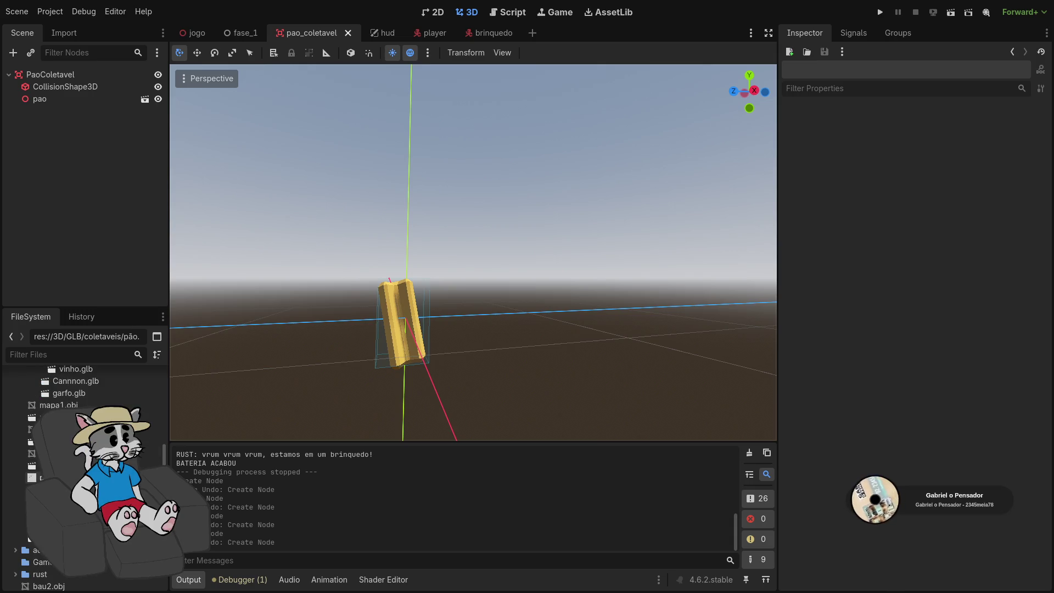
scroll(82, 467, "down", 10)
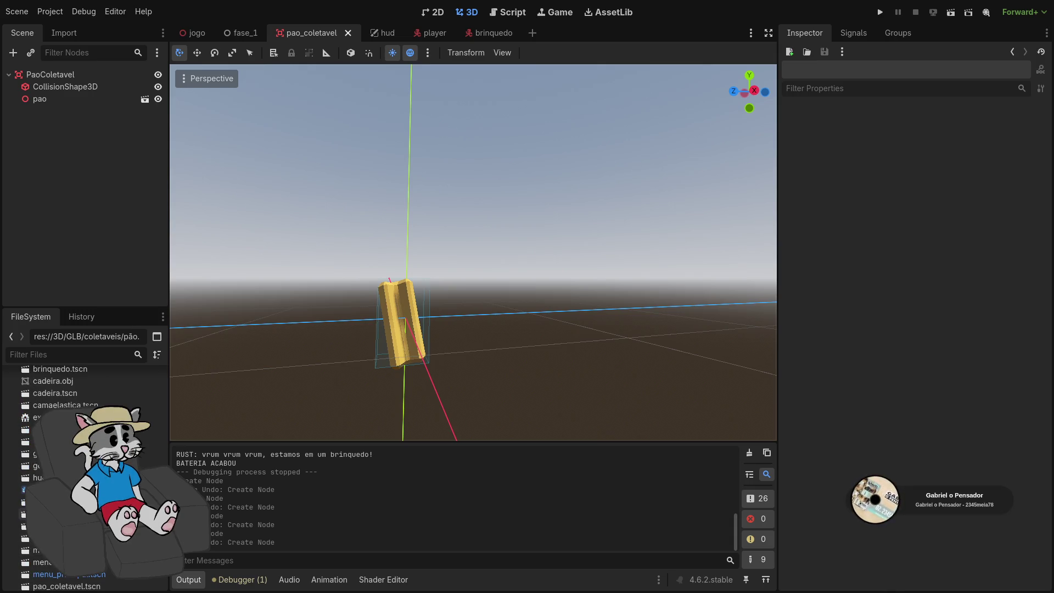
scroll(83, 467, "down", 2)
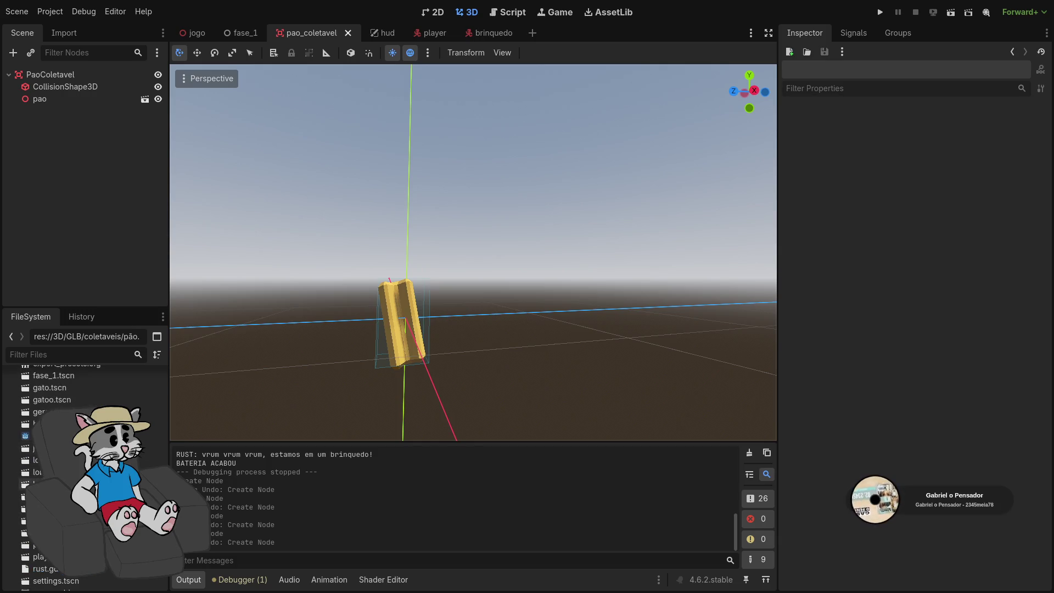
scroll(82, 467, "down", 1)
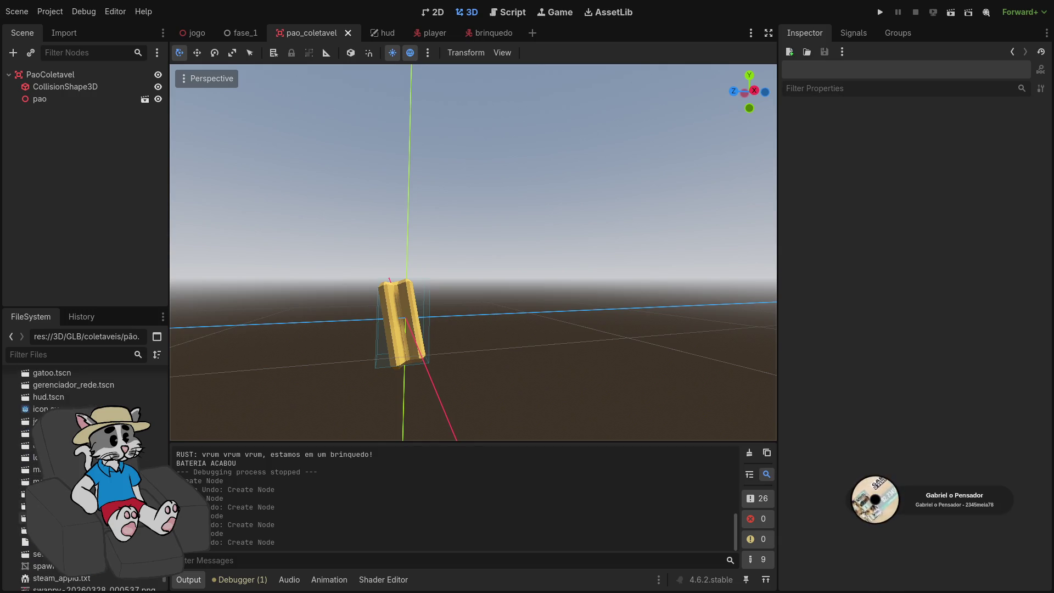
double_click(55, 519)
mouse_move(495, 287)
left_mouse_down()
mouse_move(443, 285)
mouse_move(495, 418)
mouse_move(483, 351)
left_mouse_up()
scroll(494, 418, "down", 5)
Add a new pepper bottle as pimenta2 and set its scale to 0.25 on all axes
left_click(85, 106)
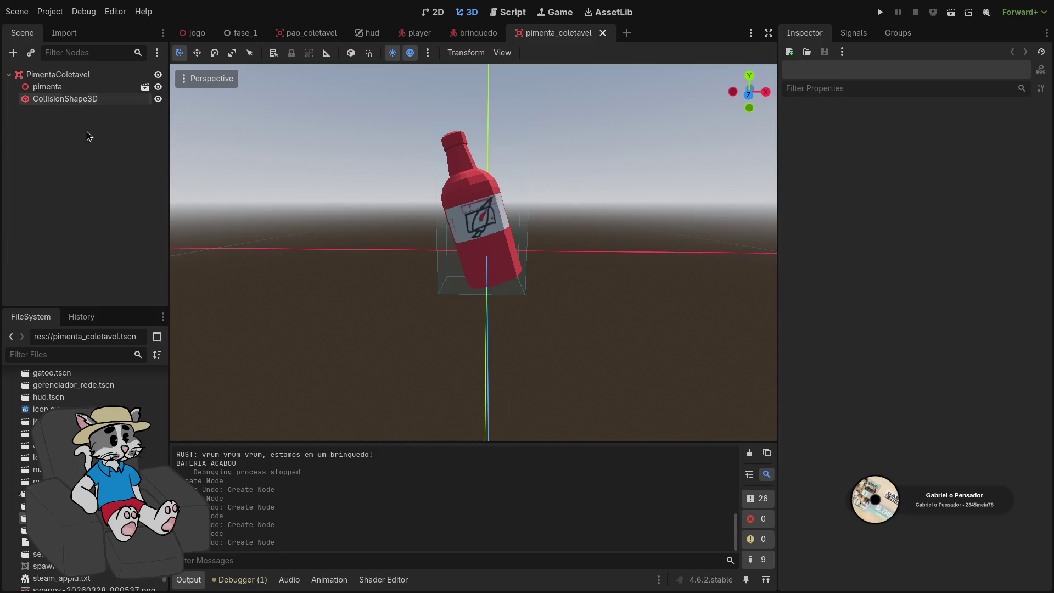
scroll(82, 472, "up", 5)
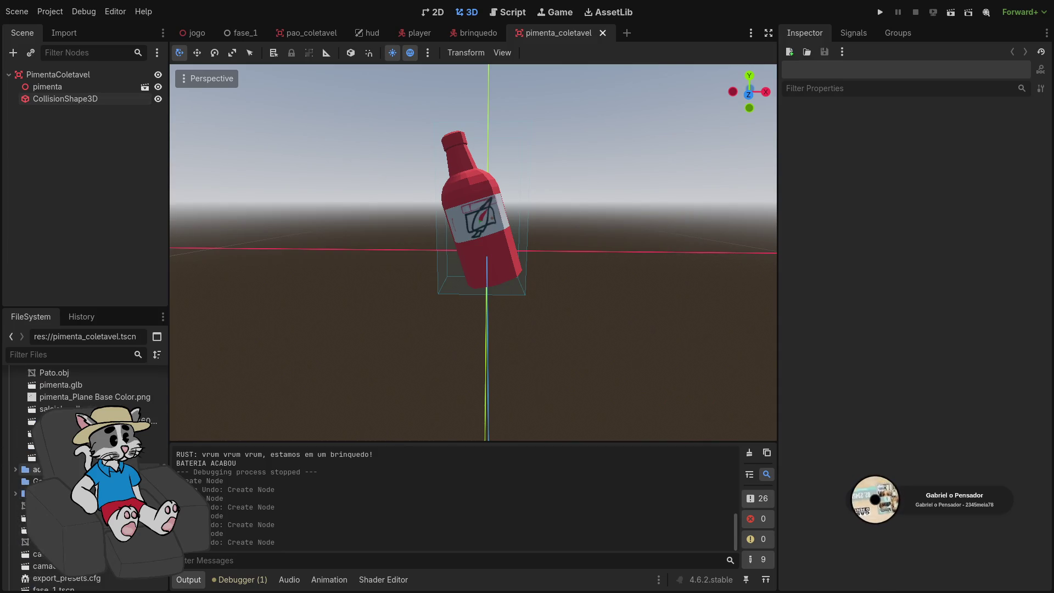
scroll(83, 472, "up", 3)
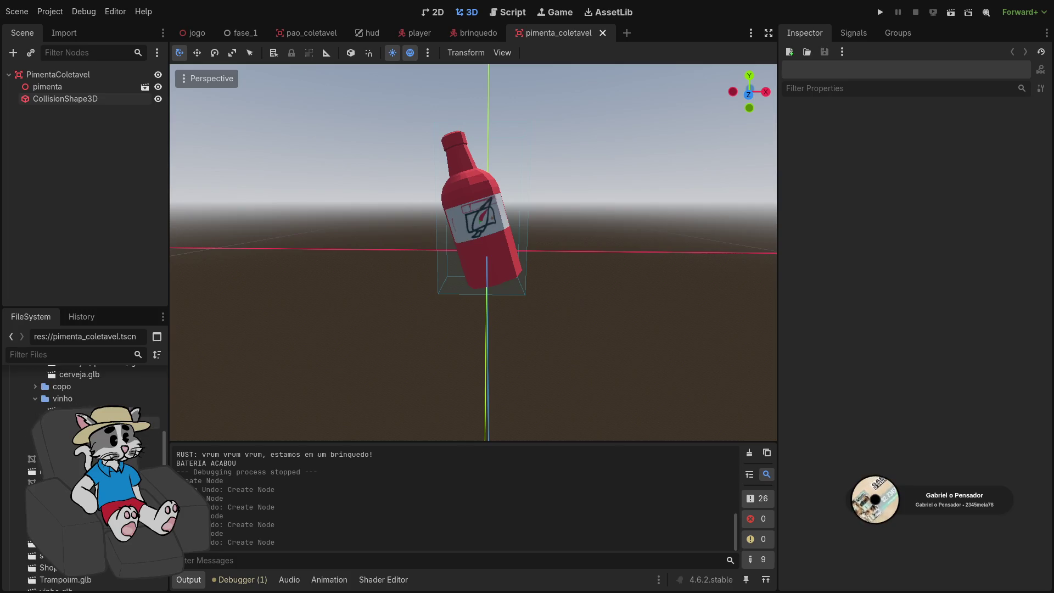
mouse_move(148, 449)
left_mouse_down()
mouse_move(466, 278)
mouse_move(511, 220)
mouse_move(500, 233)
left_mouse_up()
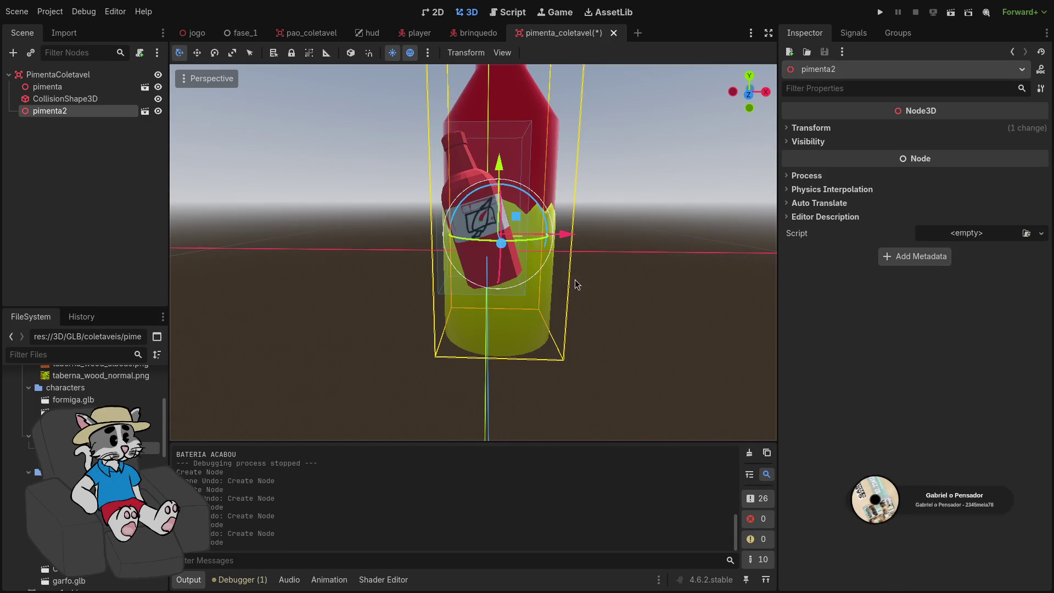
scroll(575, 284, "up", 5)
left_click(811, 127)
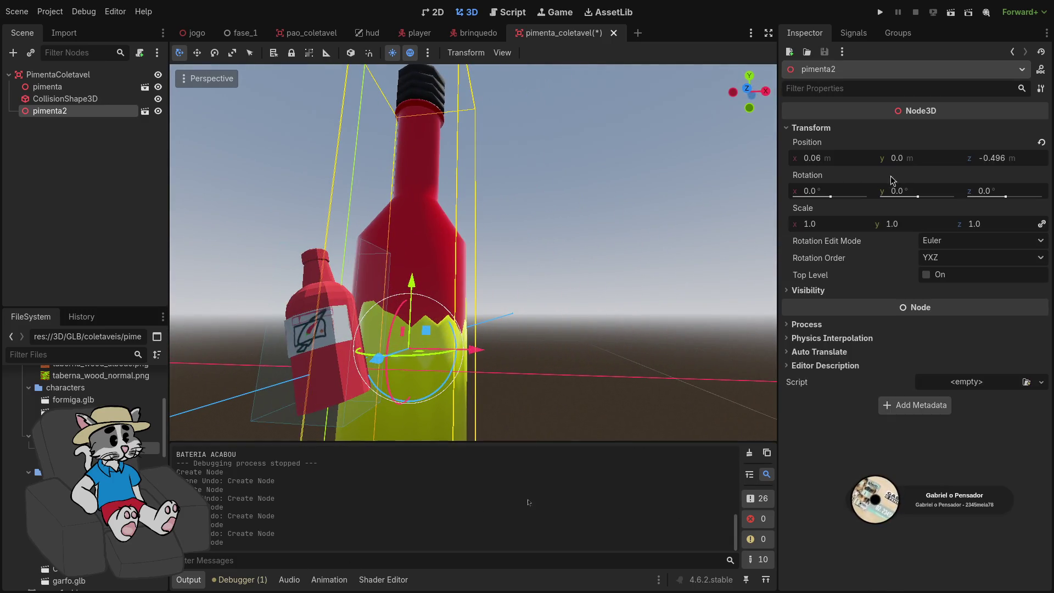
left_click_drag(835, 224, 790, 224)
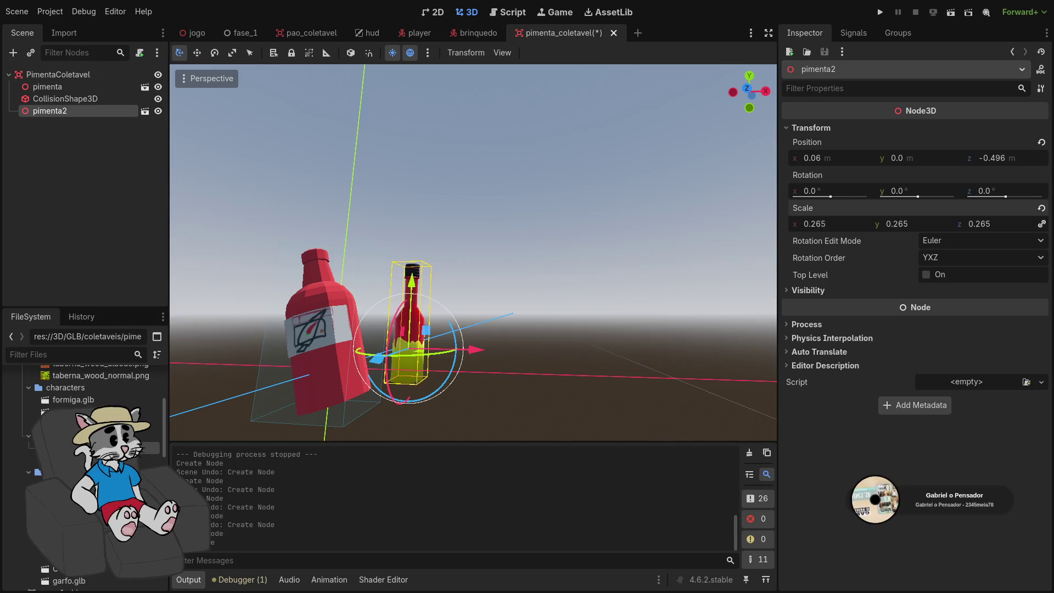
mouse_move(511, 258)
left_mouse_down()
mouse_move(568, 276)
mouse_move(461, 287)
mouse_move(477, 275)
mouse_move(461, 285)
left_mouse_up()
left_click_drag(828, 225, 808, 224)
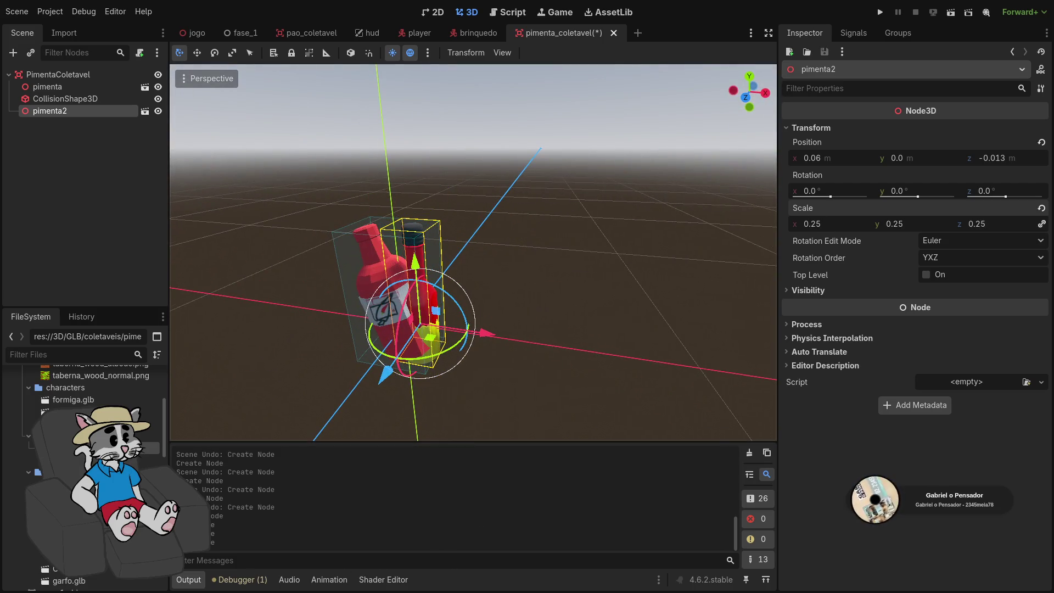
Tilt pimenta2 about 23° like the original, nudge it along x and raise it slightly
scroll(562, 302, "up", 5)
scroll(562, 302, "down", 4)
scroll(563, 303, "up", 4)
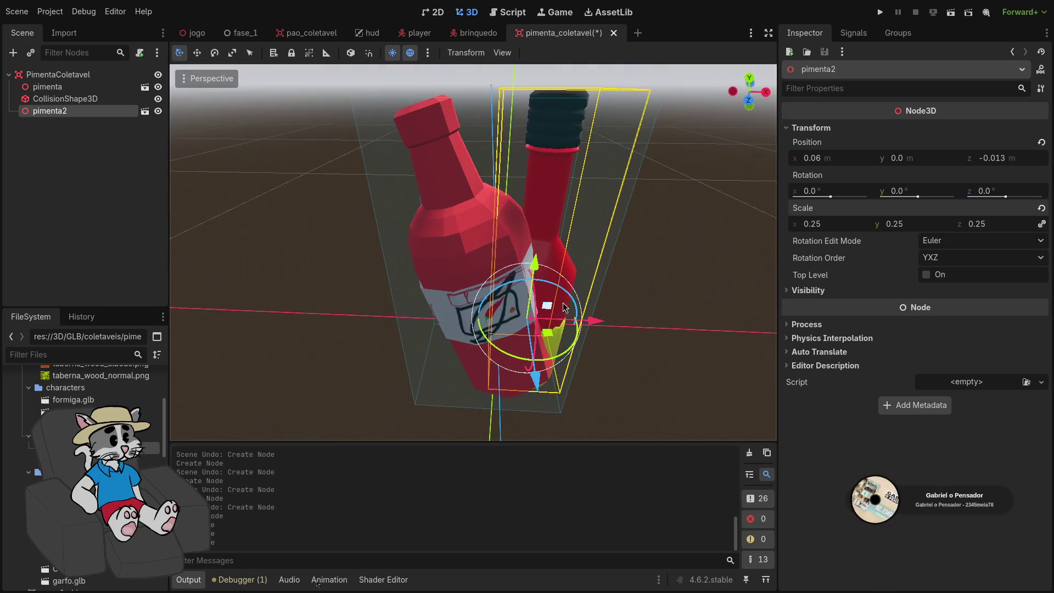
left_click_drag(563, 302, 527, 354)
scroll(527, 354, "up", 3)
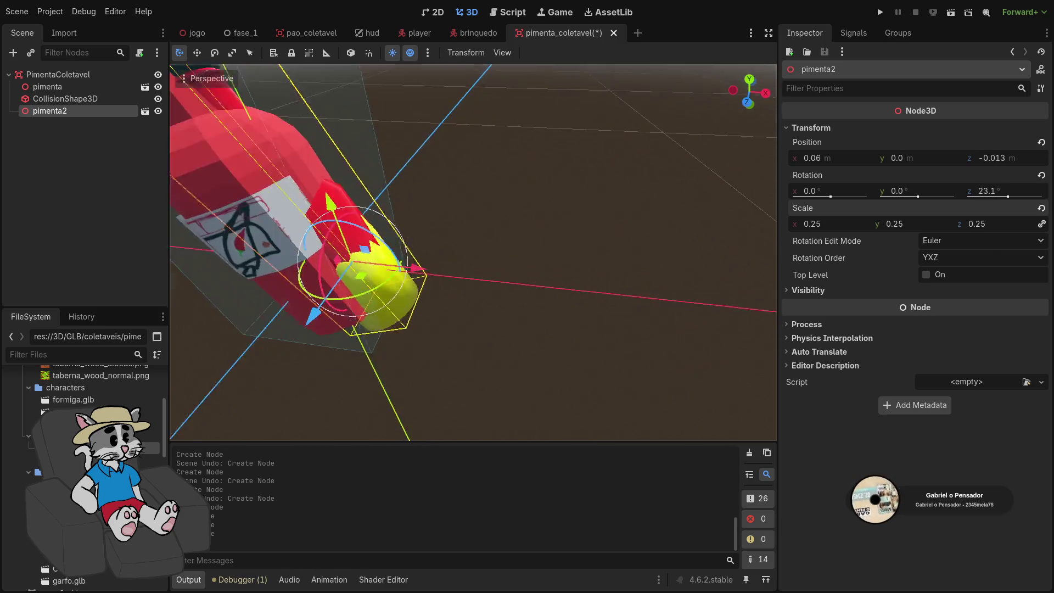
scroll(527, 302, "down", 3)
mouse_move(589, 304)
left_mouse_down()
mouse_move(518, 306)
mouse_move(497, 284)
left_mouse_up()
left_click_drag(515, 247, 515, 226)
scroll(515, 225, "up", 4)
Reduce pimenta2's tilt to 19.1° and shift it slightly along x
left_click_drag(473, 253, 439, 329)
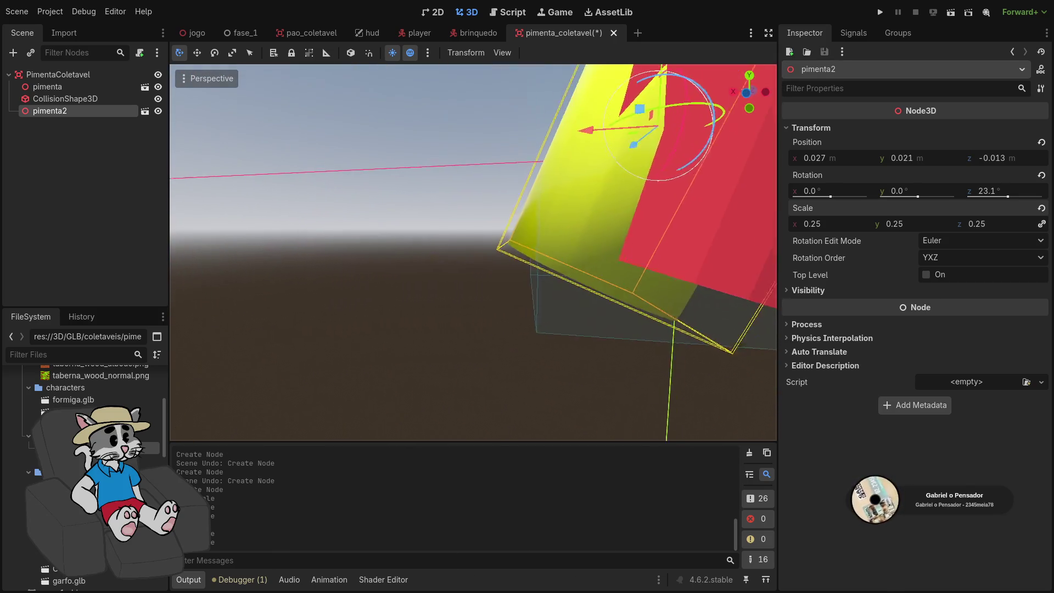
key("f")
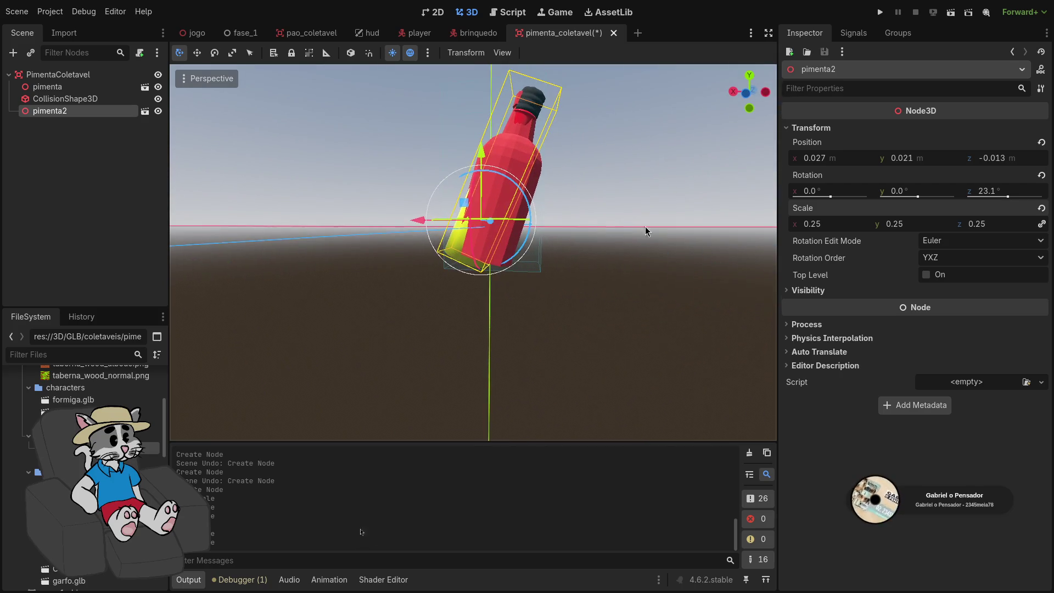
left_click_drag(509, 189, 497, 195)
left_click_drag(414, 231, 412, 224)
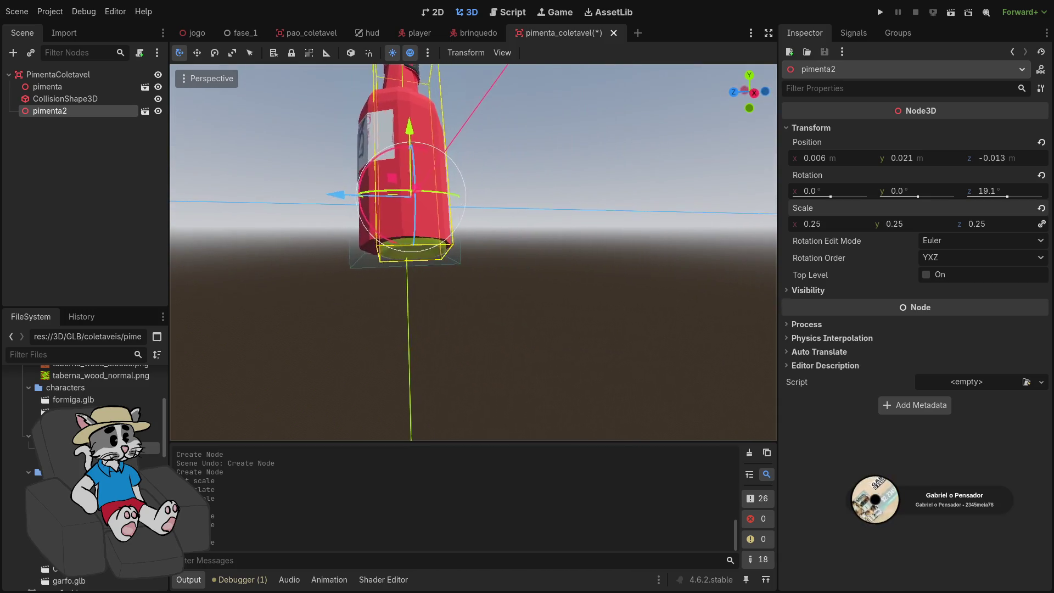
scroll(418, 229, "down", 4)
scroll(418, 229, "up", 3)
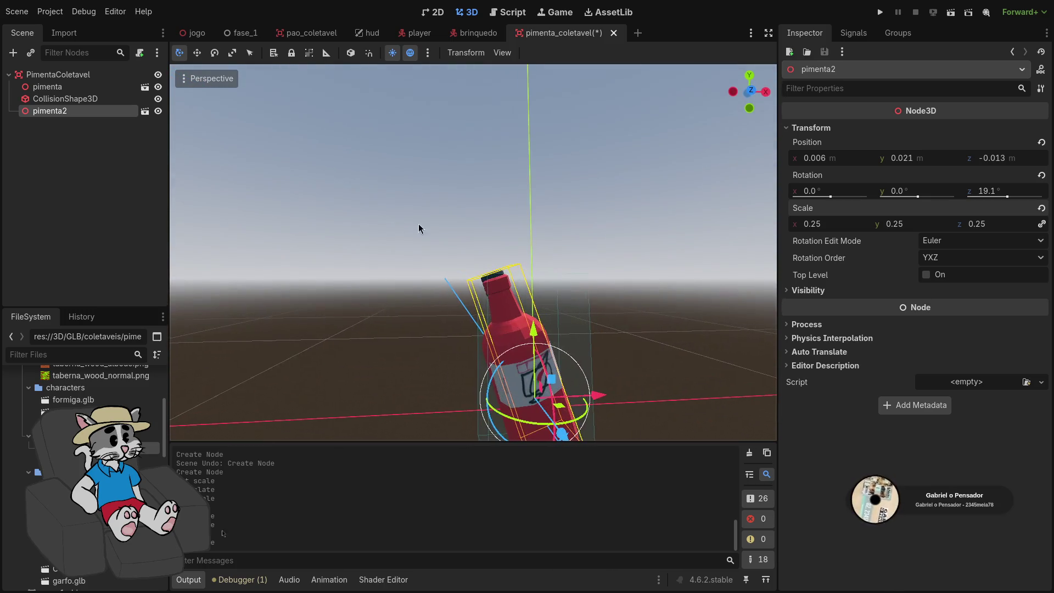
left_click(47, 87)
left_click(83, 112)
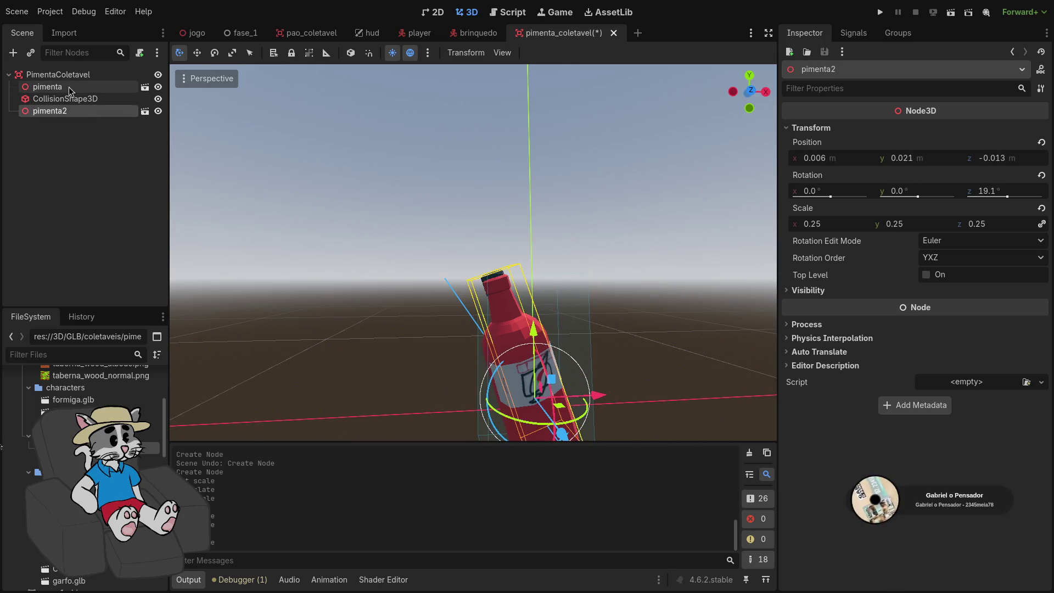
Delete the original pimenta bottle and move pimenta2 above the collision shape in the tree
left_click(69, 88)
key("Delete")
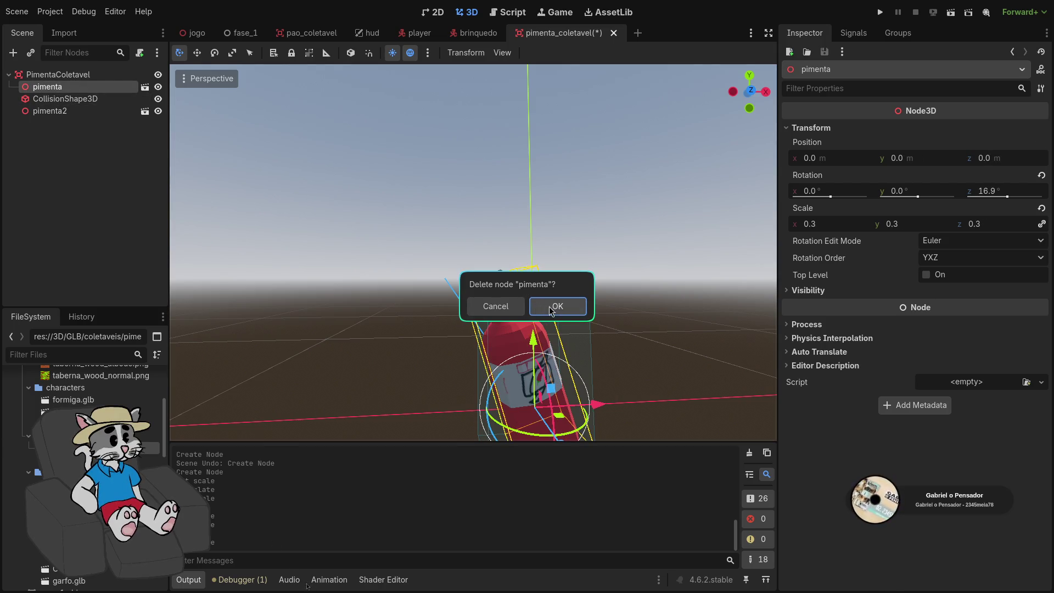
left_click(471, 304)
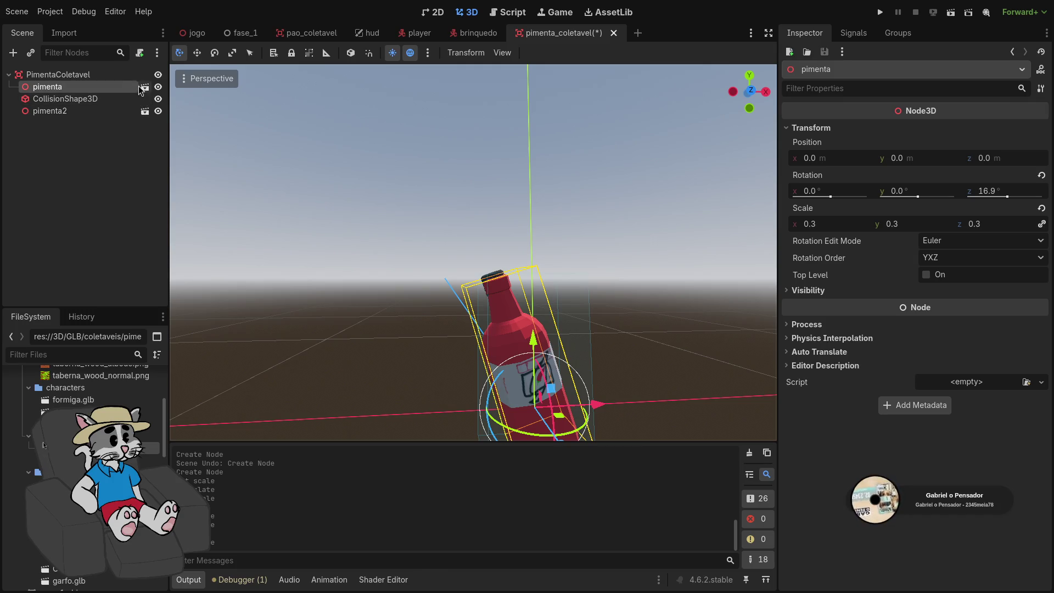
left_click(145, 87)
left_click(469, 313)
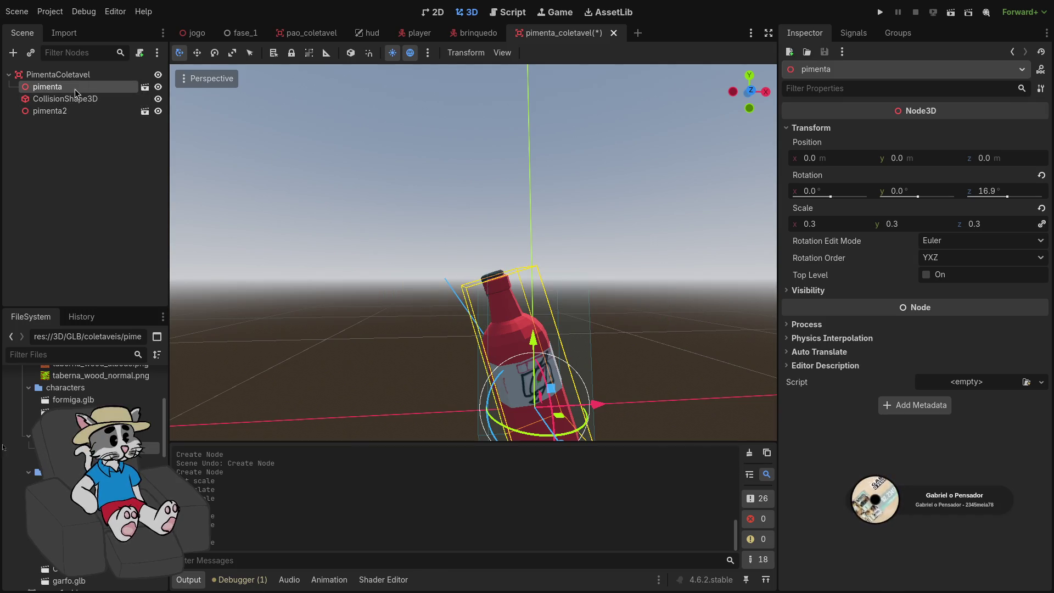
key("Delete")
left_click(558, 306)
left_click_drag(55, 99, 81, 80)
Lower and nudge pimenta2 in front view to about 0.01, 0.008, -0.013 inside the box
scroll(473, 252, "up", 3)
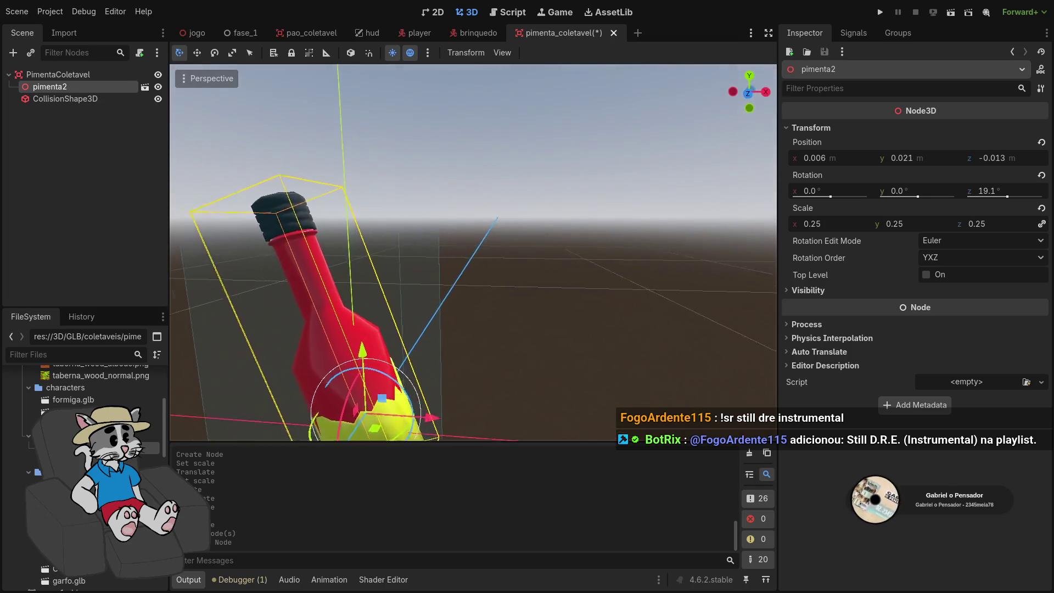
scroll(474, 252, "up", 2)
scroll(383, 251, "down", 3)
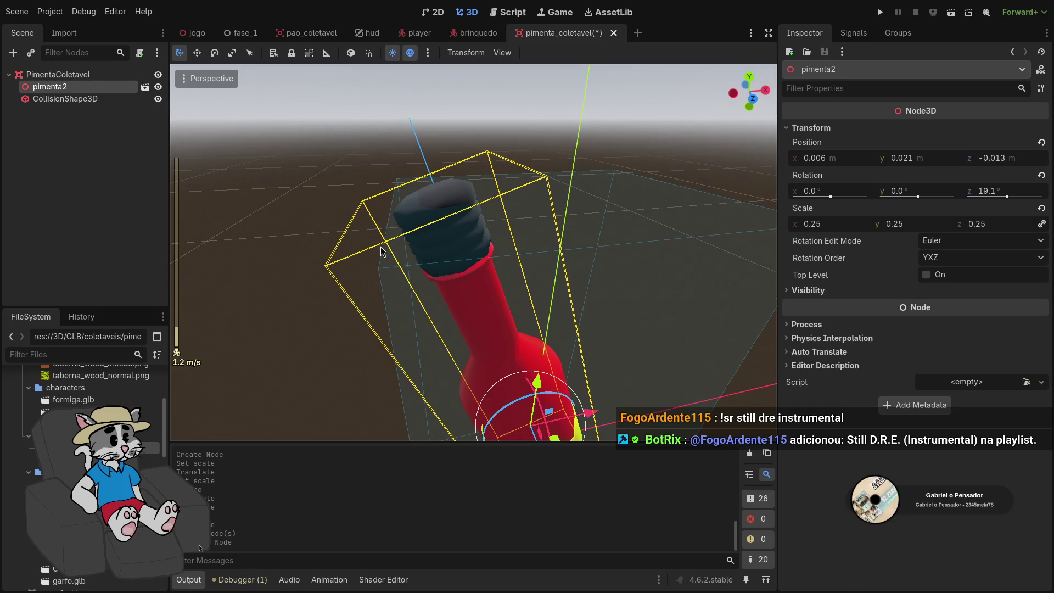
left_click_drag(541, 386, 536, 378)
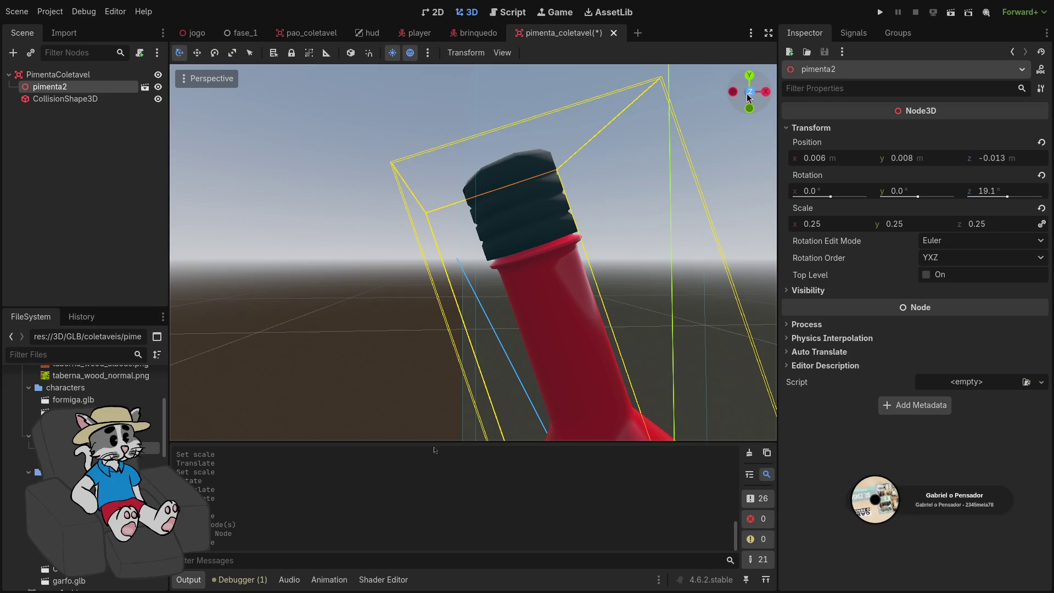
left_click(749, 95)
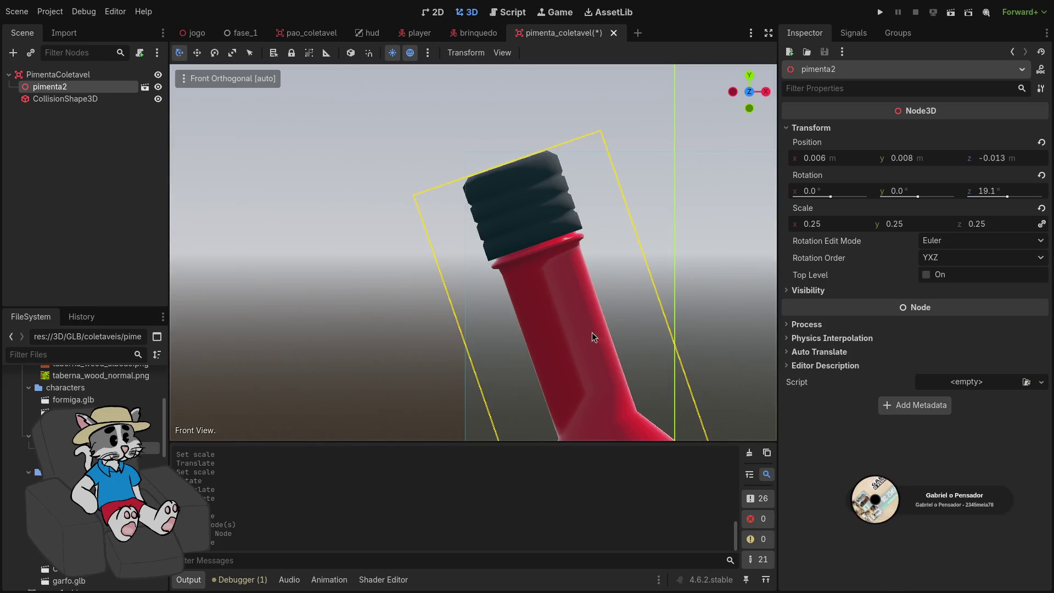
left_click(64, 99)
left_click(542, 285)
scroll(543, 286, "down", 4)
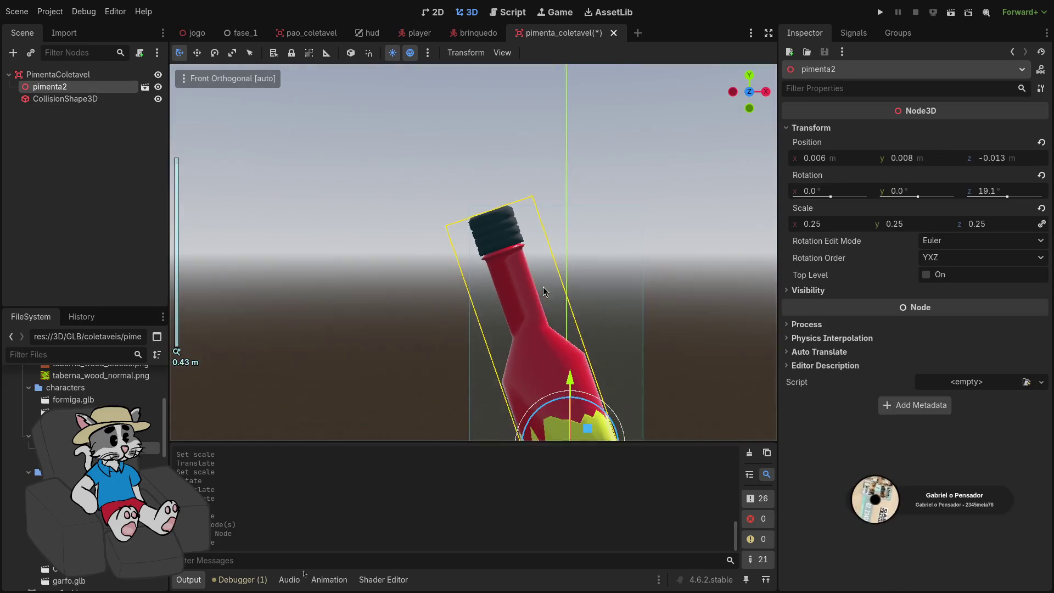
left_click_drag(608, 421, 611, 422)
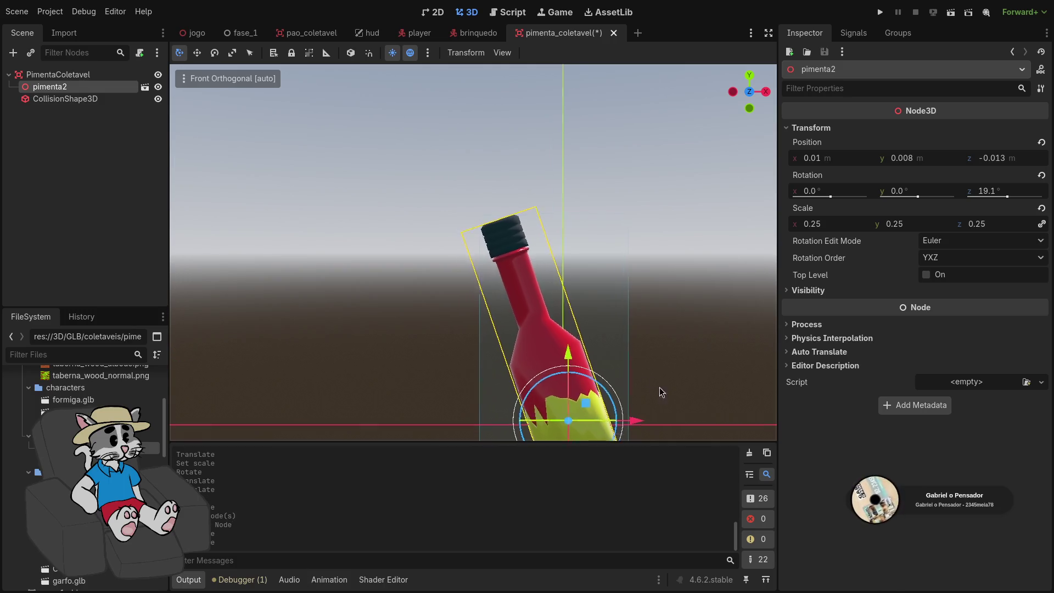
left_click(65, 98)
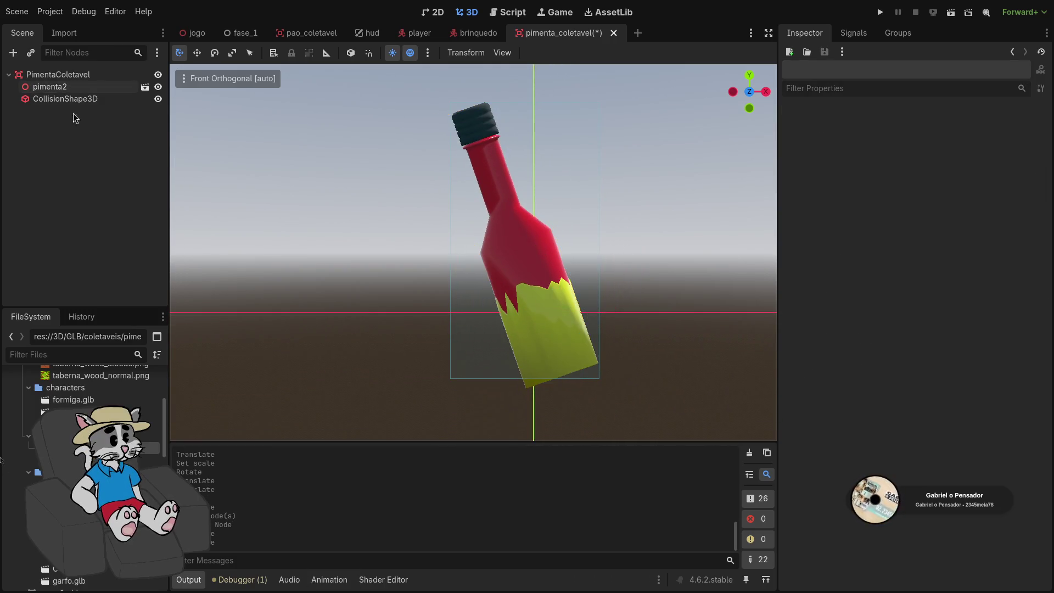
Stretch the collision box taller, to about 0.532, so it covers the pepper bottle
left_click_drag(529, 381, 526, 389)
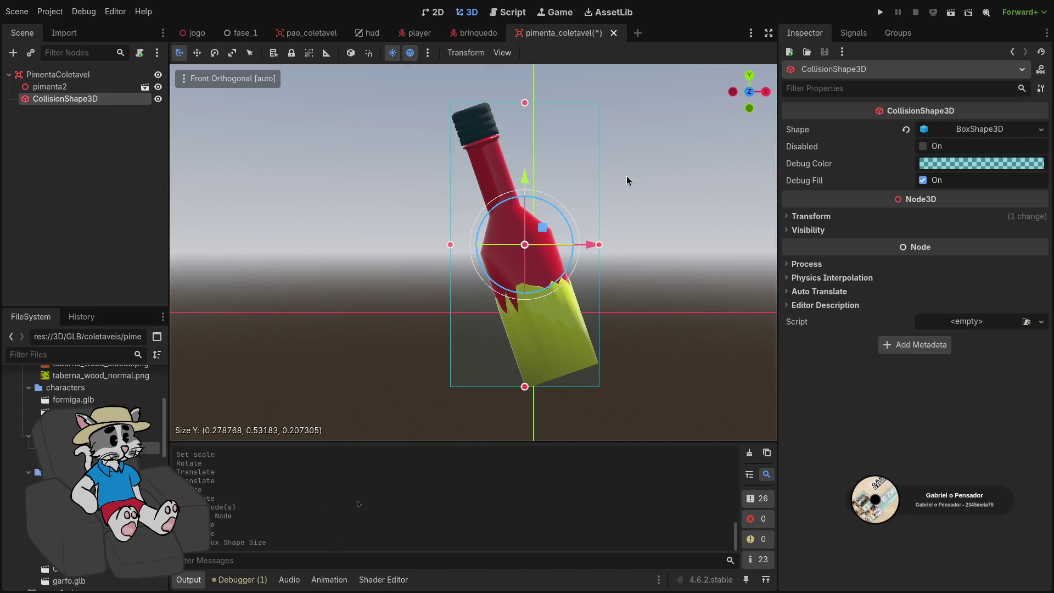
scroll(495, 114, "up", 5)
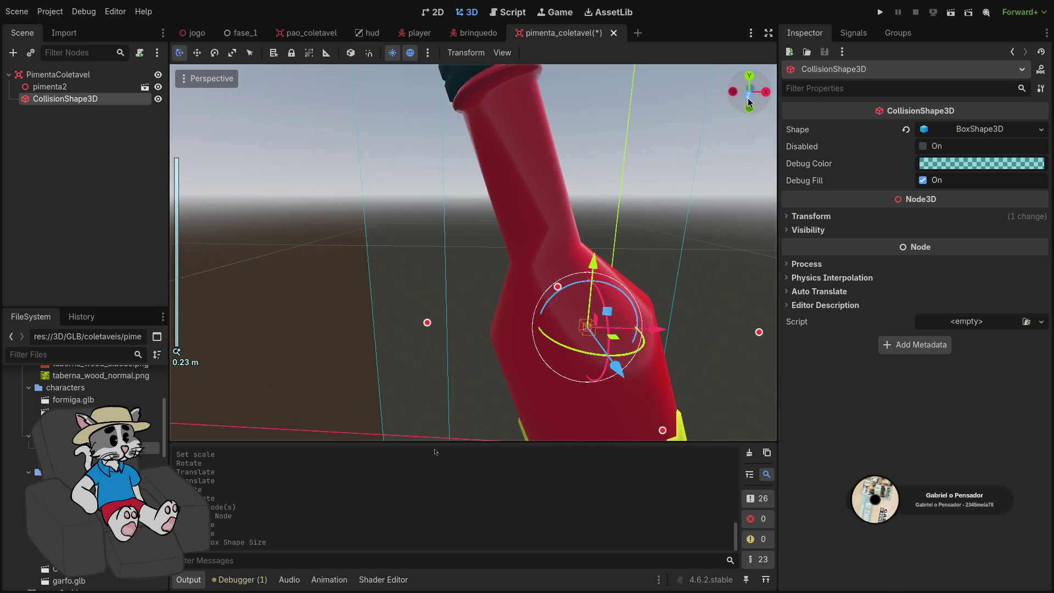
left_click(749, 98)
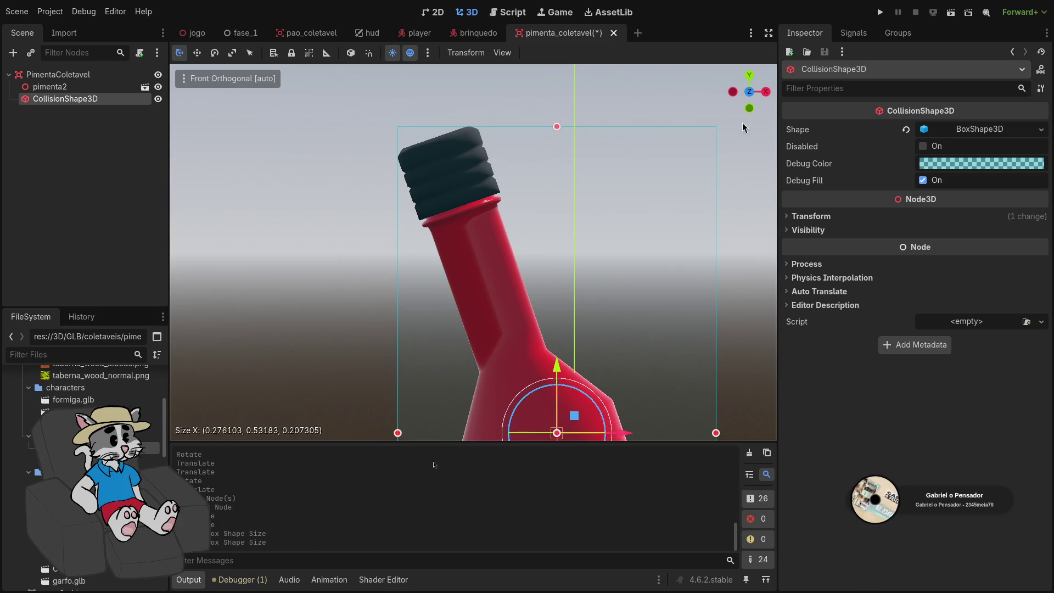
In the Right view, trim the collision box's depth to about 0.144 to match the bottle
left_click(765, 93)
scroll(597, 331, "down", 3)
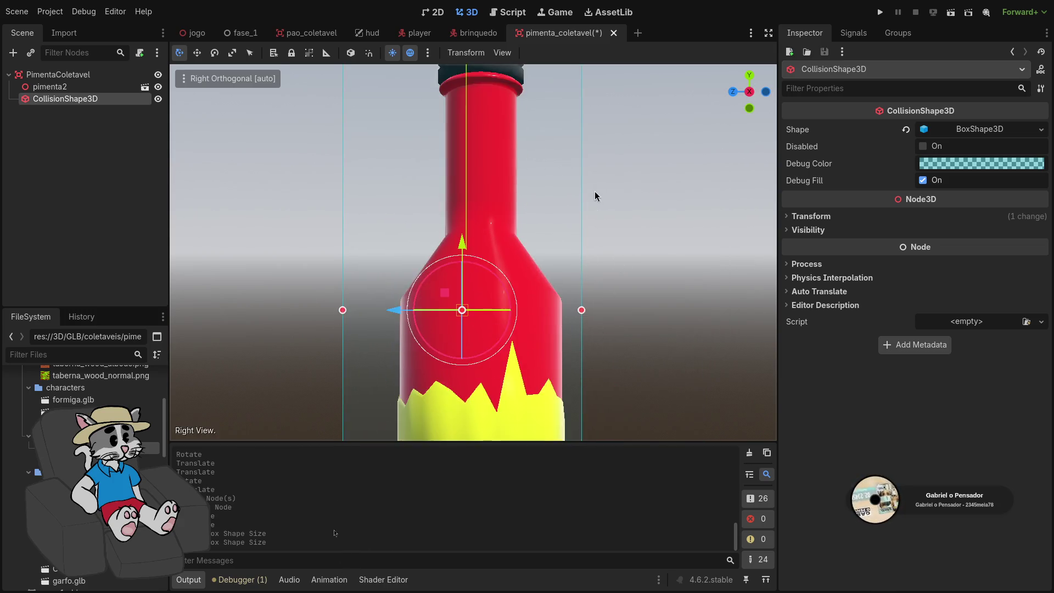
scroll(594, 212, "down", 3)
scroll(599, 226, "down", 2)
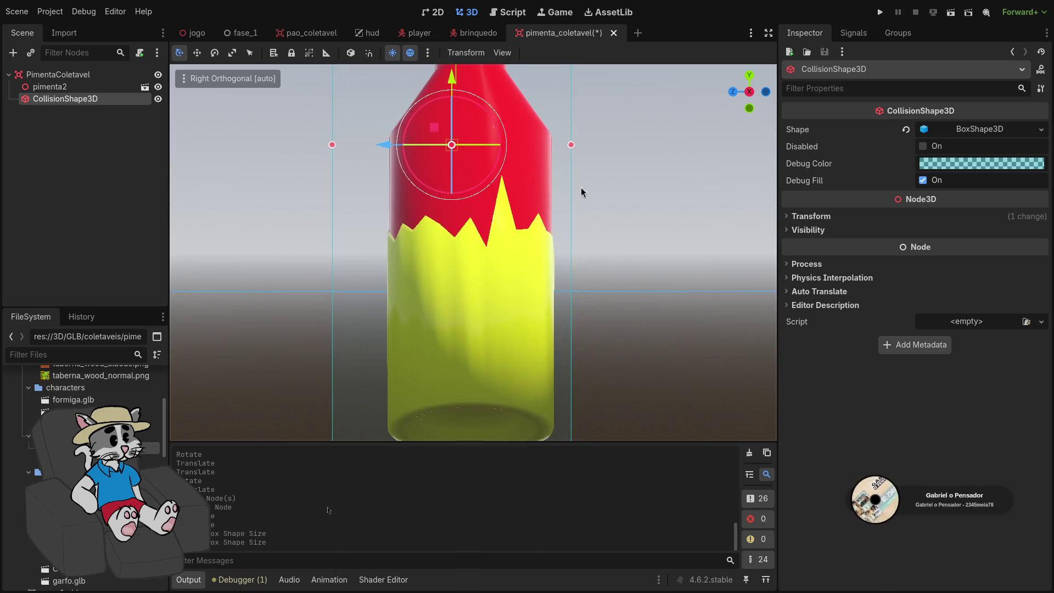
left_click_drag(568, 135, 552, 136)
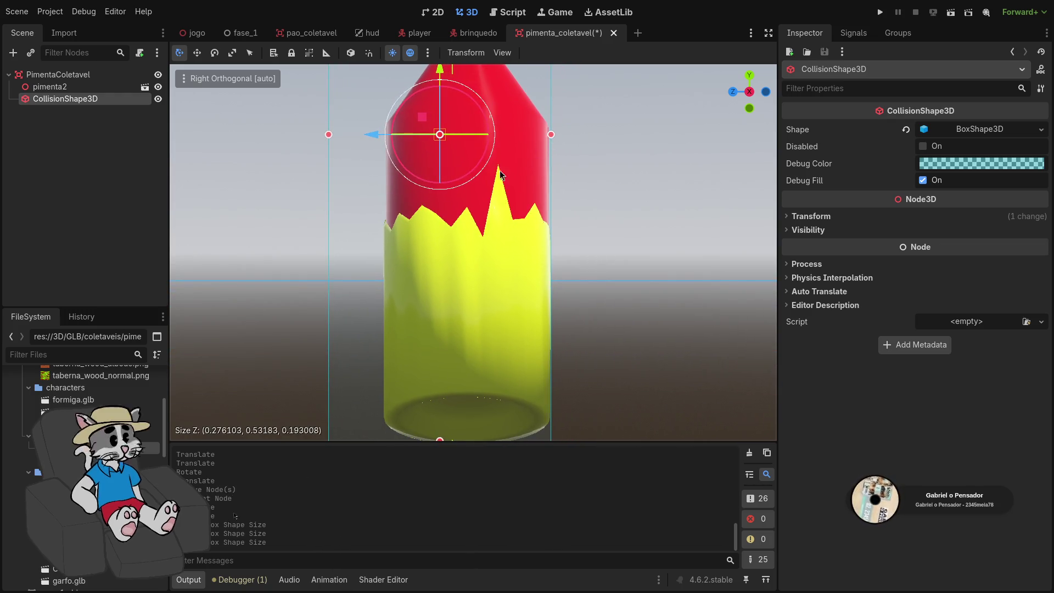
mouse_move(329, 135)
left_mouse_down()
mouse_move(383, 136)
mouse_move(446, 327)
mouse_move(446, 488)
mouse_move(473, 485)
left_mouse_up()
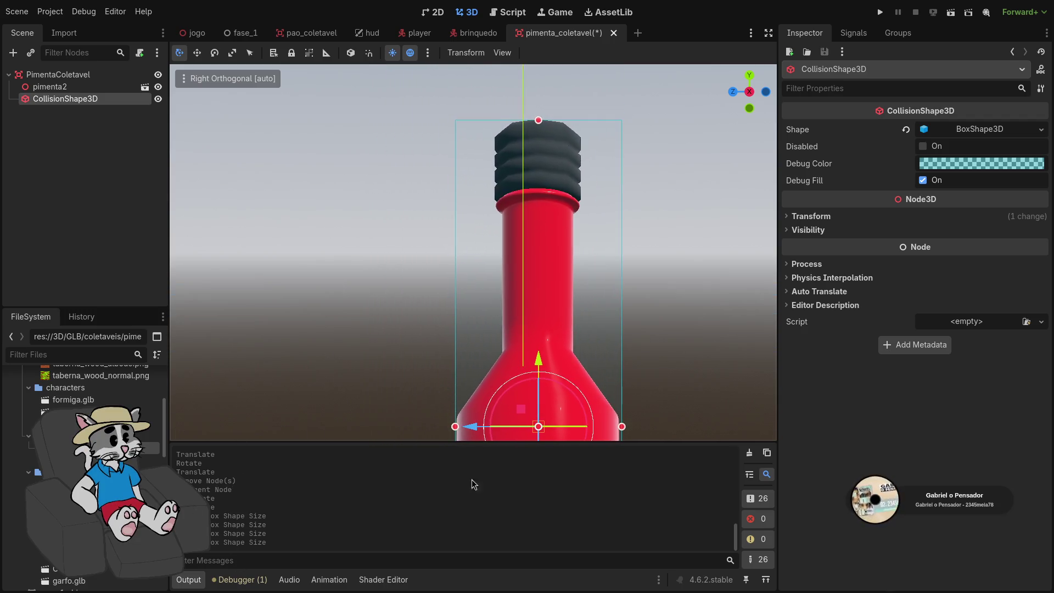
From the Top view, pull the box's width in to about 0.276 and save pimenta_coletavel
left_click(734, 92)
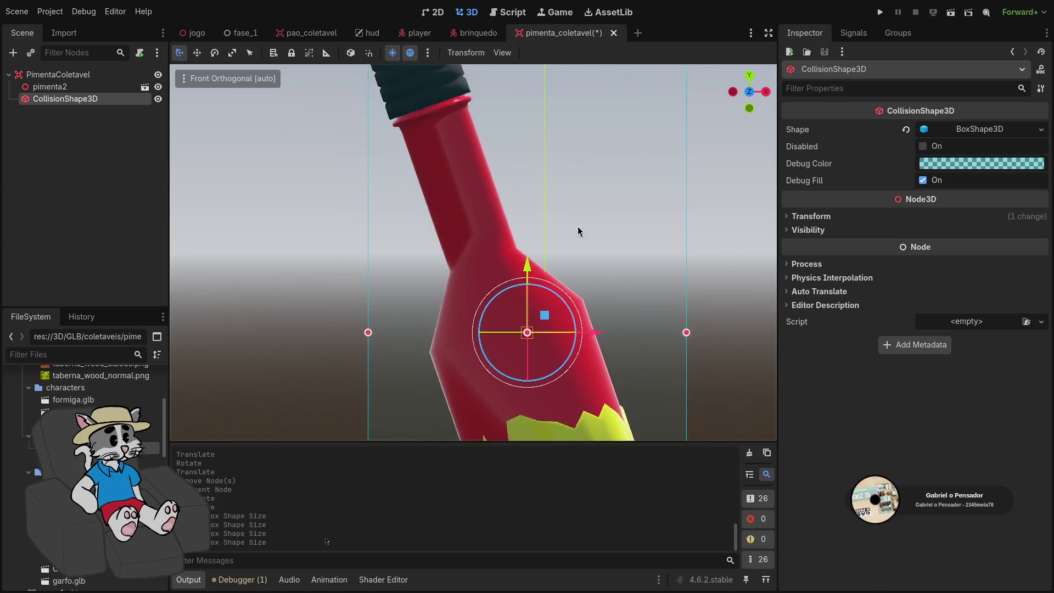
left_click(750, 75)
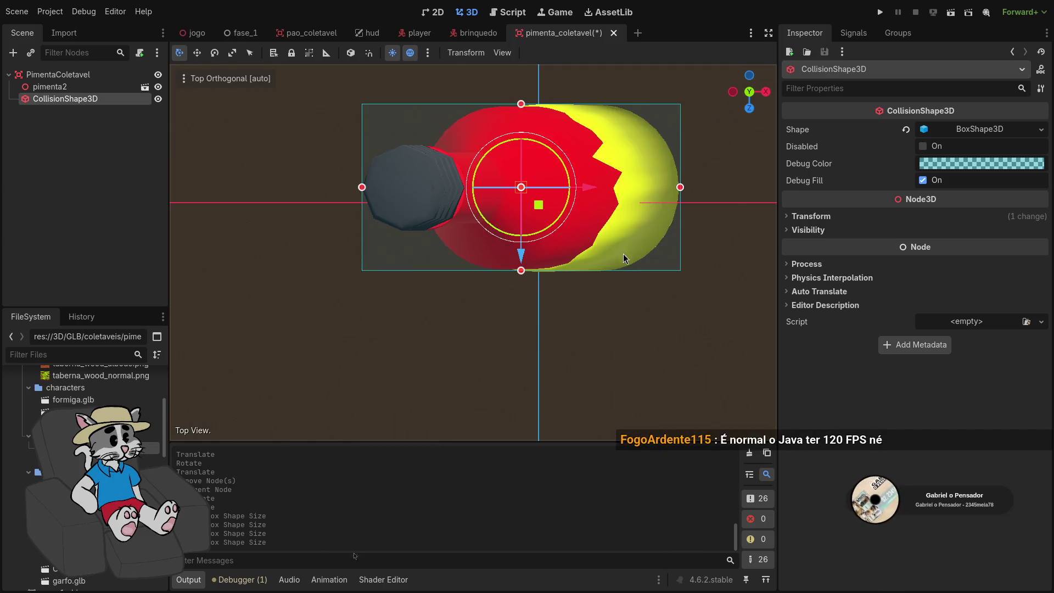
scroll(630, 259, "up", 2)
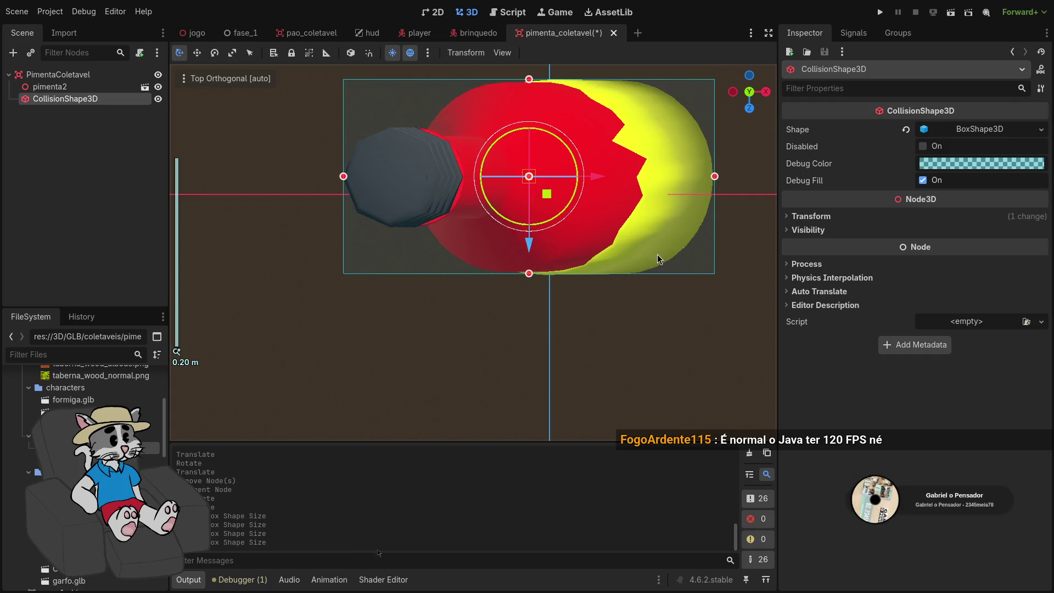
scroll(601, 328, "up", 3)
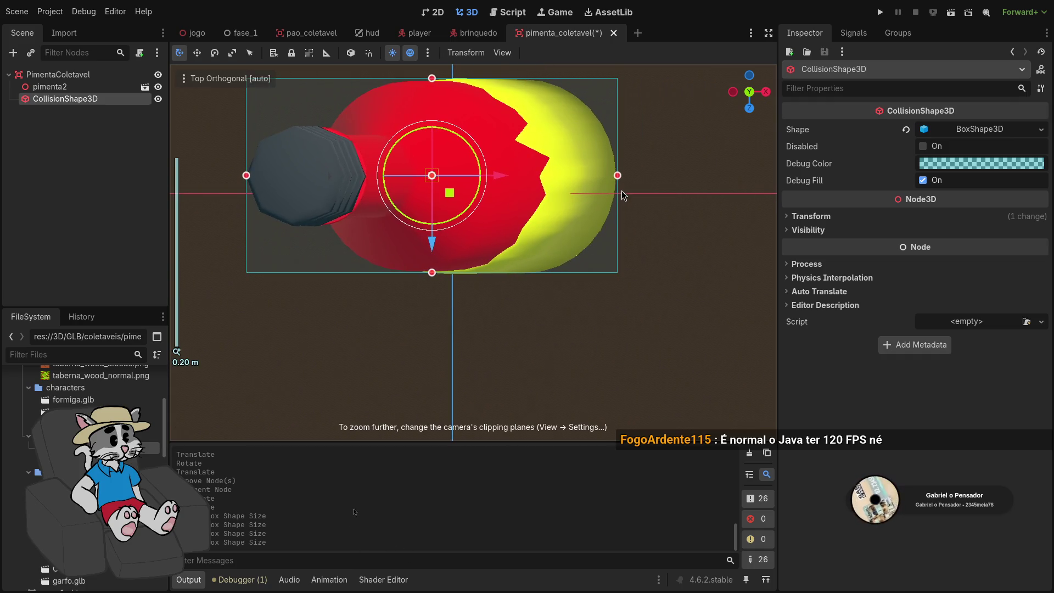
left_click_drag(617, 178, 619, 177)
left_click(661, 181)
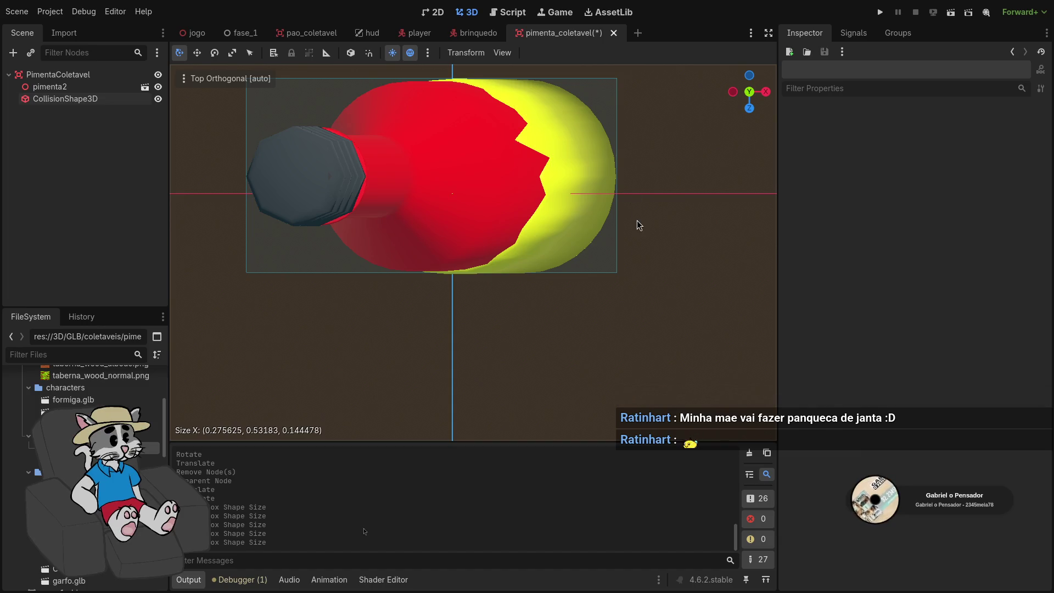
scroll(638, 214, "down", 2)
key("ctrl+s")
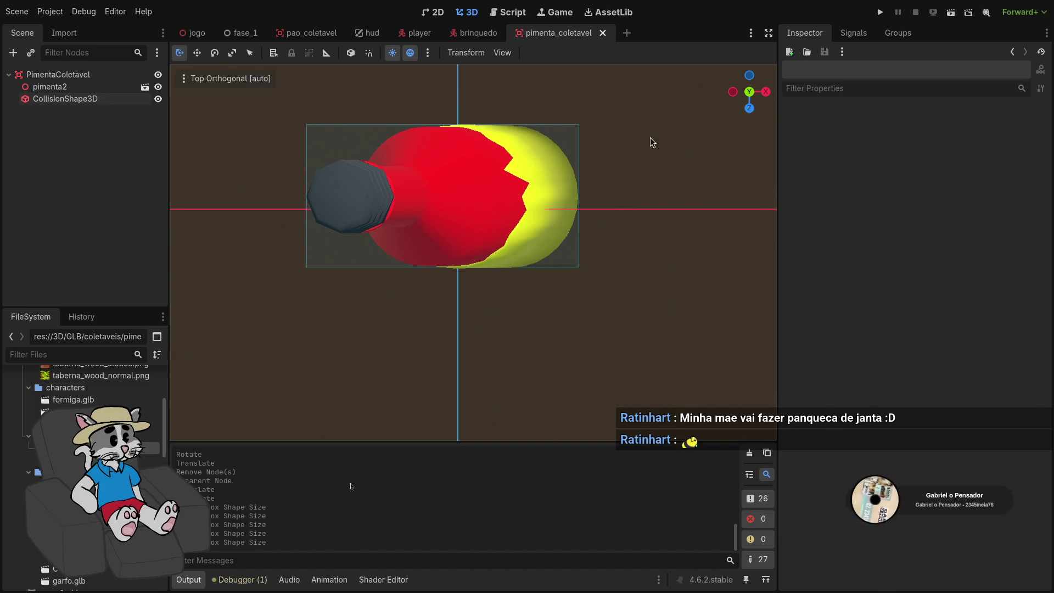
left_click(77, 87)
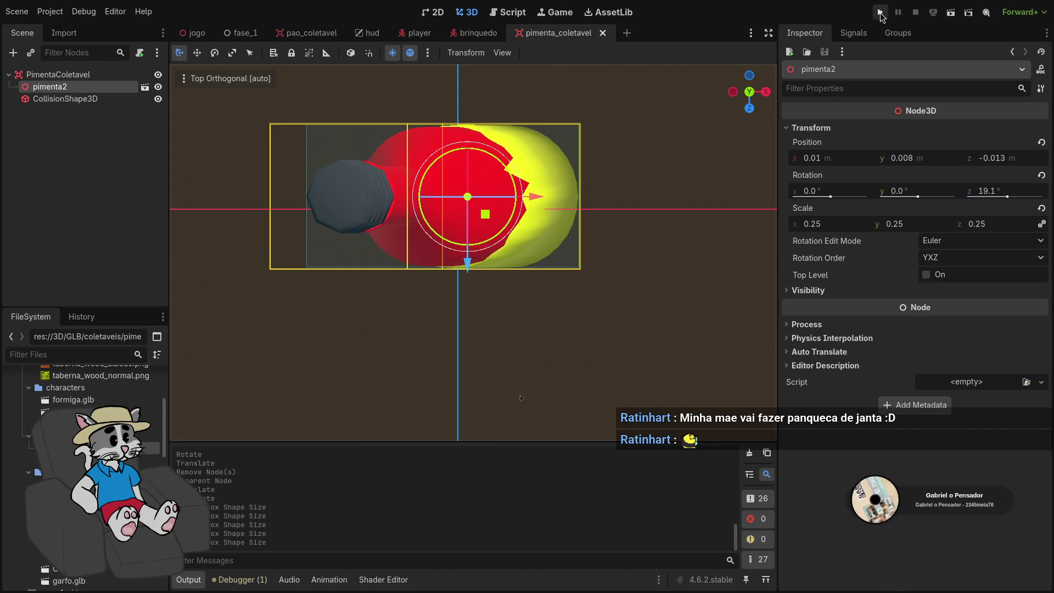
Test-run the game, host a match to see the new pepper bottle, then pause and close it
left_click(880, 12)
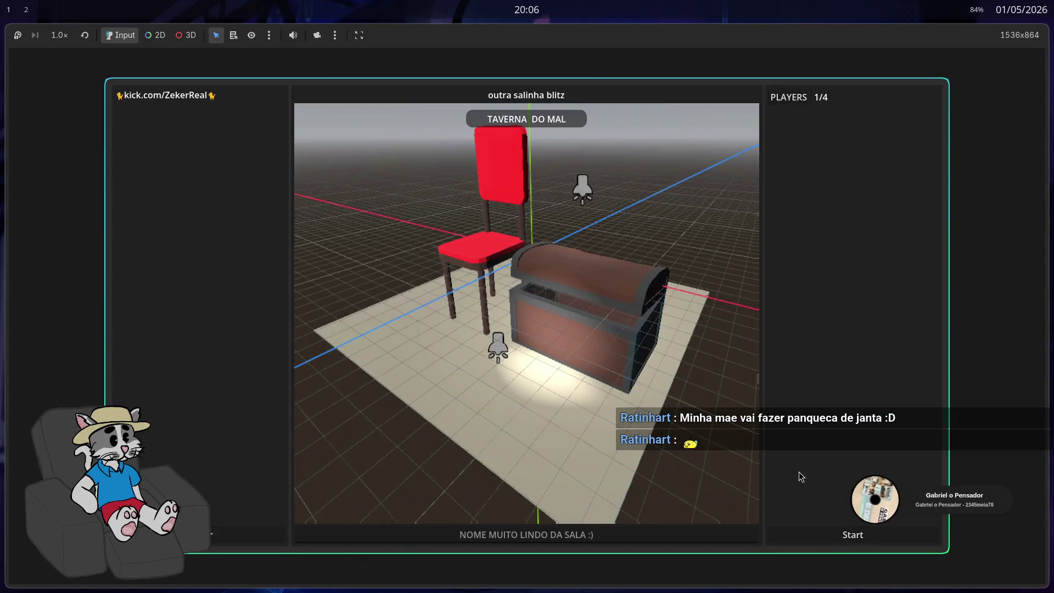
left_click(853, 534)
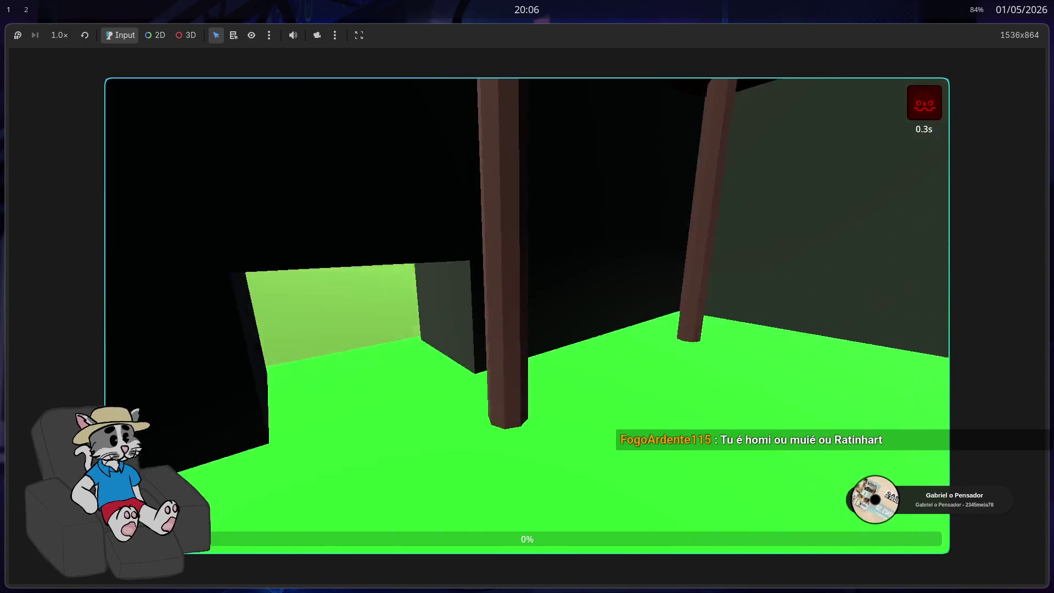
key("Escape")
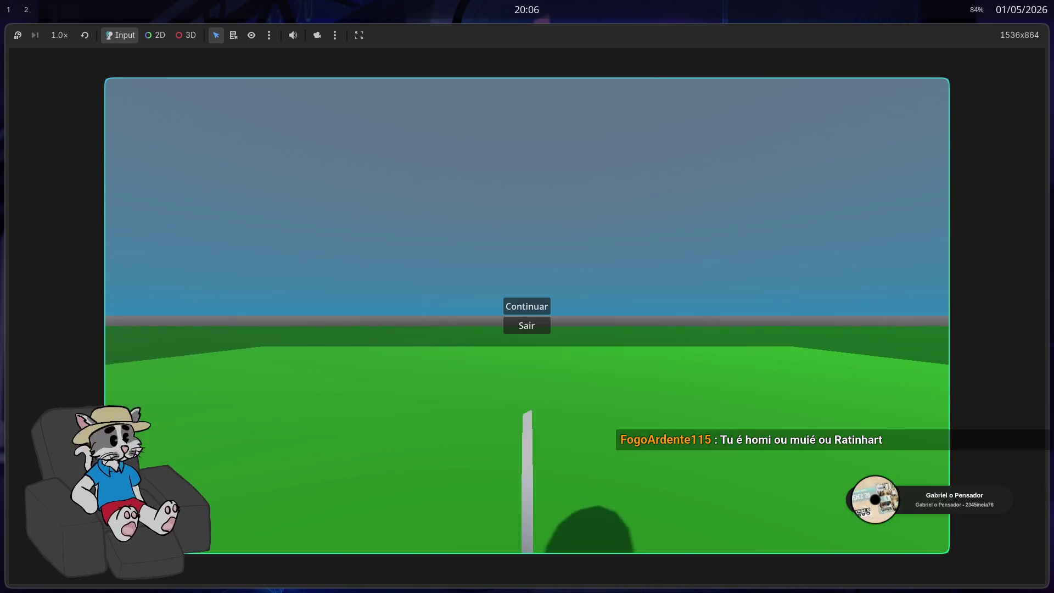
left_click(516, 330)
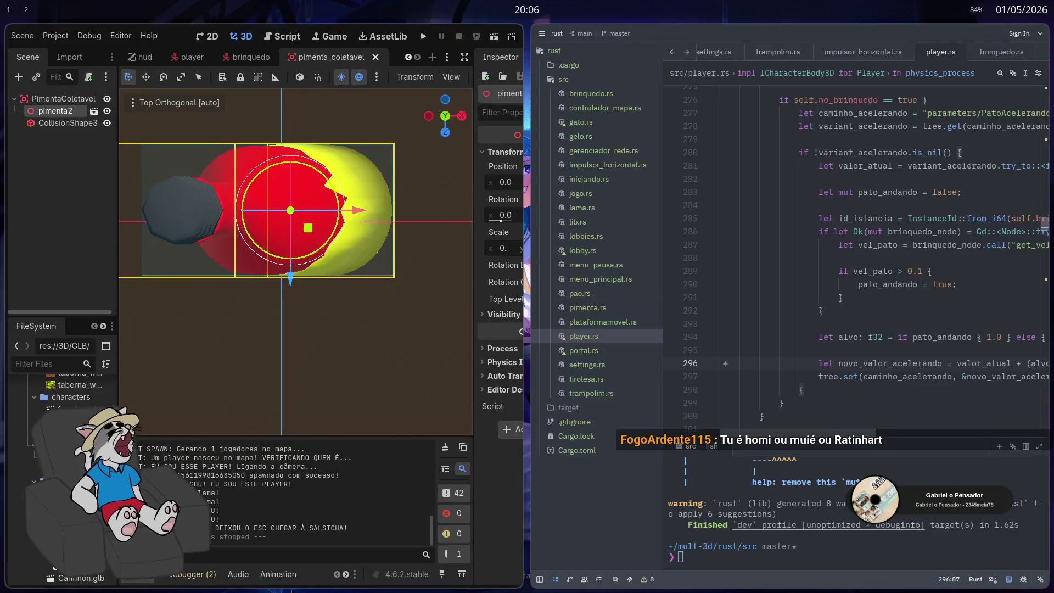
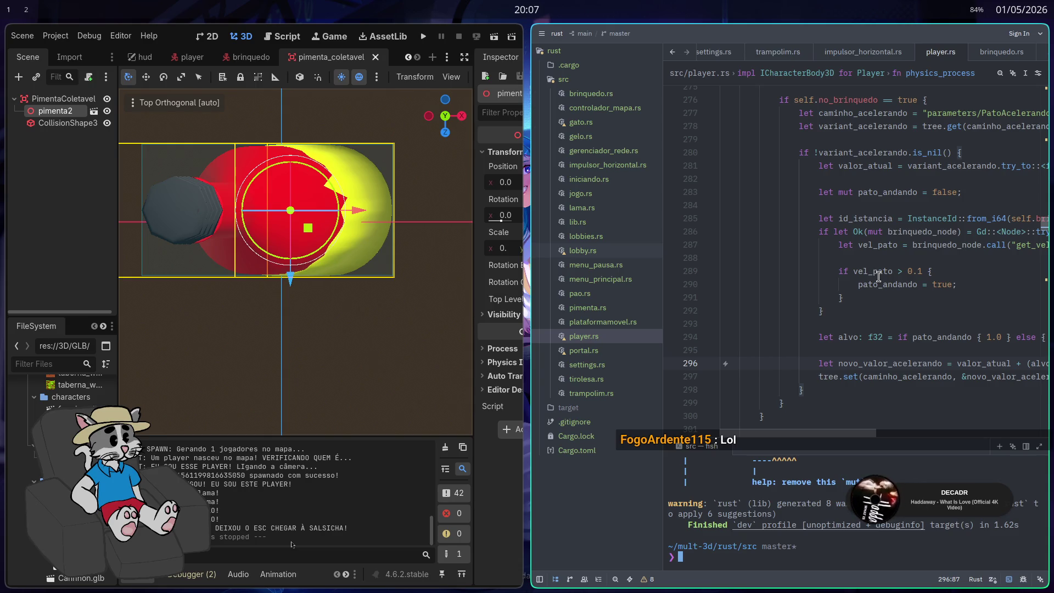
Orbit to a perspective view of the pepper bottle and make Godot fullscreen
mouse_move(403, 369)
left_mouse_down()
mouse_move(430, 313)
mouse_move(422, 198)
mouse_move(386, 250)
mouse_move(409, 254)
mouse_move(395, 287)
mouse_move(390, 279)
left_mouse_up()
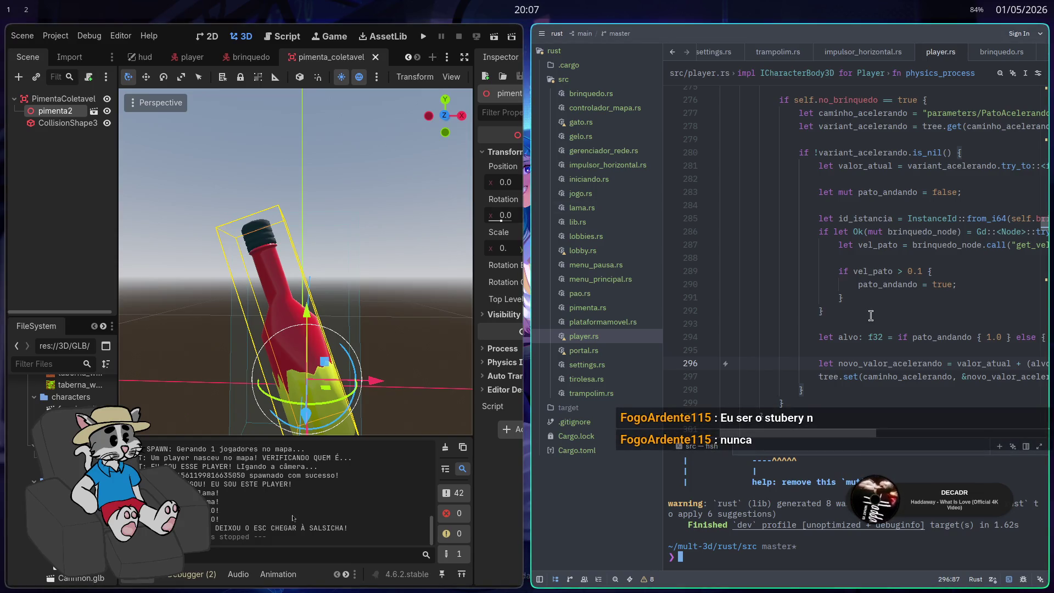
key("super+f")
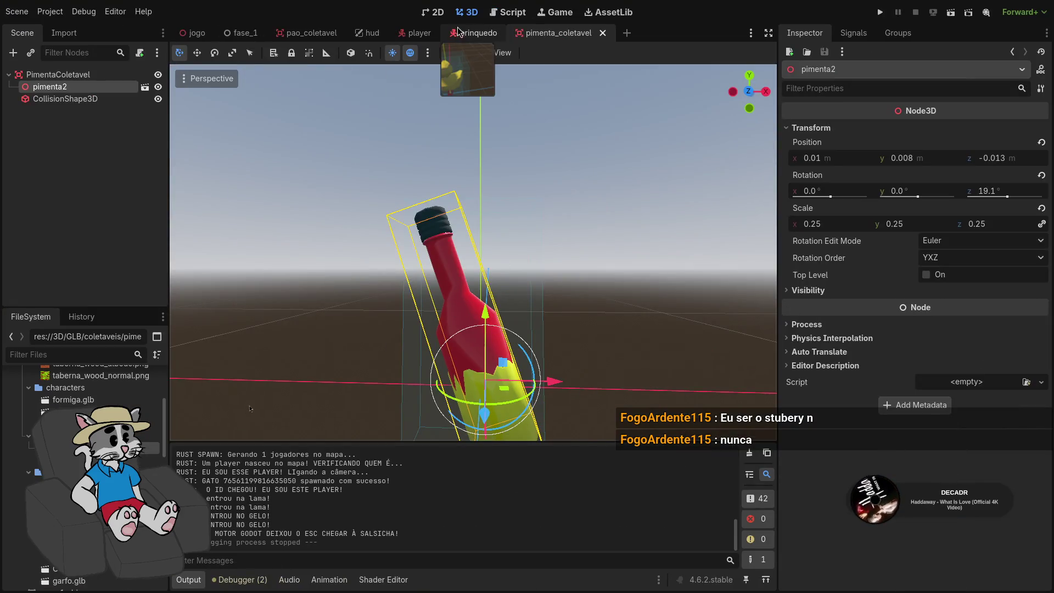
In the brinquedo scene, drag the pato.glb duck model into the viewport
left_click(473, 33)
scroll(400, 317, "up", 5)
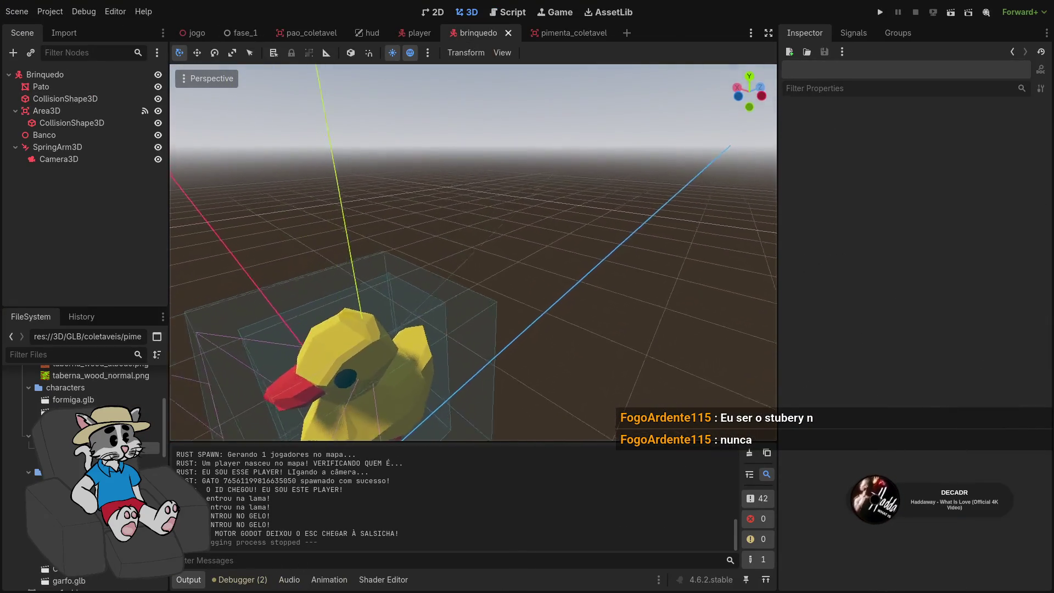
mouse_move(71, 424)
left_mouse_down()
mouse_move(355, 368)
mouse_move(579, 343)
left_mouse_up()
scroll(473, 252, "up", 5)
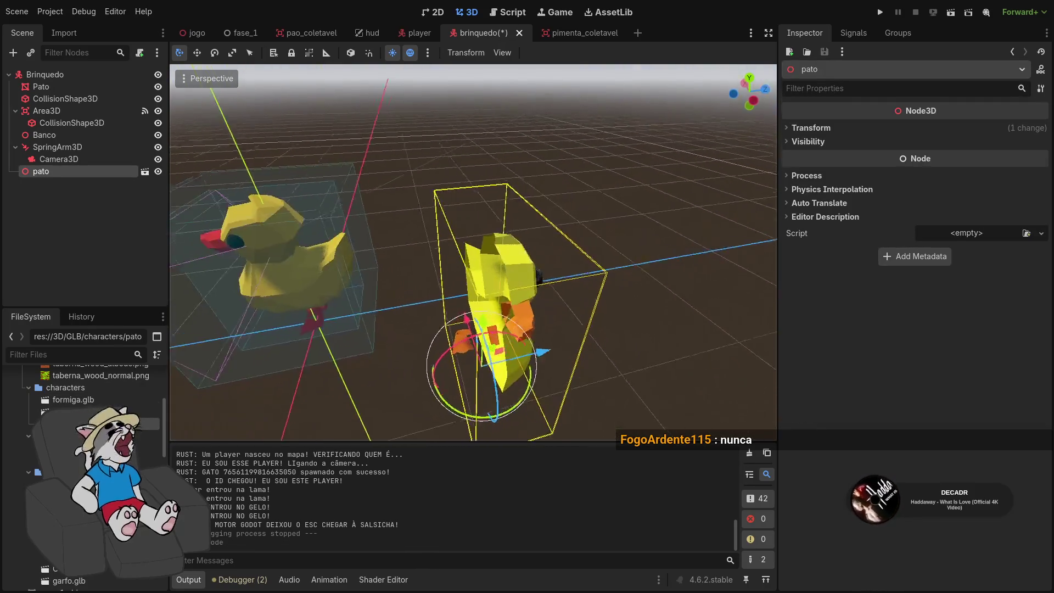
left_click_drag(550, 338, 621, 336)
Undo the pato node addition and tile Godot beside the code editor
key("ctrl+z")
left_click_drag(511, 310, 512, 311)
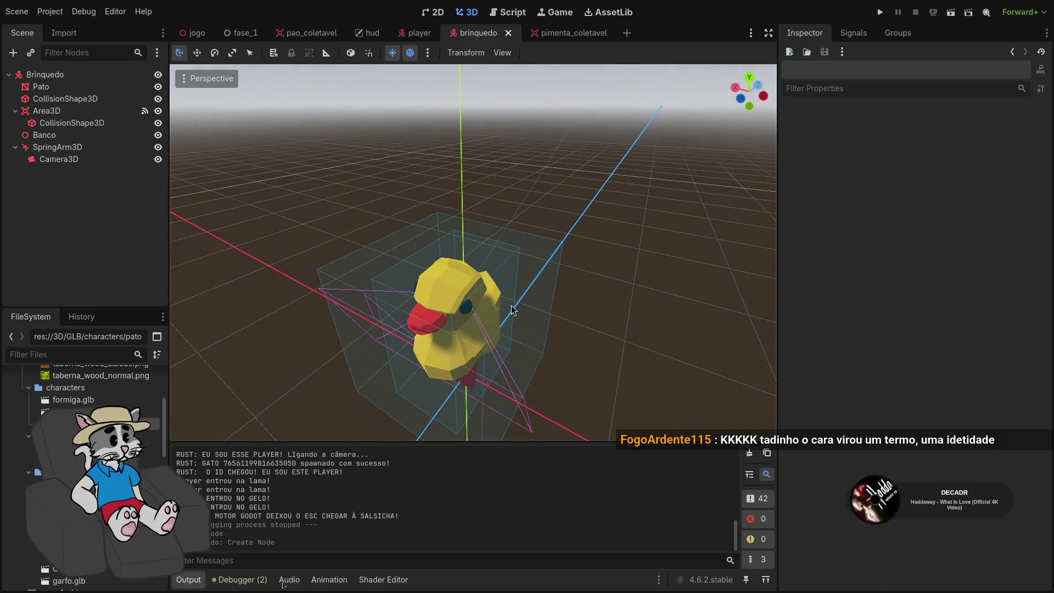
key("ctrl+shift+z")
key("ctrl+z")
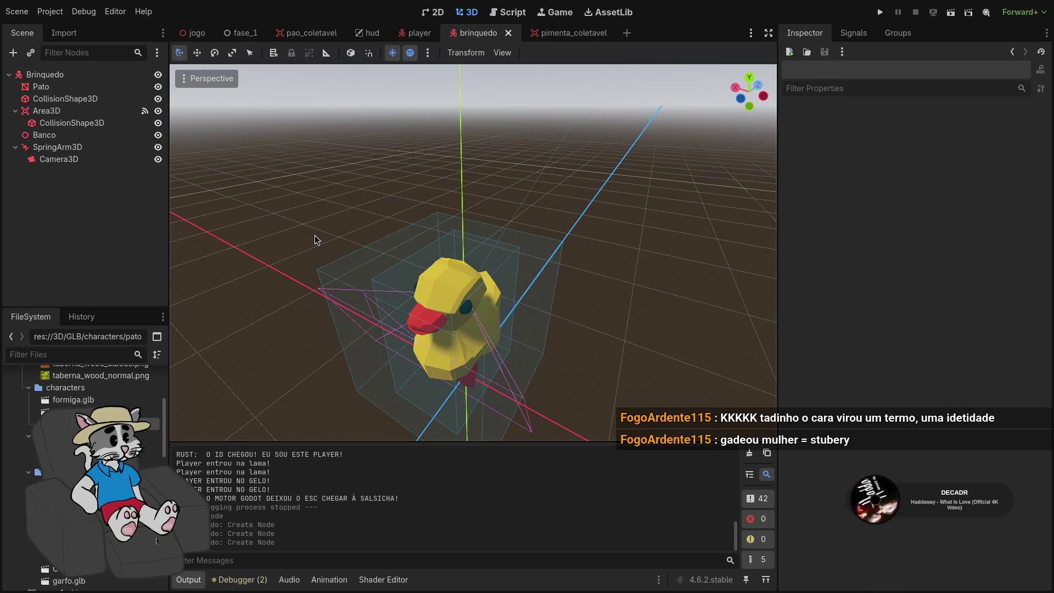
key("super+f")
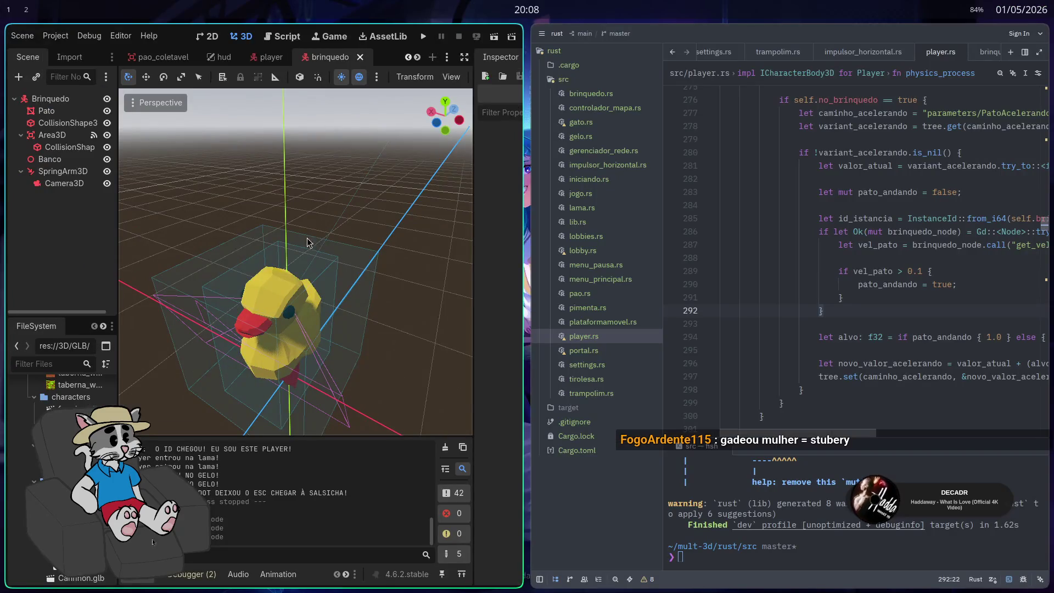
Close Steam and the file manager, then launch Firefox on the empty second workspace
key("super+2")
key("super+q")
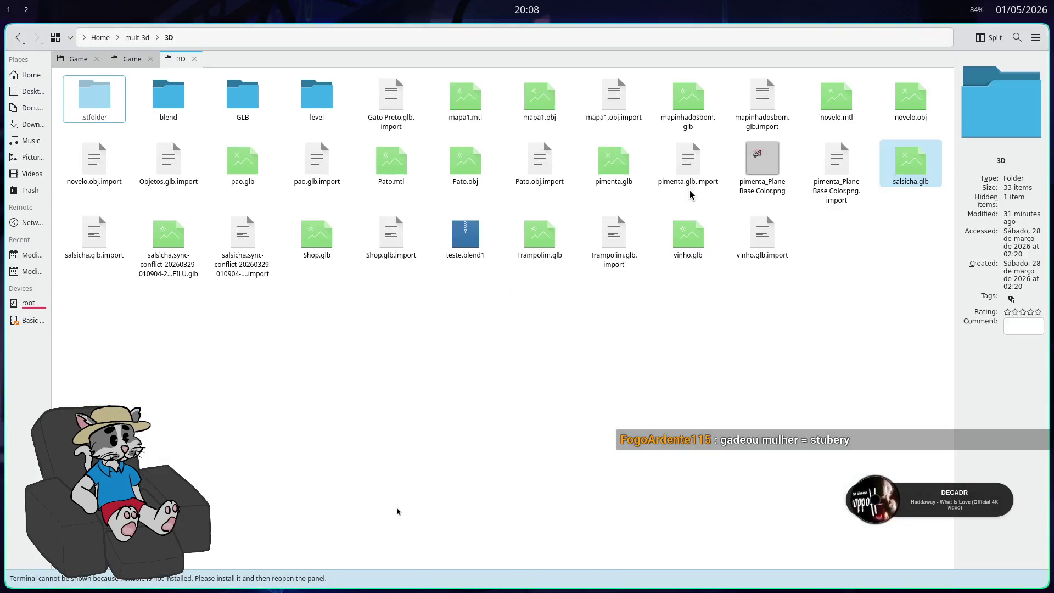
key("super+q")
key("super+1")
key("super+2")
key("super+d")
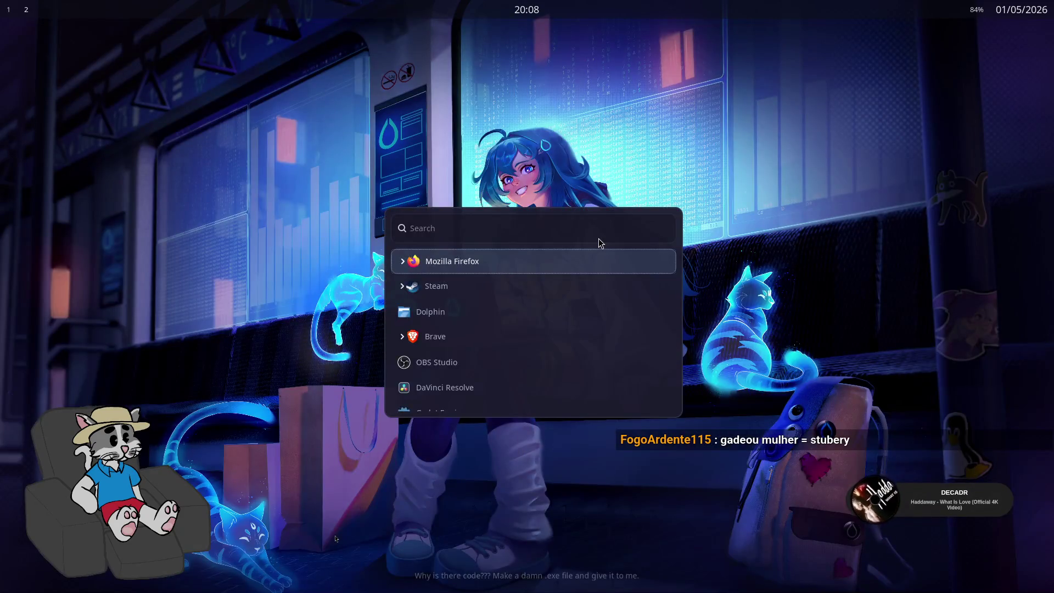
key("Return")
Load chatgpt.com in a private Firefox window
key("ctrl+shift+p")
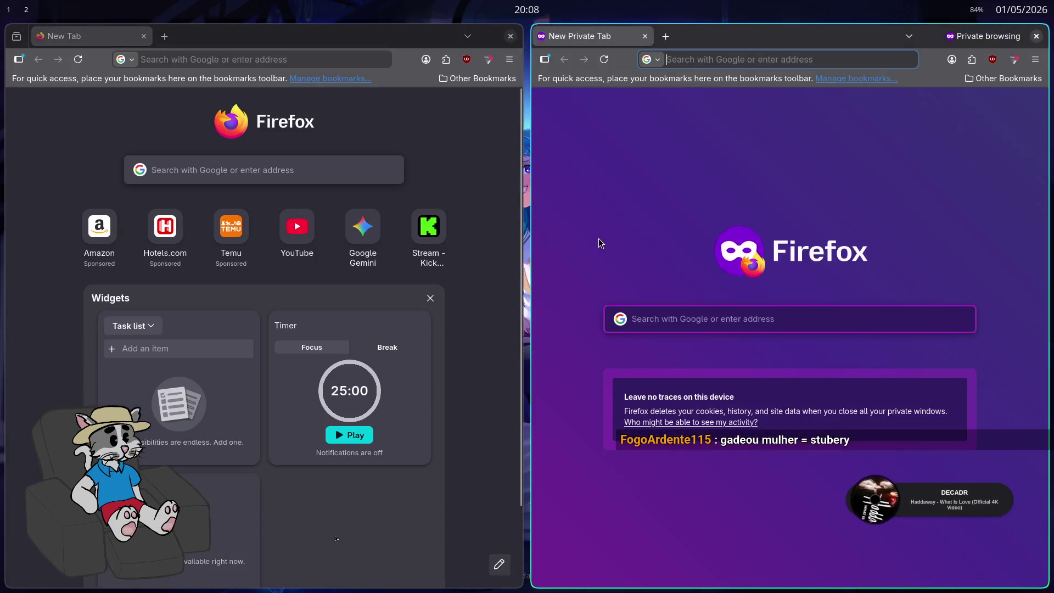
type("chatgpt.com")
key("Return")
key("super+f")
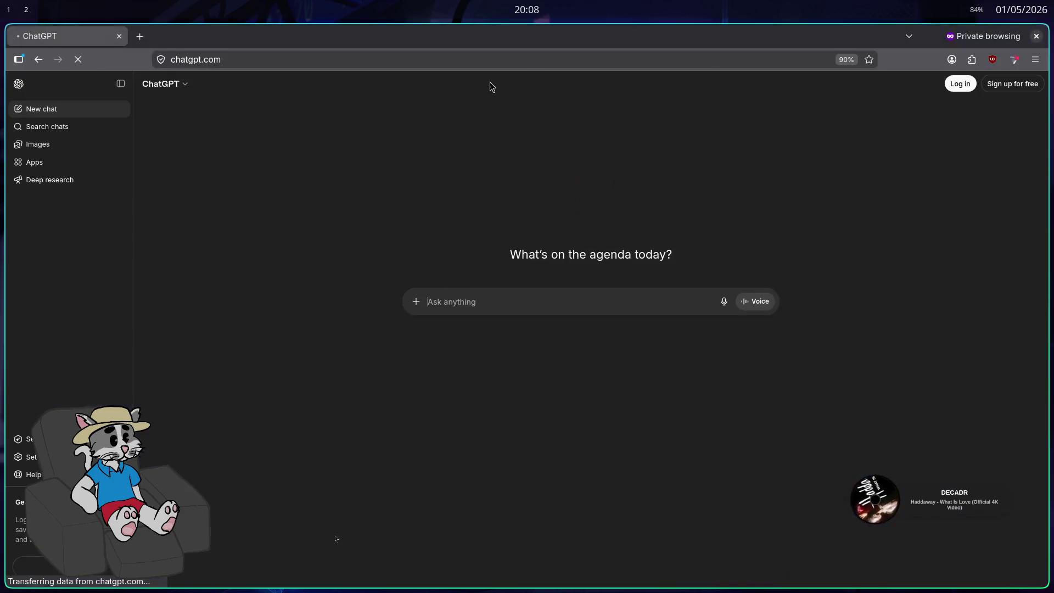
key("ctrl+p")
key("Escape")
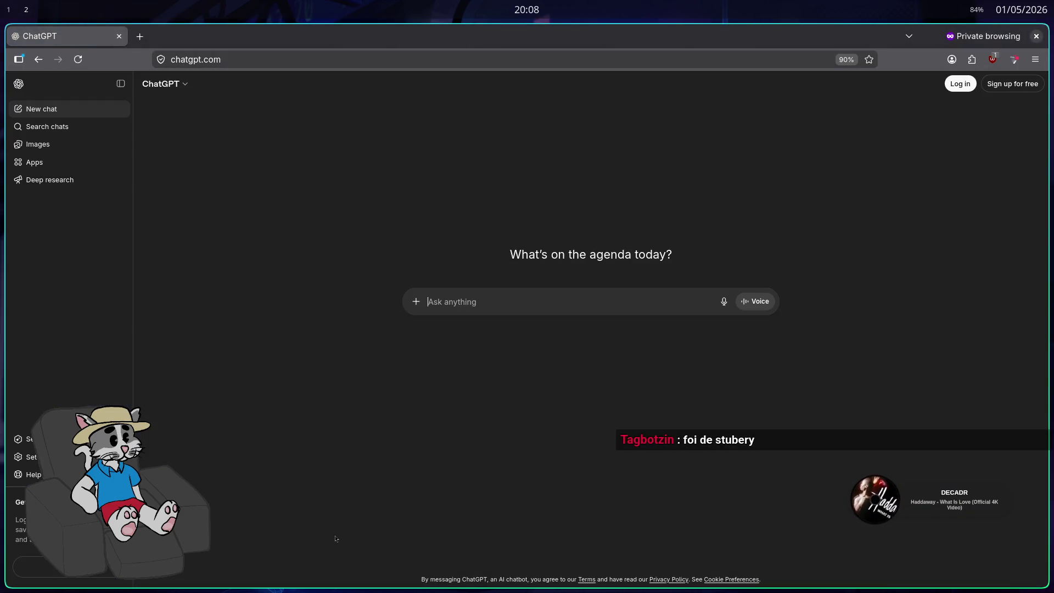
key("super+f")
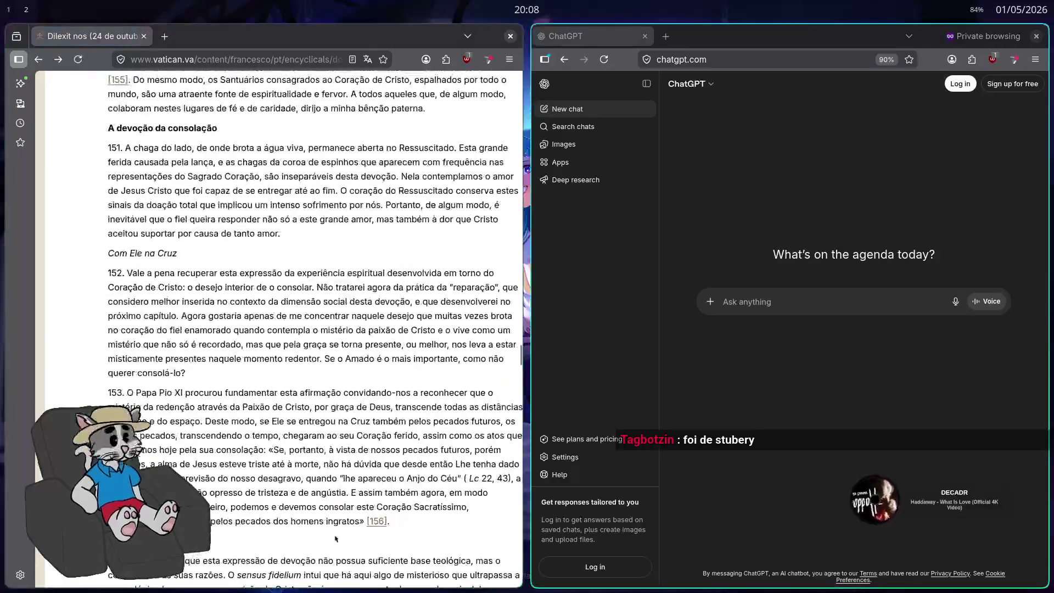
key("ctrl+w")
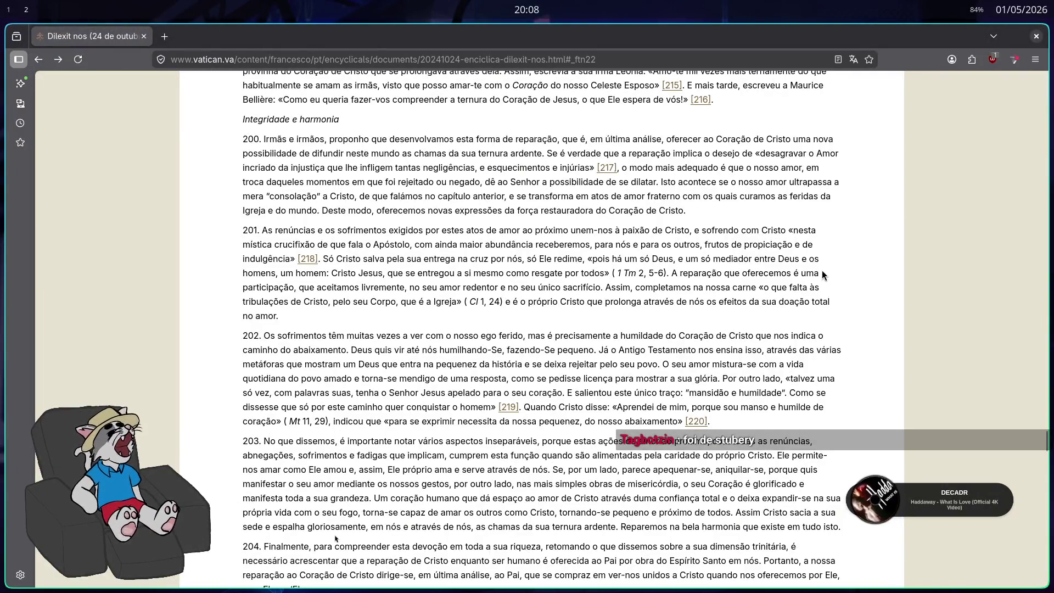
key("ctrl+n")
type("www.youtube.com")
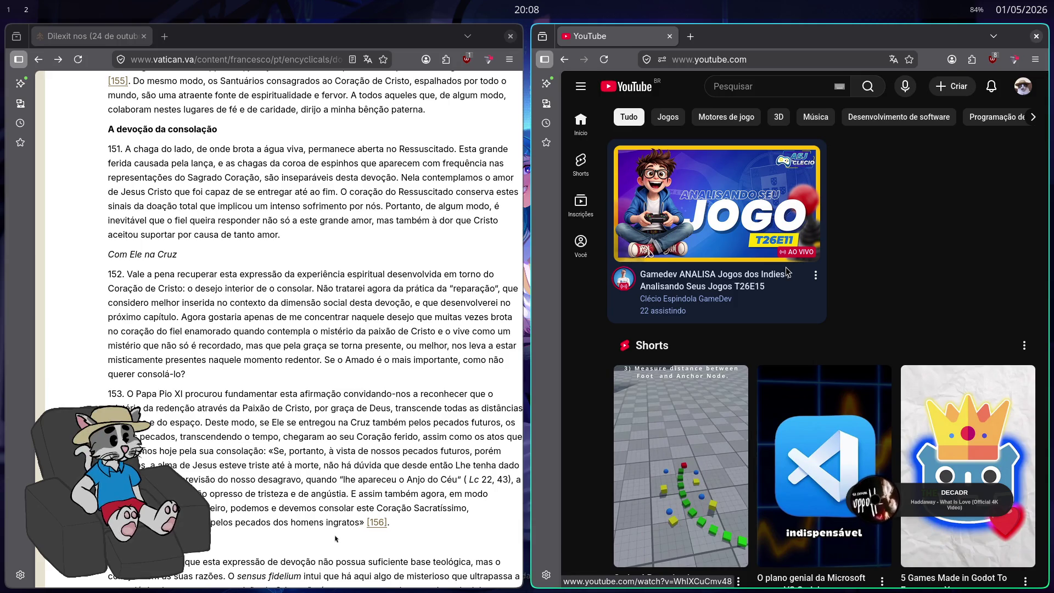
Browse the YouTube feed and close the Vatican page window
scroll(787, 271, "down", 3)
scroll(336, 539, "down", 5)
scroll(366, 291, "up", 5)
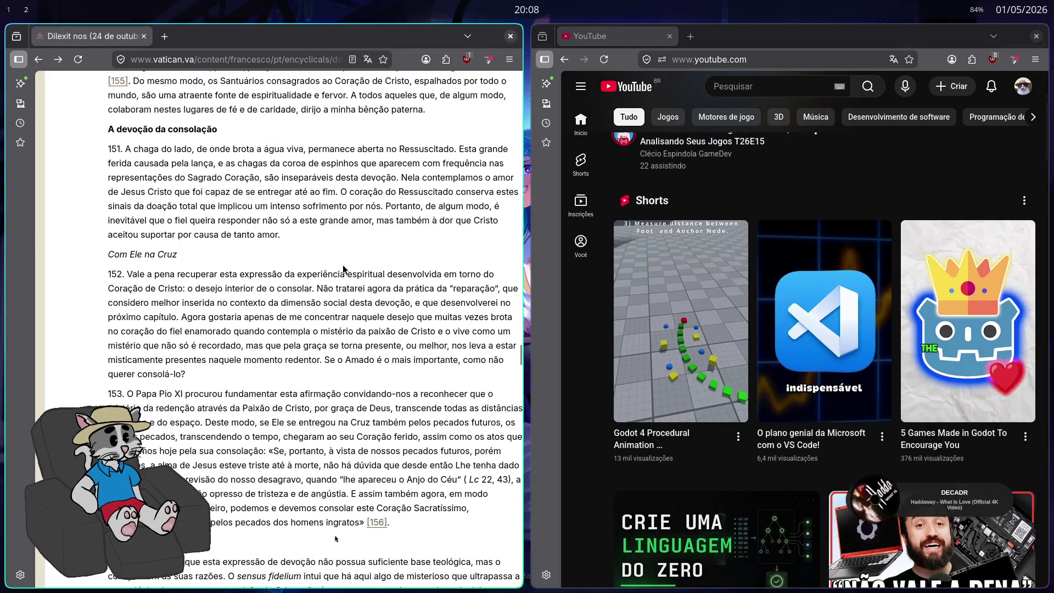
key("ctrl+w")
scroll(609, 283, "up", 1)
scroll(619, 280, "down", 1)
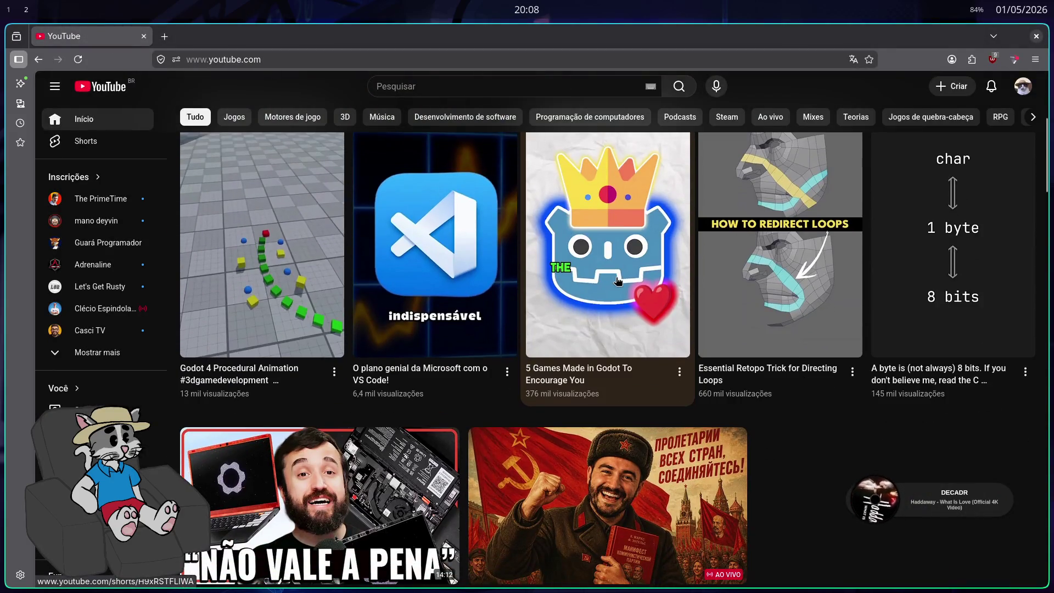
scroll(708, 385, "down", 6)
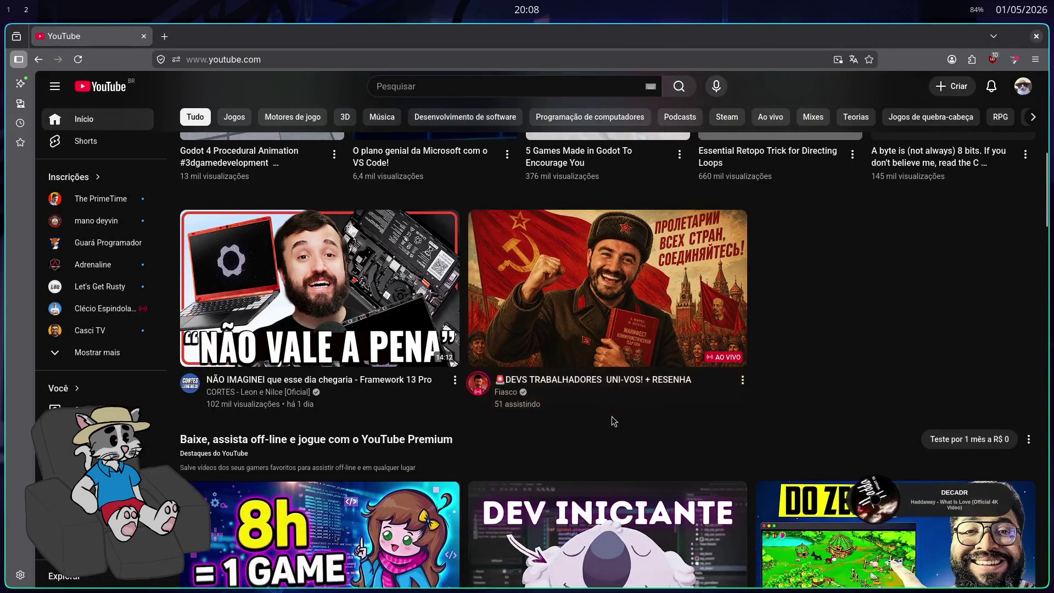
scroll(729, 397, "down", 10)
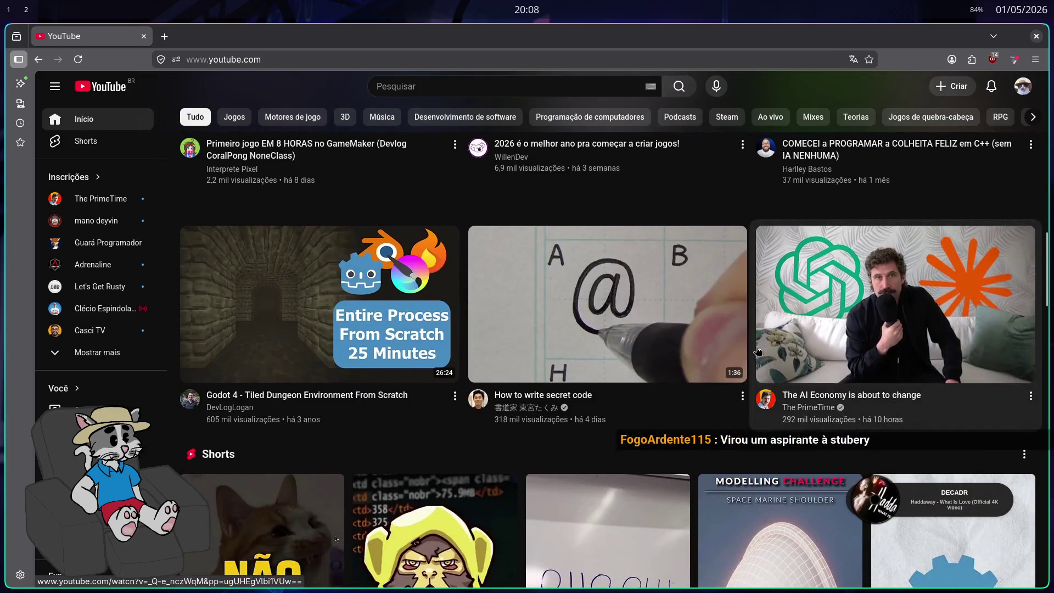
scroll(644, 403, "down", 14)
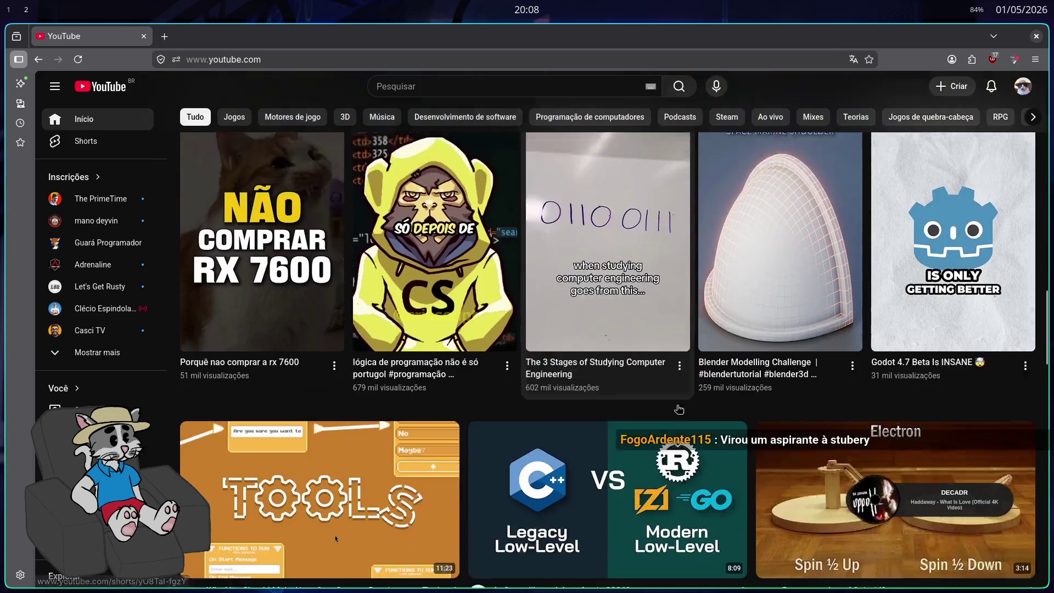
scroll(675, 405, "up", 4)
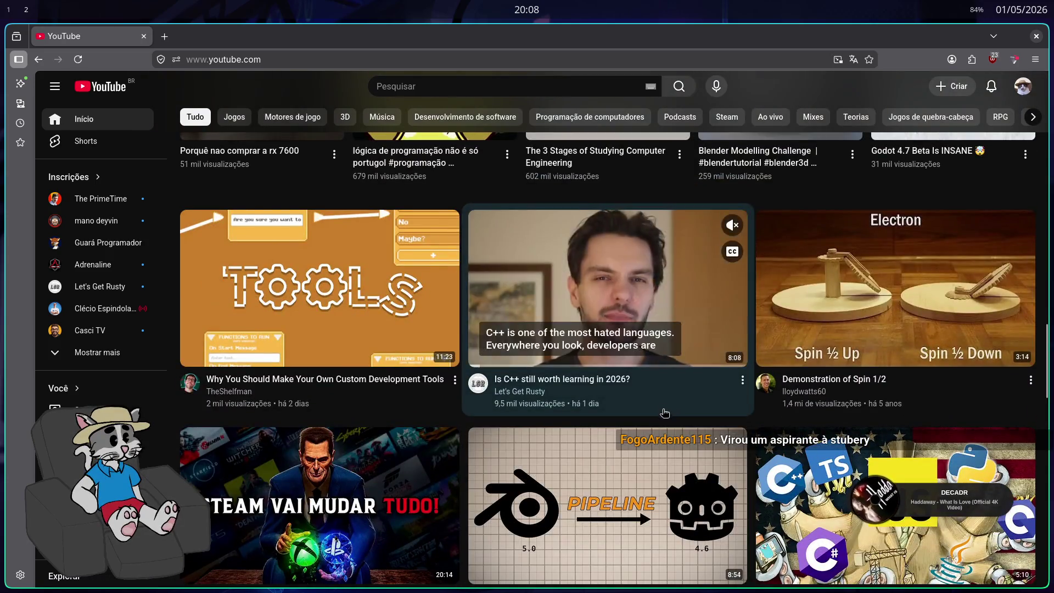
Search YouTube for 'godot light low poly'
left_click(437, 91)
type("godot light")
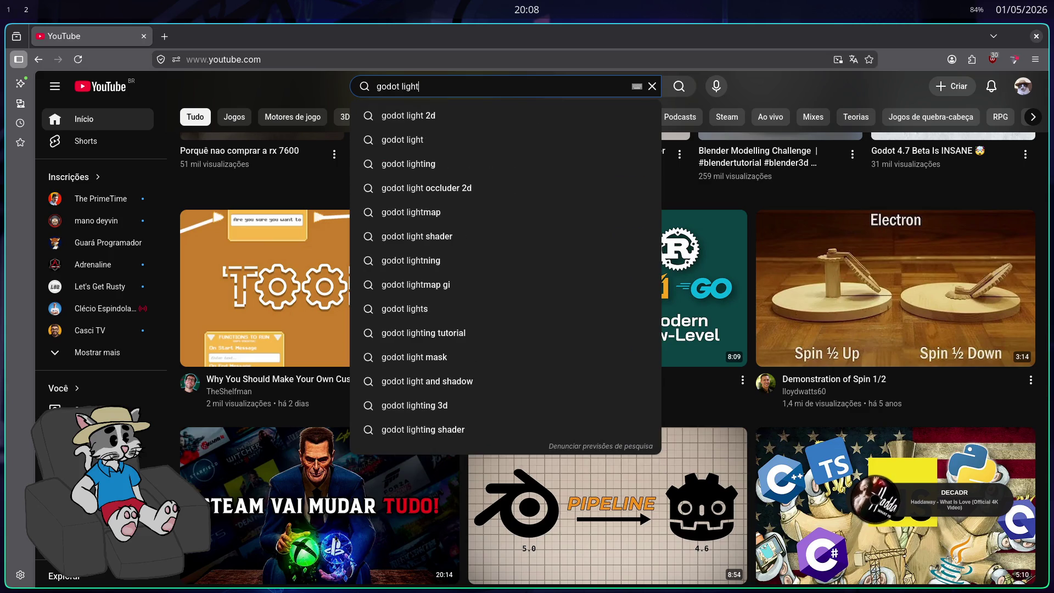
type(" low p")
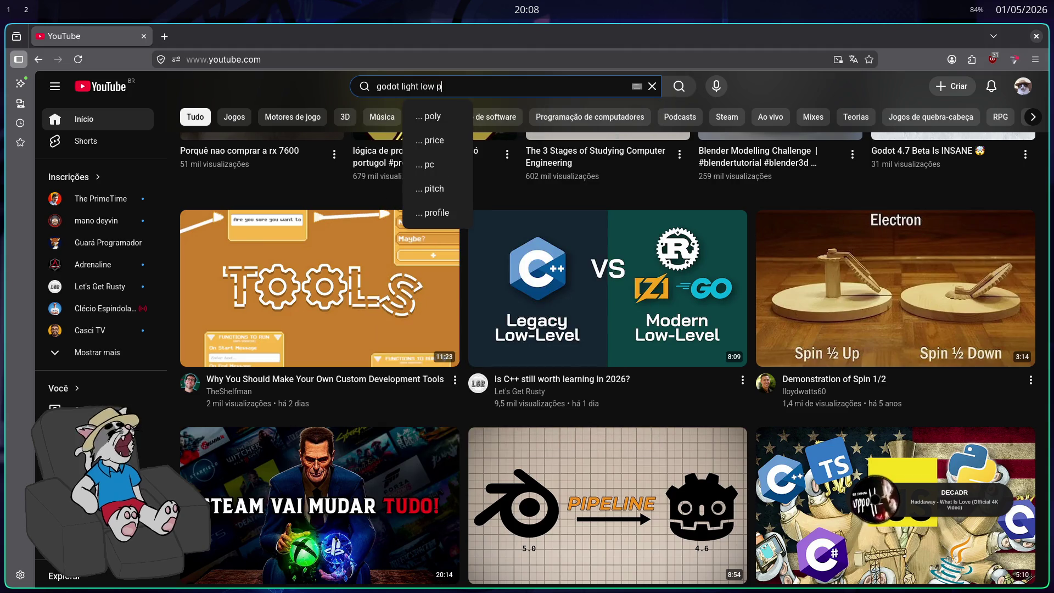
type("oluy")
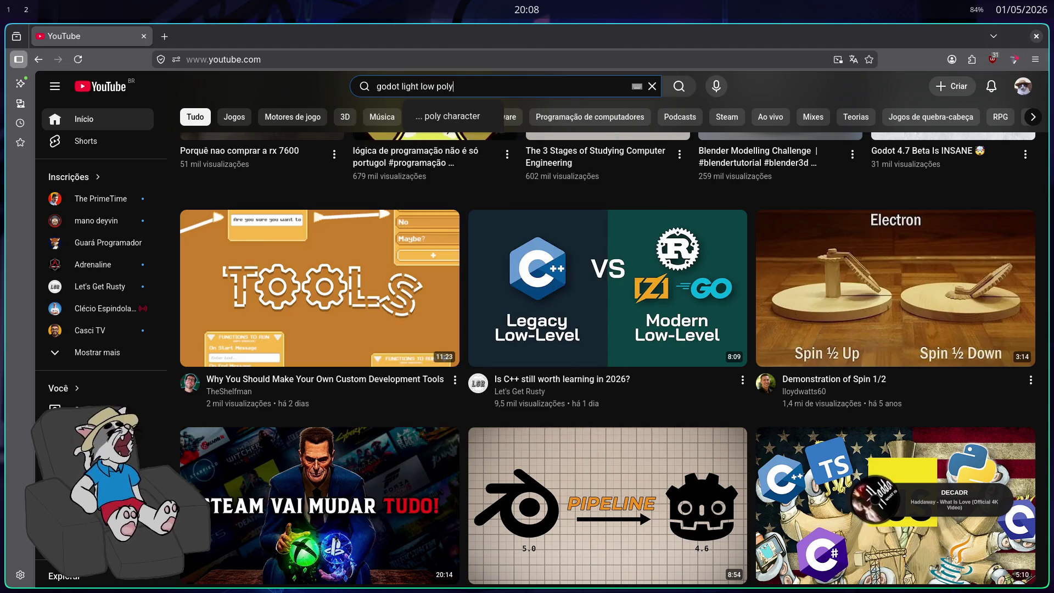
key("Return")
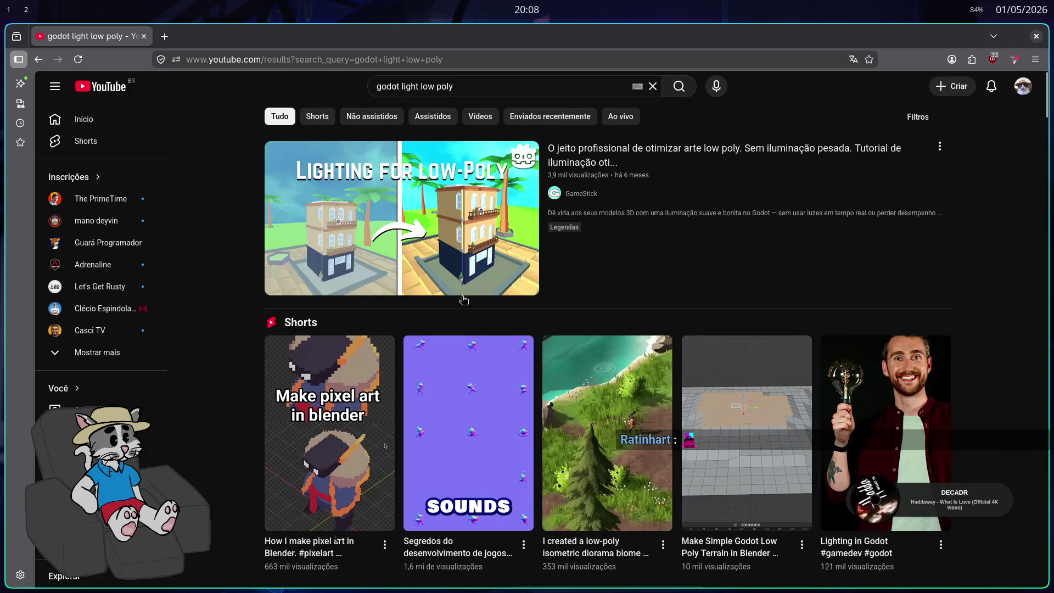
Play the GameStick low-poly lighting tutorial with the Árabe audio track selected
mouse_move(471, 265)
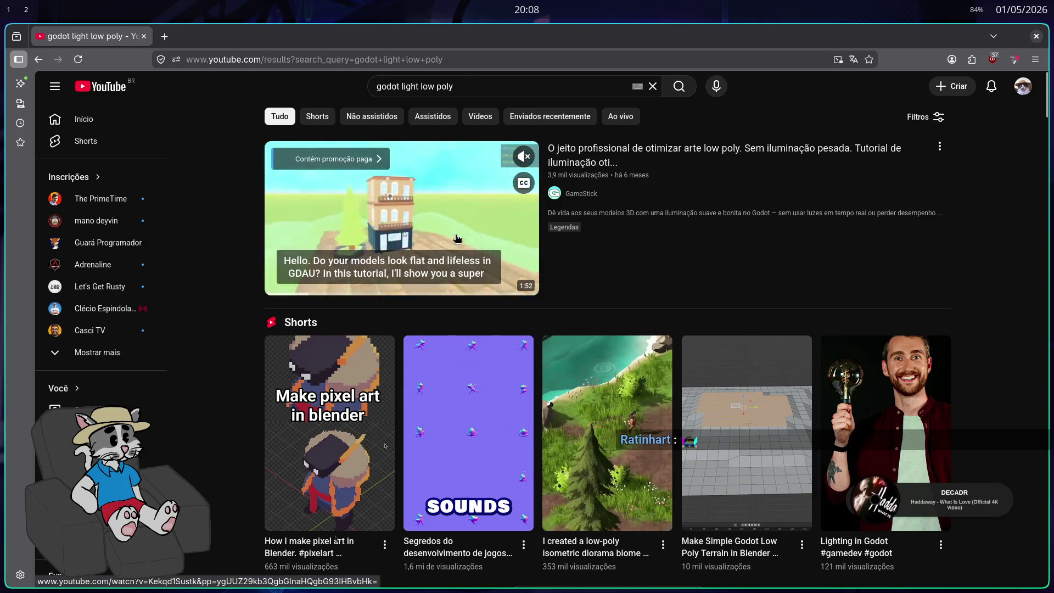
left_click(435, 197)
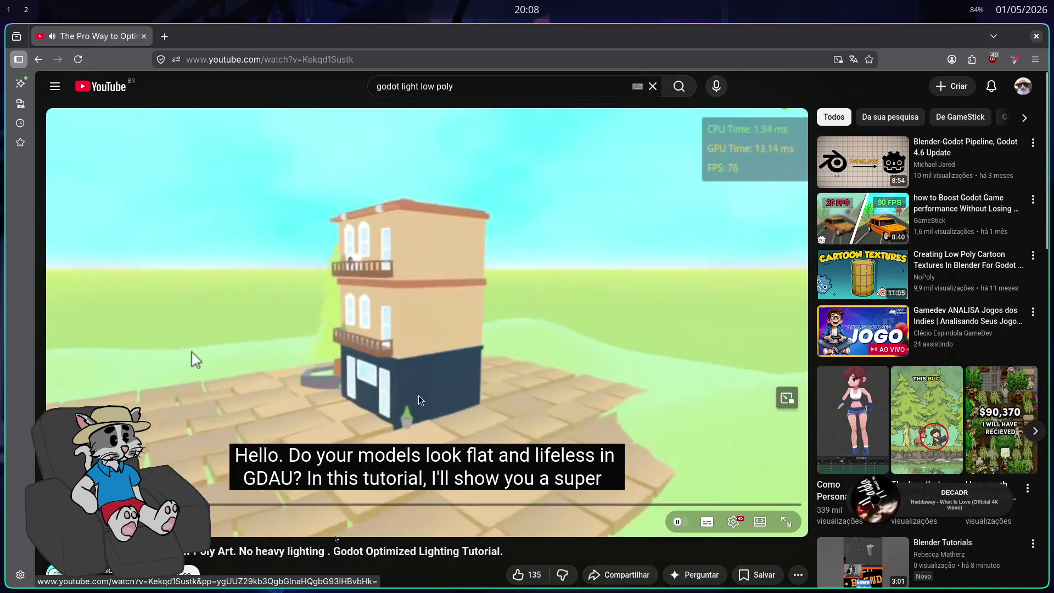
left_click(734, 522)
left_click(683, 400)
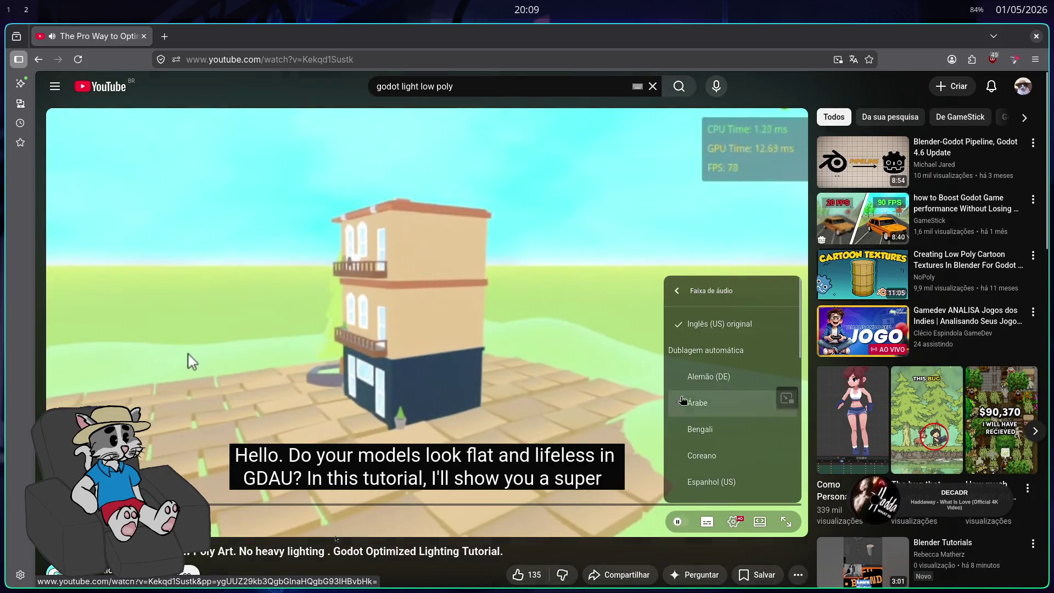
left_click(682, 400)
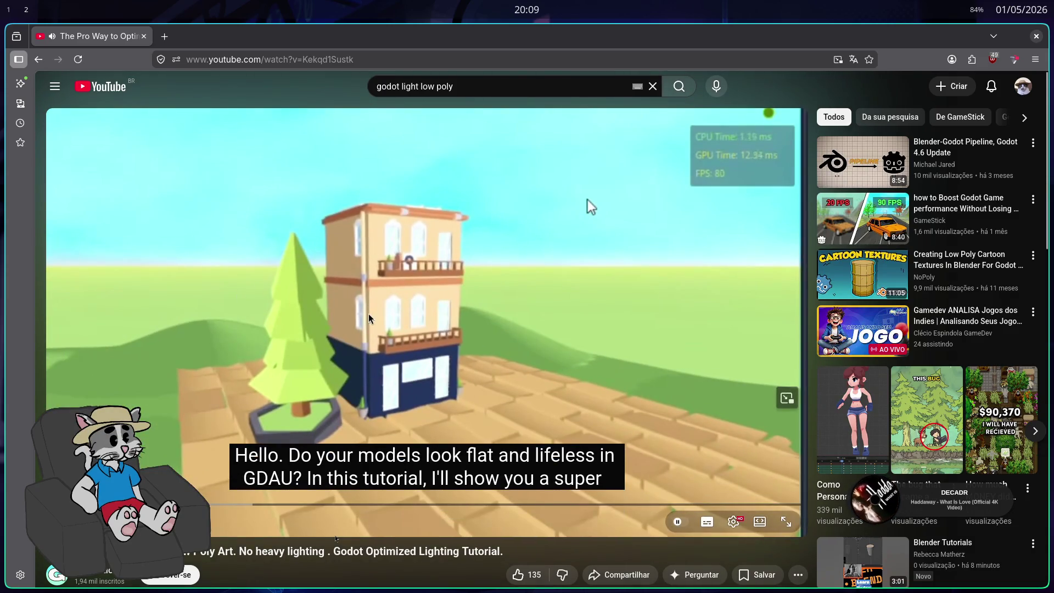
left_click(588, 210)
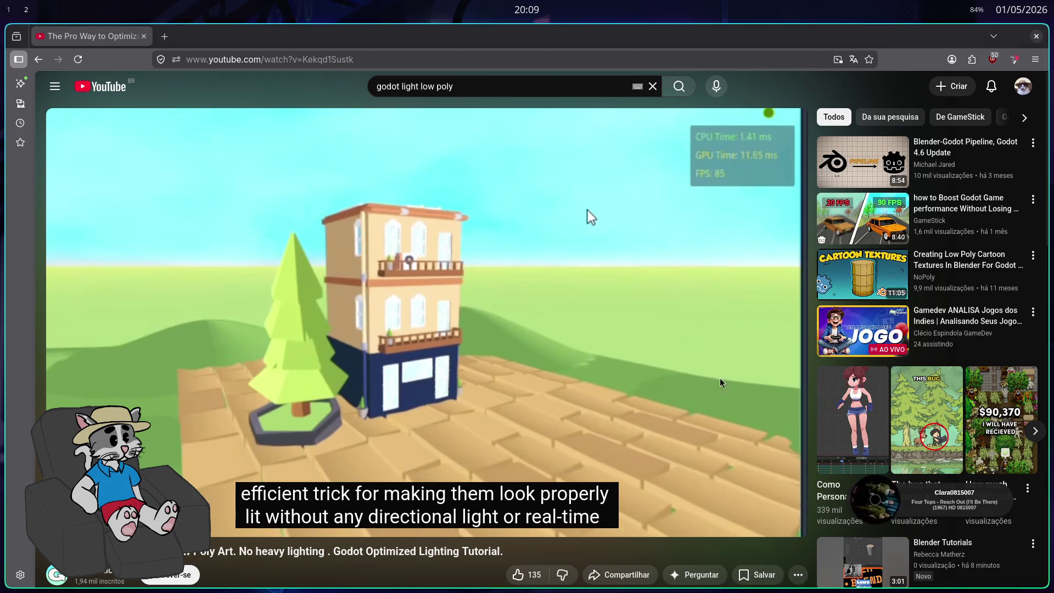
key("space")
Change the tutorial's video quality in the player settings
left_click(734, 528)
left_click(782, 476)
left_click(782, 475)
scroll(781, 475, "down", 1)
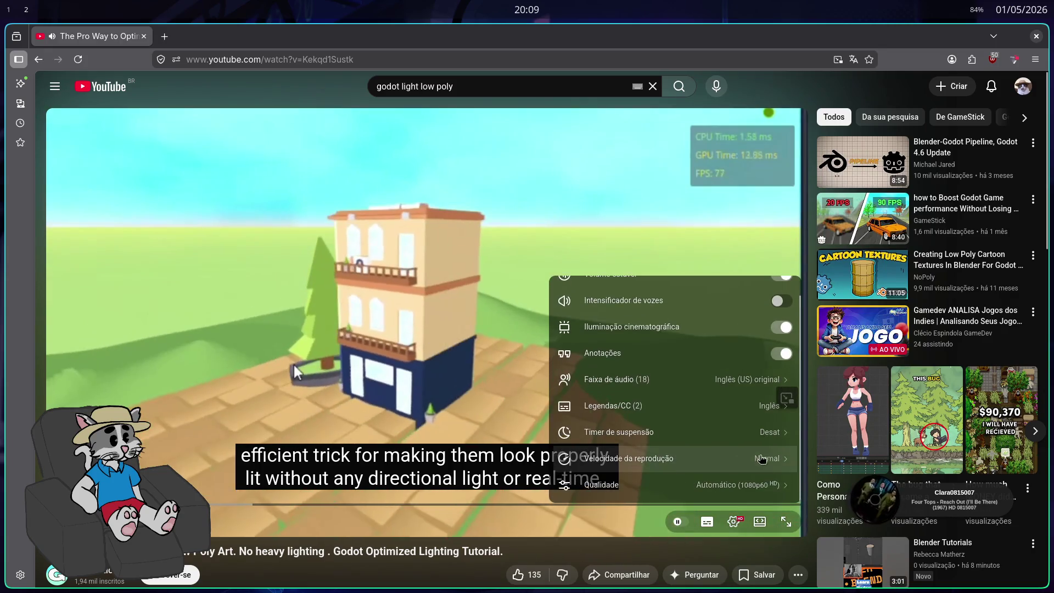
left_click(781, 475)
left_click(708, 379)
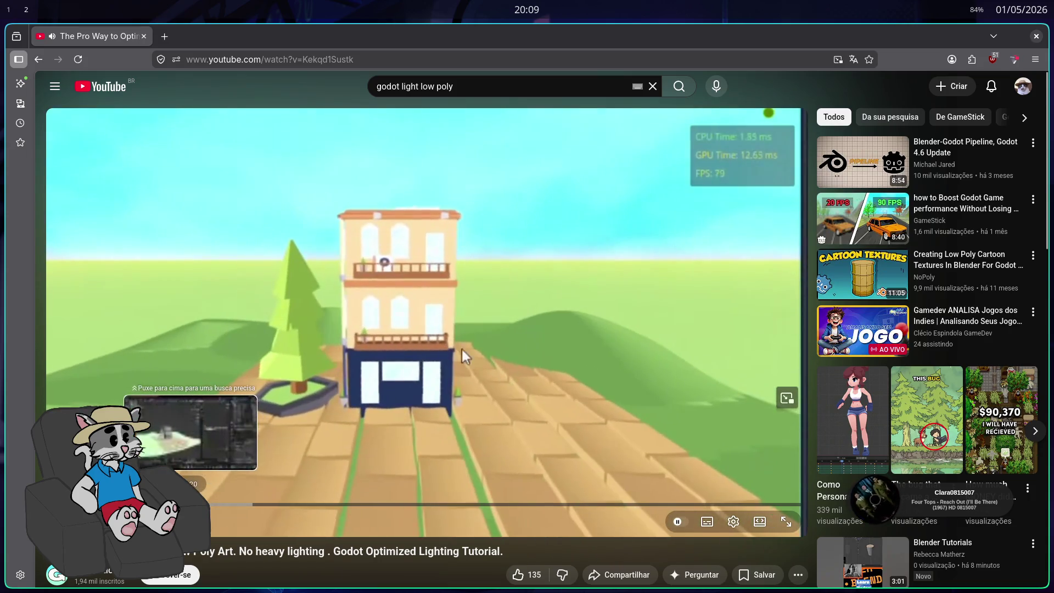
Skip the video ahead to the shader parameter part and return to the Godot workspace
left_click_drag(190, 505, 426, 504)
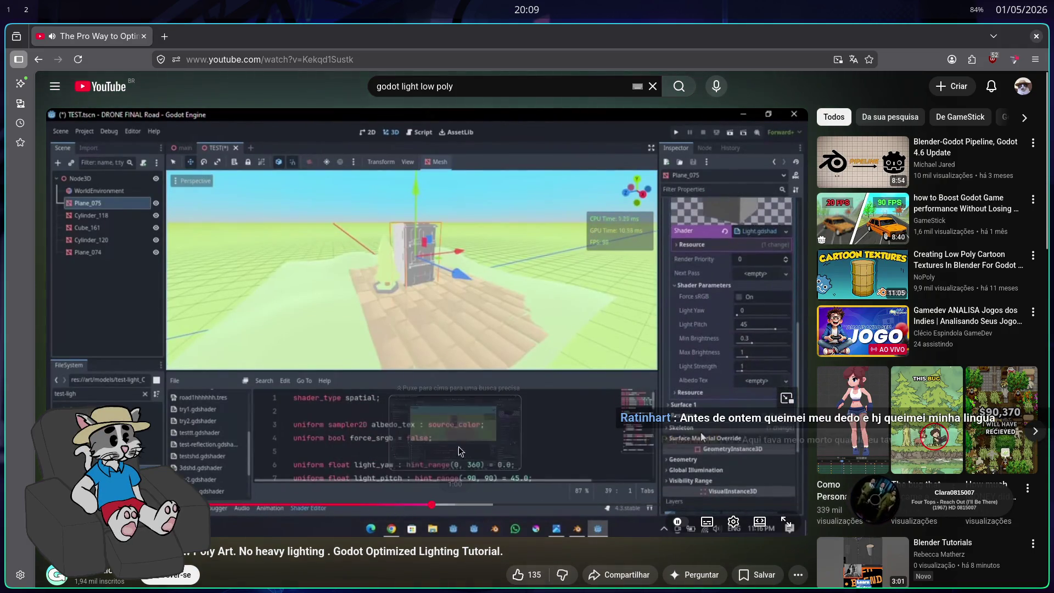
left_click(459, 466)
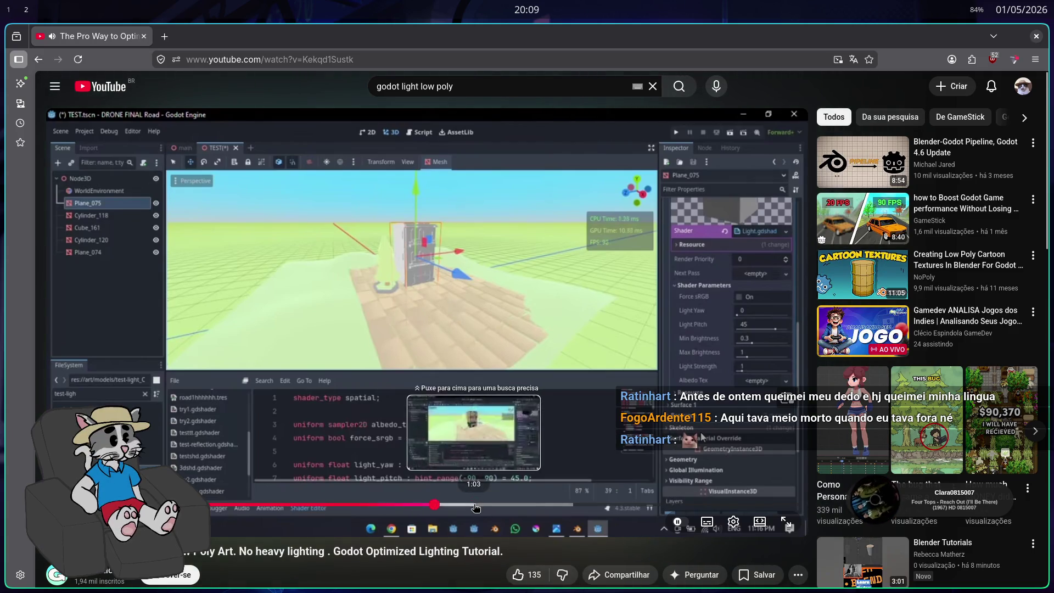
left_click_drag(478, 504, 562, 503)
left_click(613, 505)
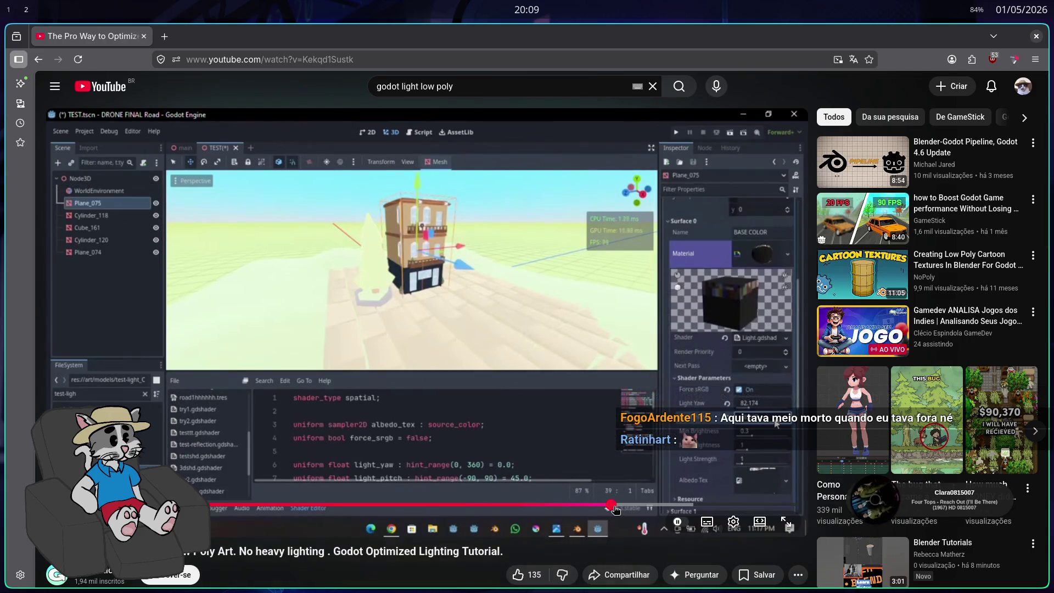
key("super+1")
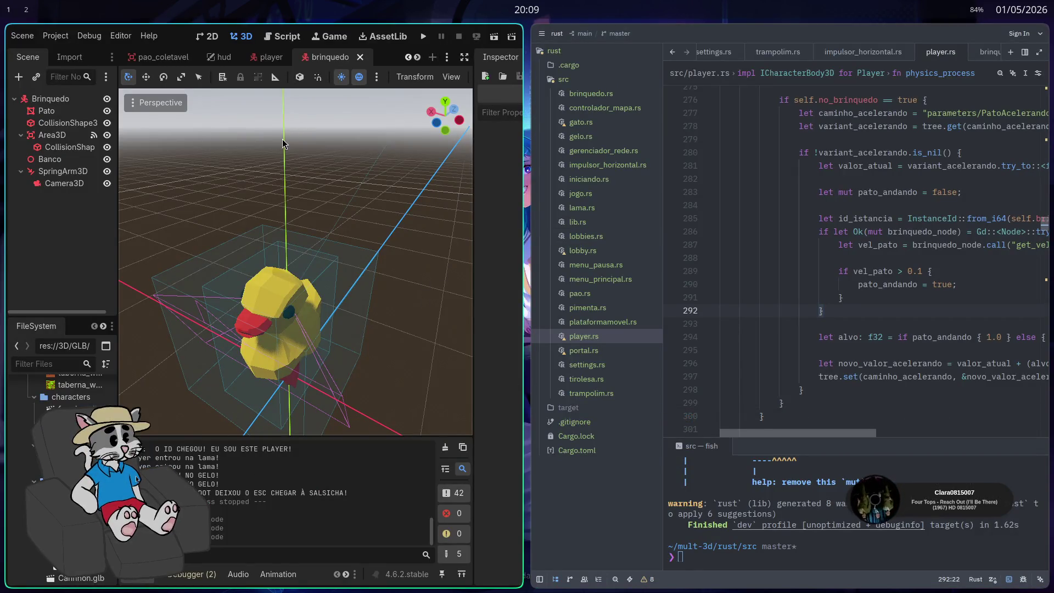
In the fullscreen editor, inspect the jogo scene's WorldEnvironment settings, then return to the browser
key("super+f")
left_click(239, 34)
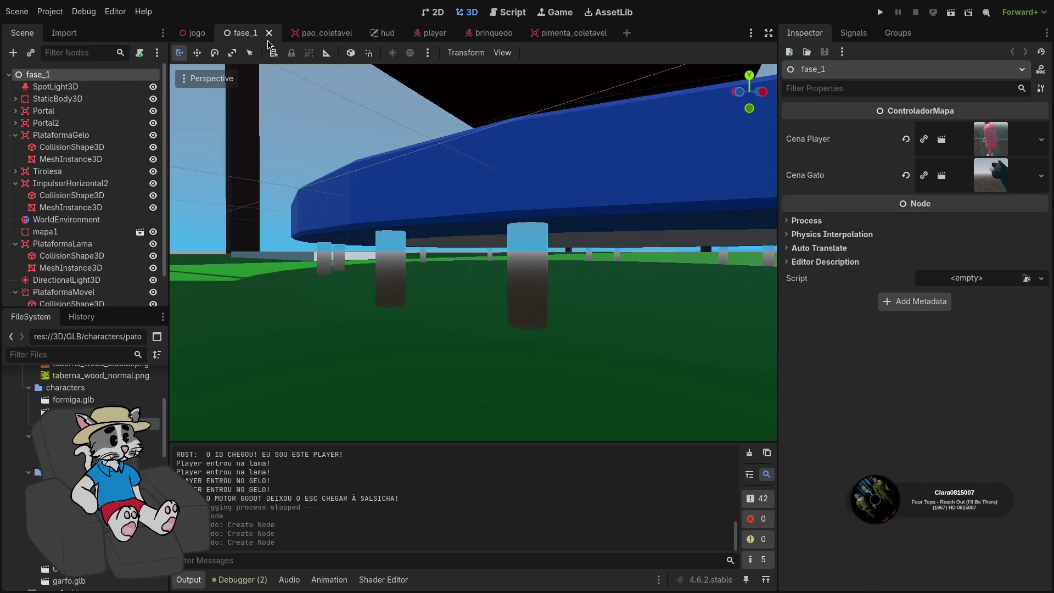
left_click(192, 33)
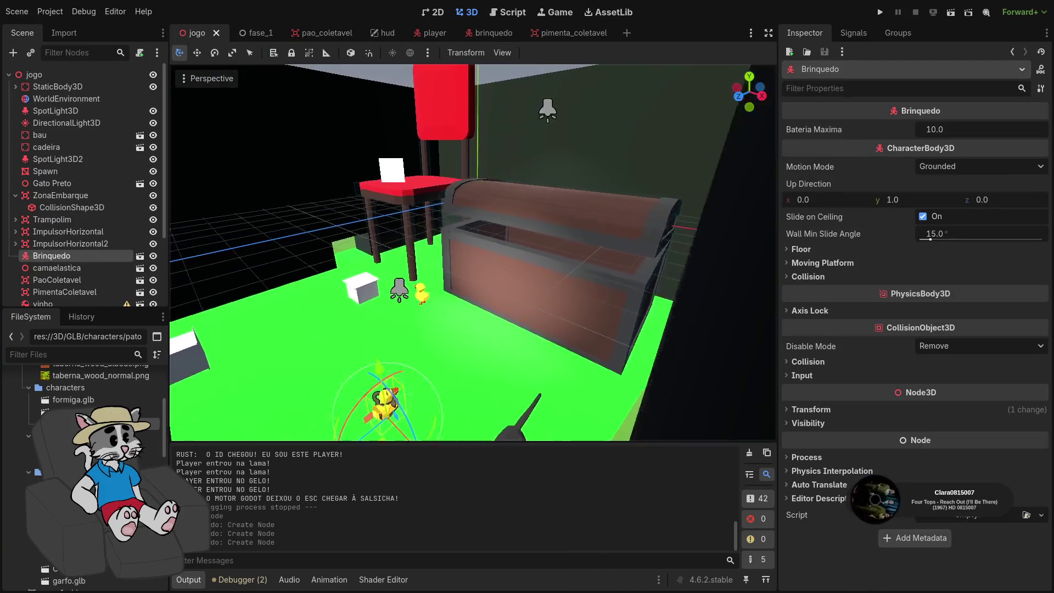
scroll(474, 252, "up", 10)
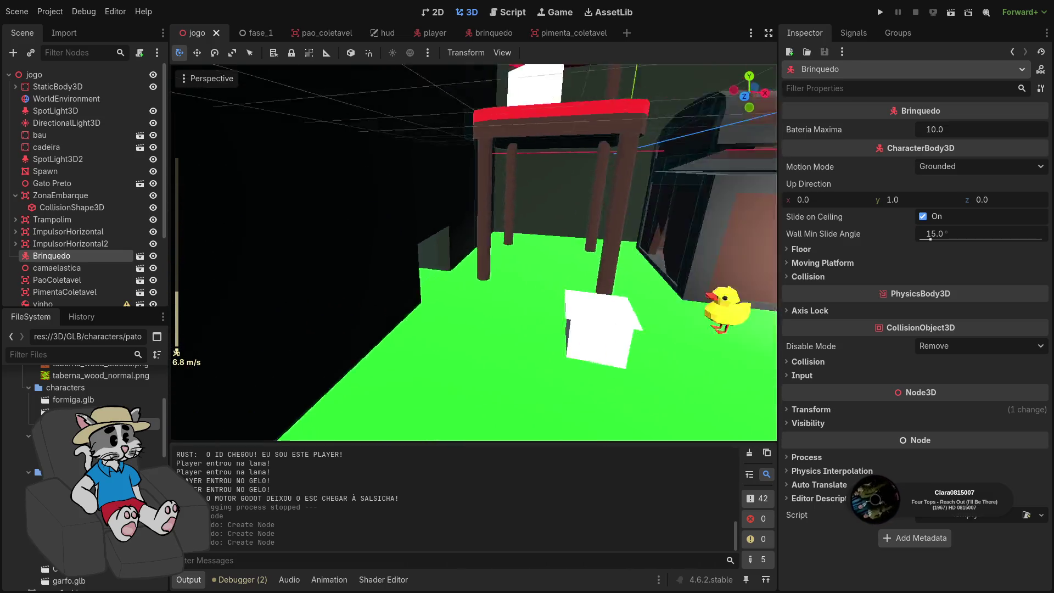
left_click(65, 99)
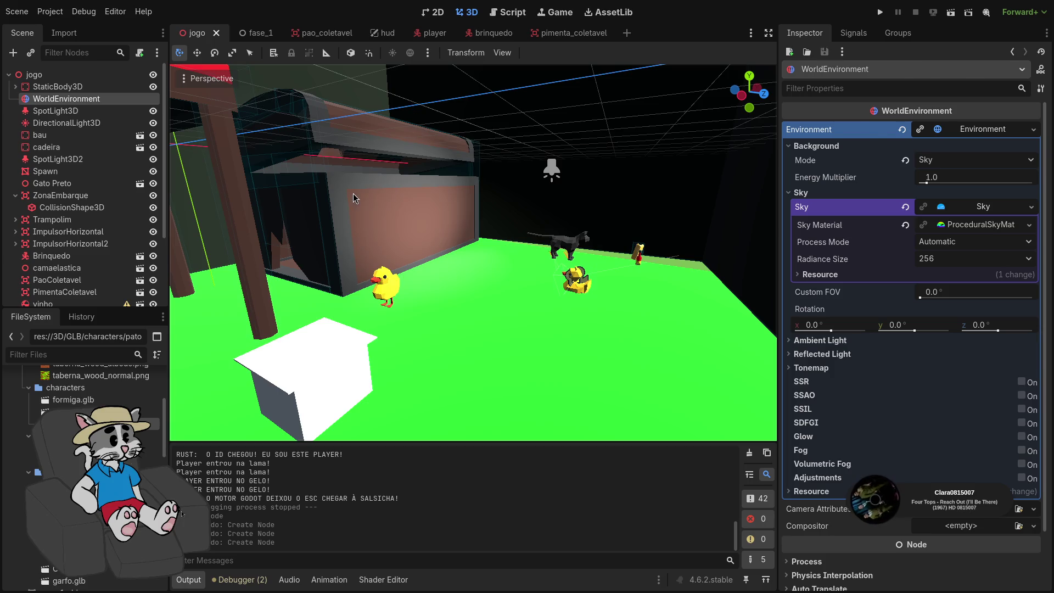
key("super+2")
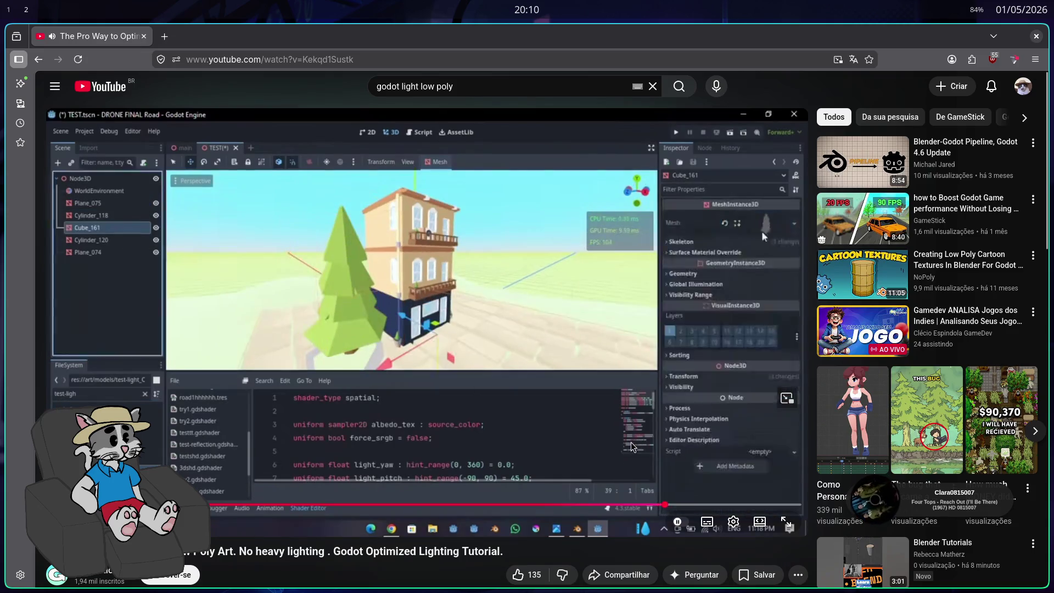
Pause and resume the tutorial, jump further ahead, then return to the Godot workspace
left_click(584, 427)
left_click(585, 427)
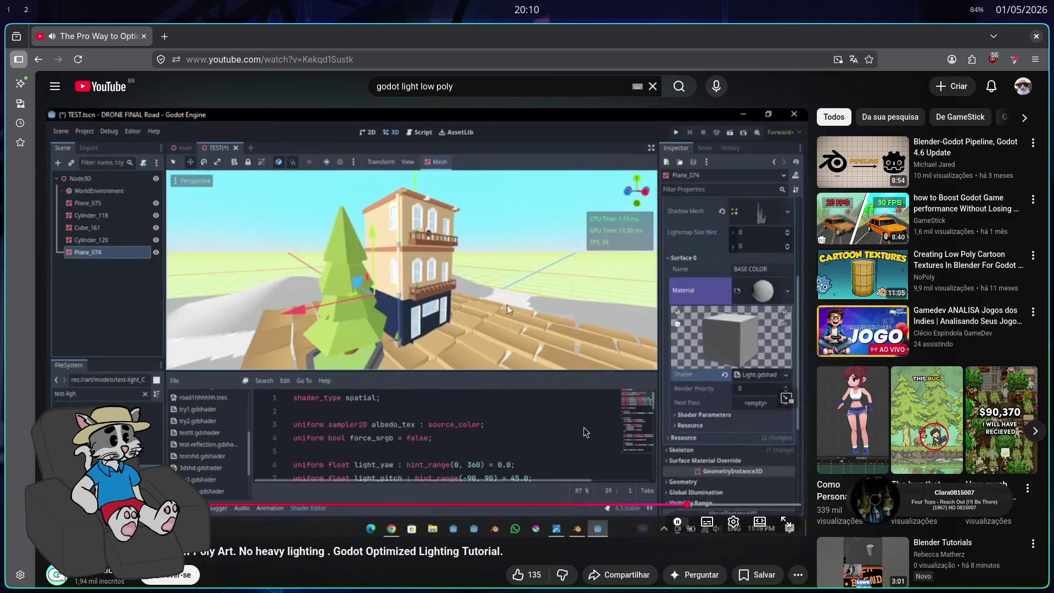
left_click(662, 528)
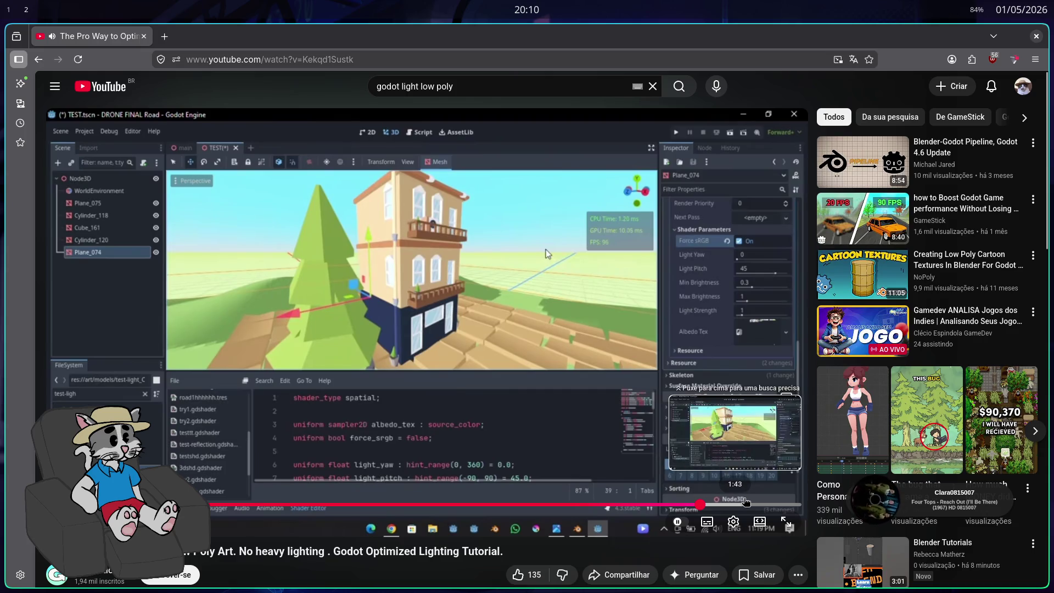
left_click(746, 502)
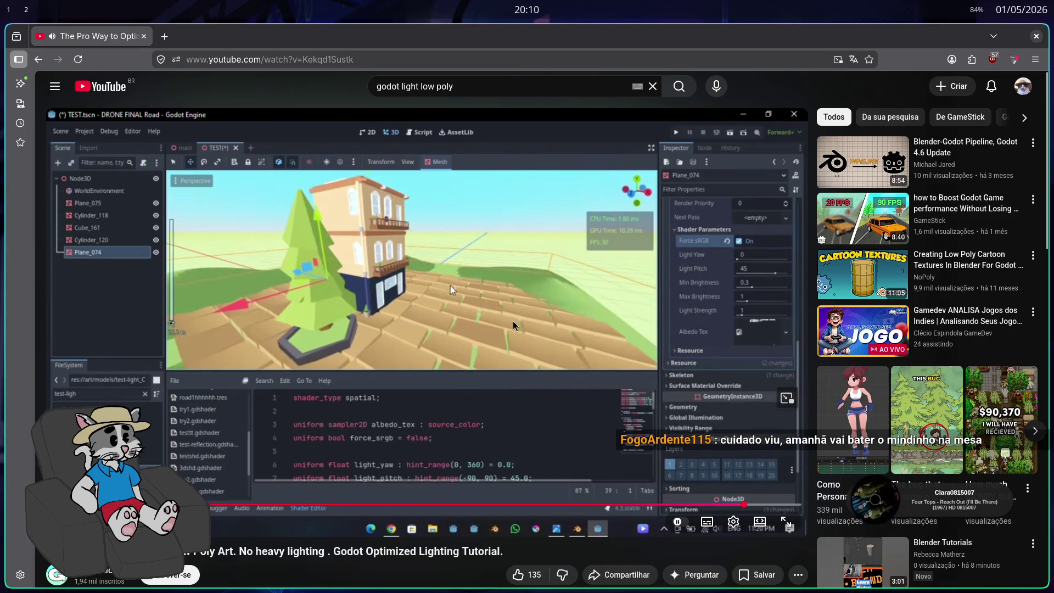
key("super+1")
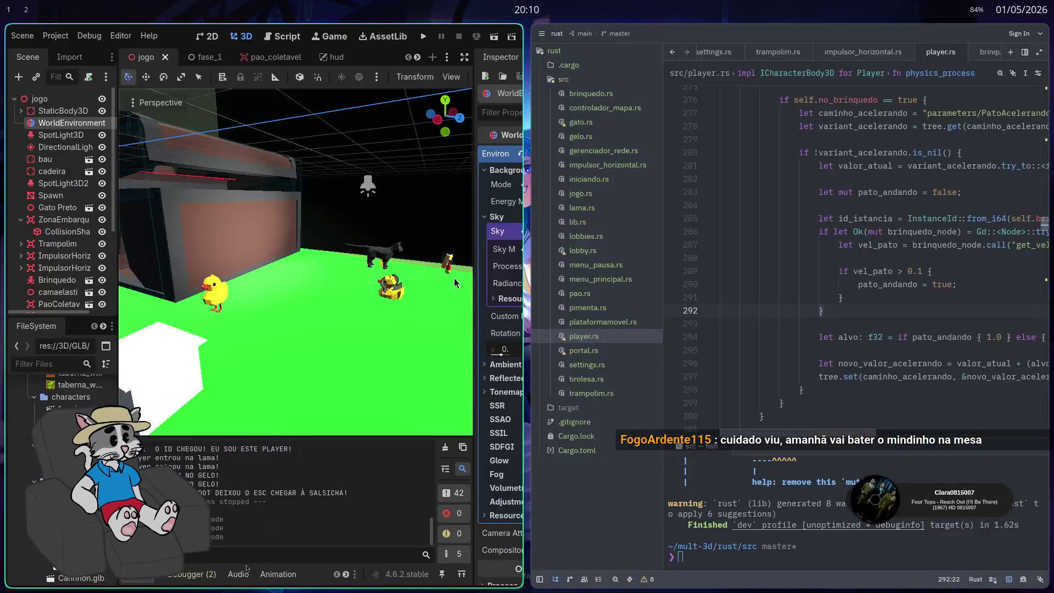
Fullscreen Godot and review the procedural sky material's ground colour settings
key("super+f")
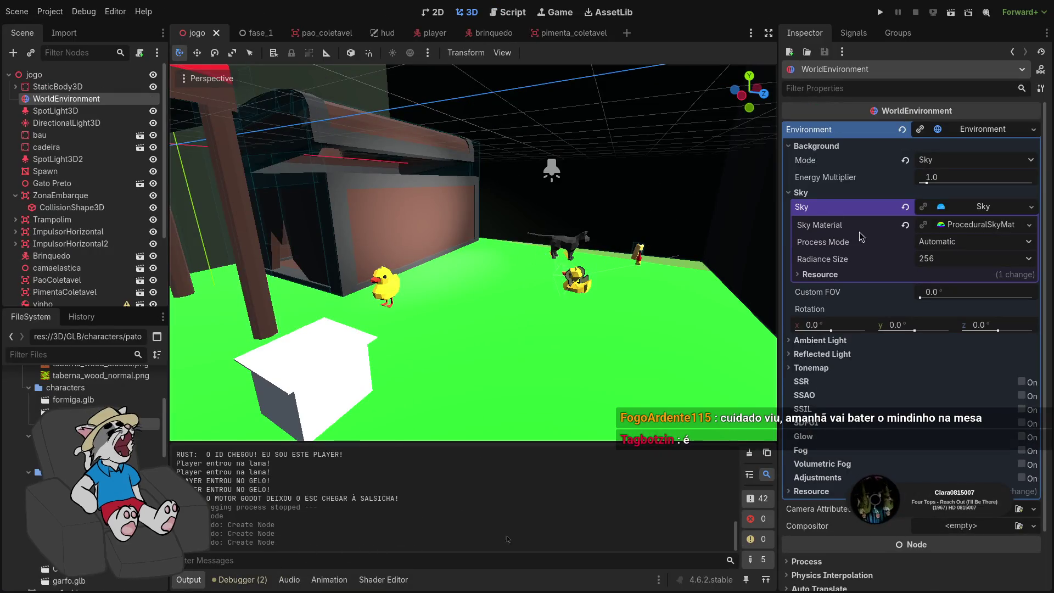
left_click(962, 231)
left_click(962, 231)
left_click(962, 231)
left_click(811, 256)
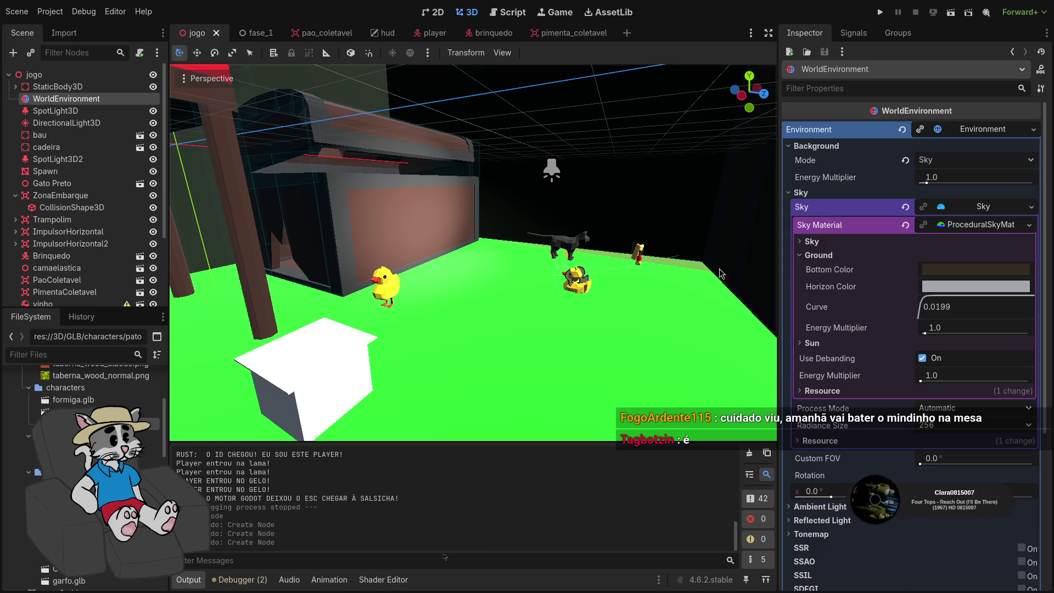
left_click(807, 206)
left_click(800, 192)
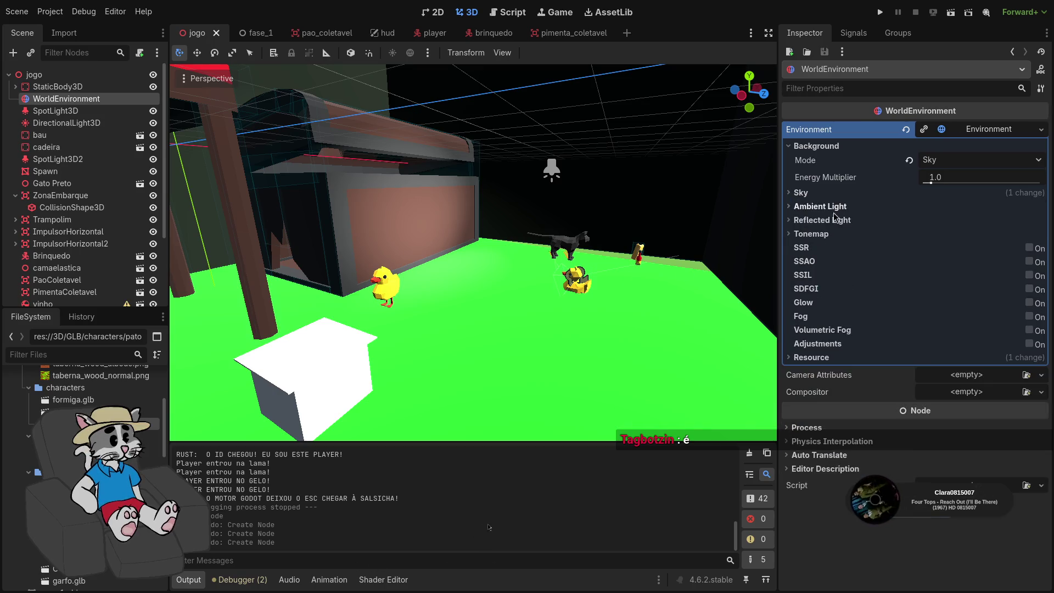
Keep Background Mode on Sky and expand the Tonemap settings
left_click(953, 162)
left_click(954, 162)
left_click(811, 233)
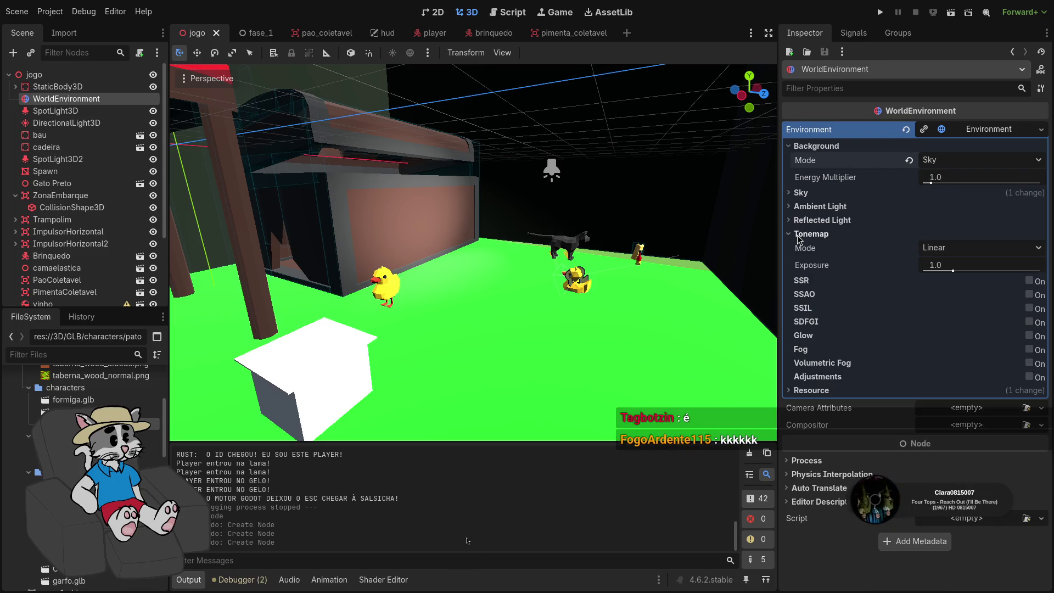
Lower Tonemap Exposure to about 0.9 and try Reinhard with White 15.5, then 3.67
mouse_move(955, 273)
left_mouse_down()
mouse_move(924, 273)
mouse_move(955, 273)
mouse_move(947, 284)
mouse_move(961, 285)
mouse_move(952, 286)
left_mouse_up()
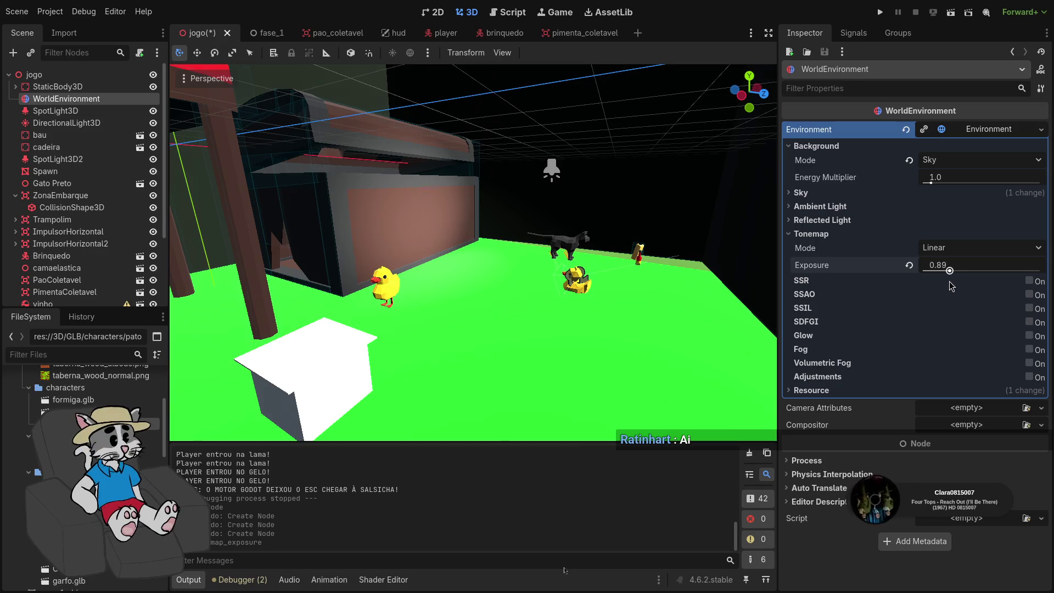
left_click(953, 248)
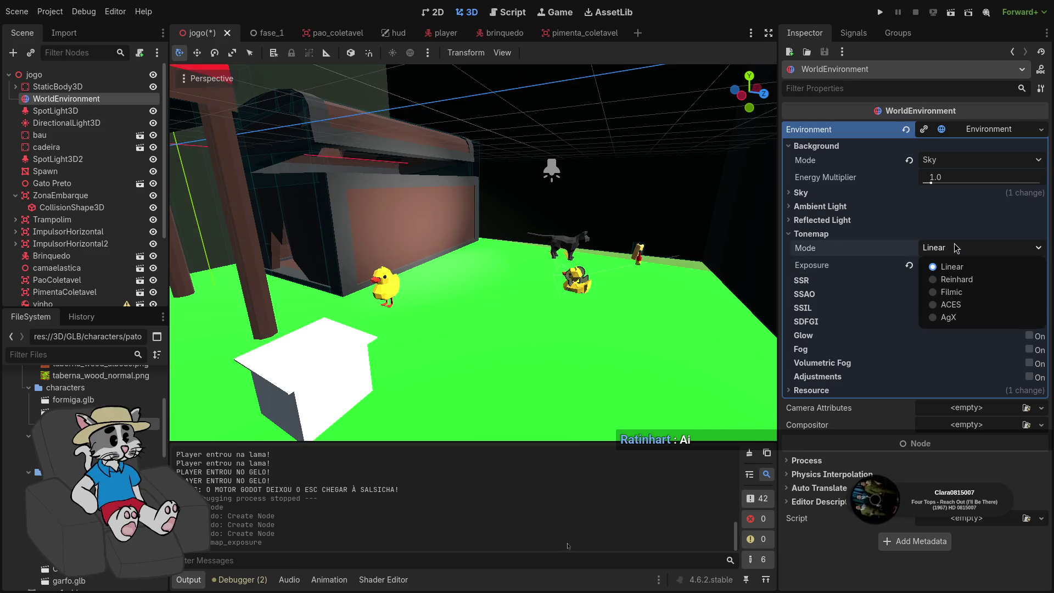
left_click(953, 280)
mouse_move(934, 282)
left_mouse_down()
mouse_move(945, 294)
mouse_move(1041, 295)
mouse_move(956, 299)
mouse_move(1029, 288)
mouse_move(923, 265)
mouse_move(939, 265)
left_mouse_up()
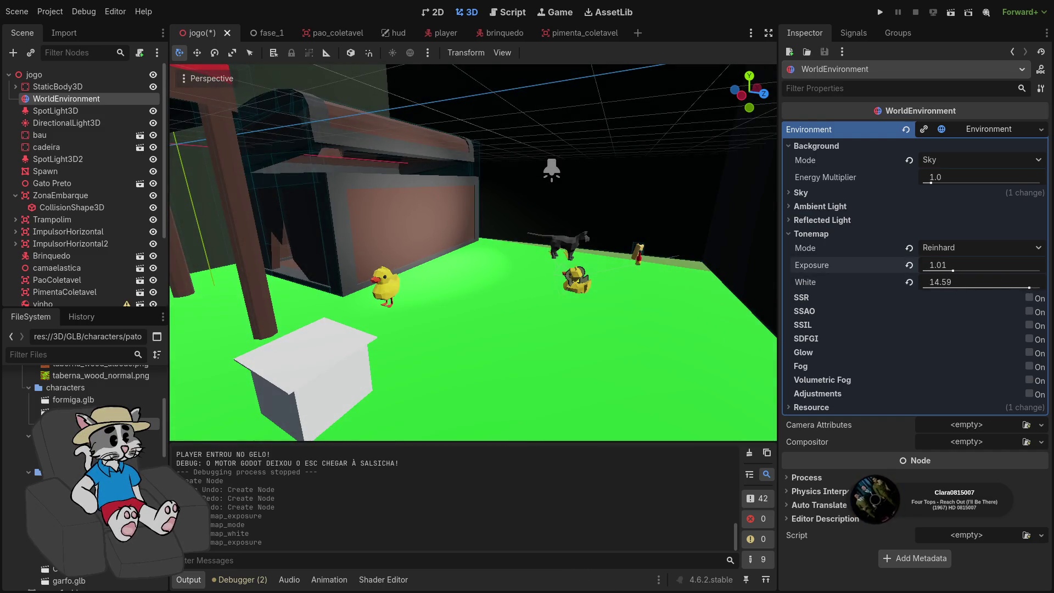
mouse_move(1029, 289)
left_mouse_down()
mouse_move(923, 288)
mouse_move(968, 282)
mouse_move(959, 283)
left_mouse_up()
Try Filmic, then ACES tonemapping with White raised to about 15
left_click(951, 253)
left_click(890, 294)
left_click(950, 247)
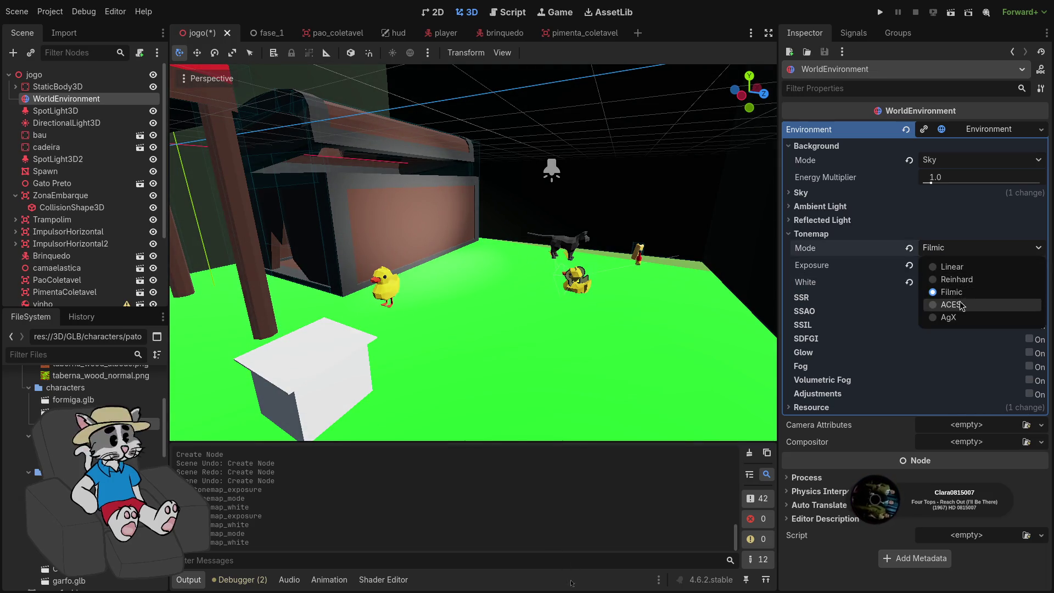
left_click(947, 305)
left_click_drag(934, 282, 1036, 282)
Try AgX with White 2.0 then 4.4, reset its values, and return to Linear
left_click(953, 250)
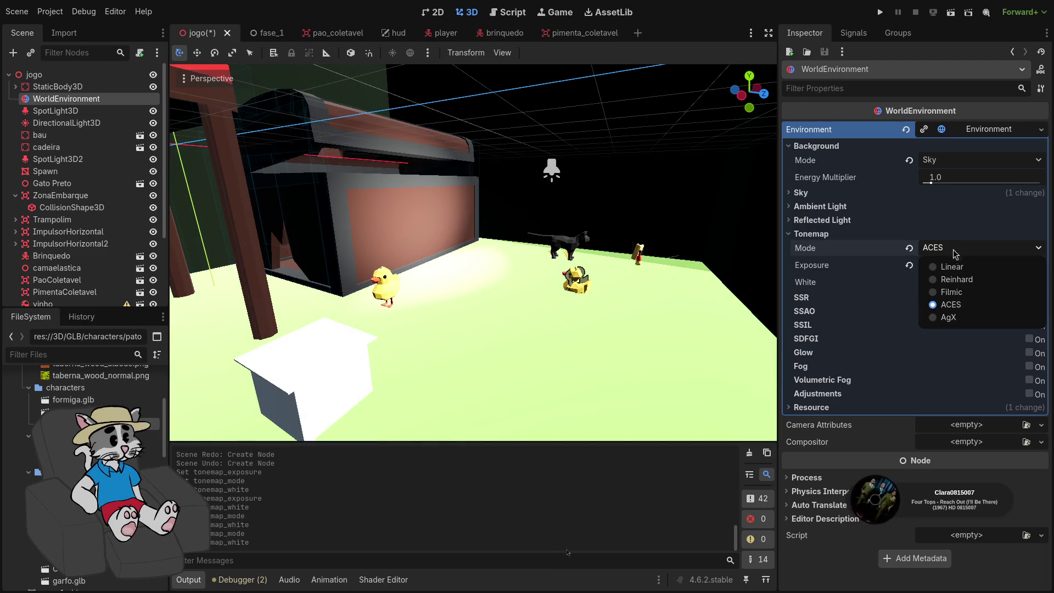
left_click(952, 320)
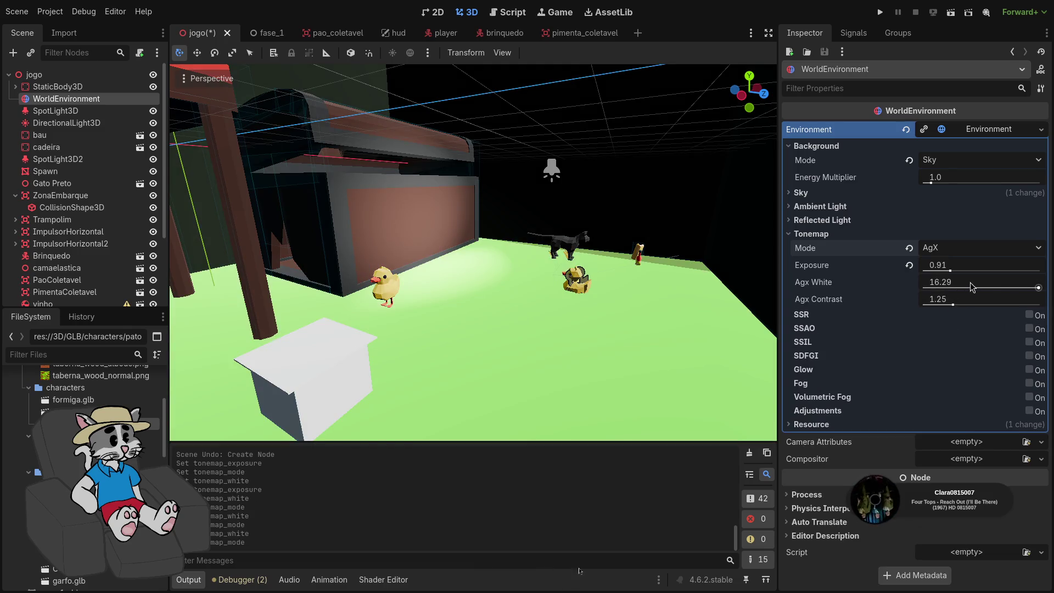
mouse_move(972, 286)
left_mouse_down()
mouse_move(925, 286)
mouse_move(957, 307)
mouse_move(1041, 307)
left_mouse_up()
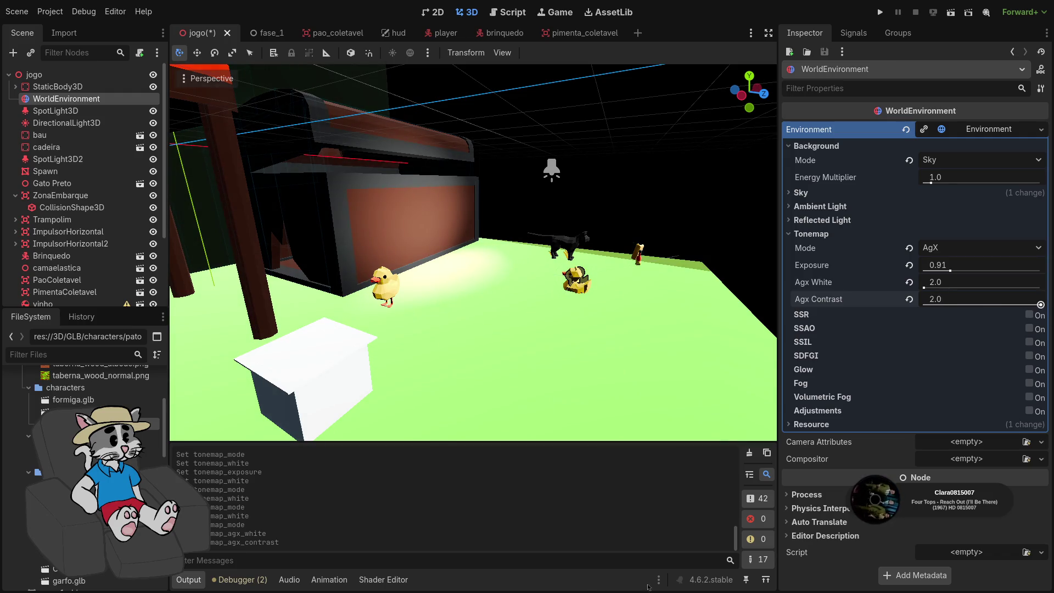
left_click_drag(951, 284, 967, 284)
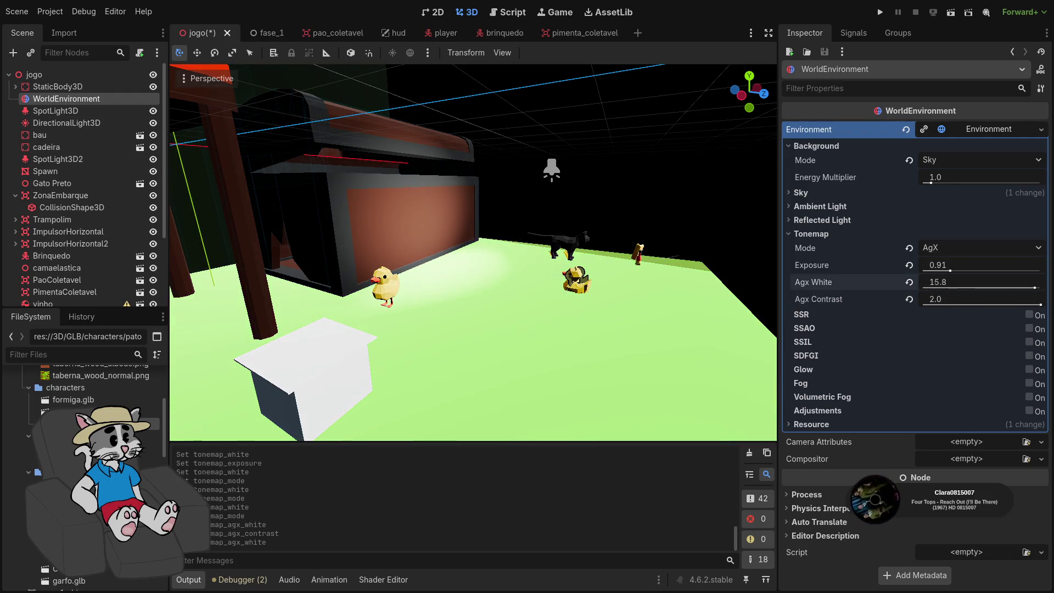
left_click(910, 299)
left_click(909, 282)
left_click(910, 248)
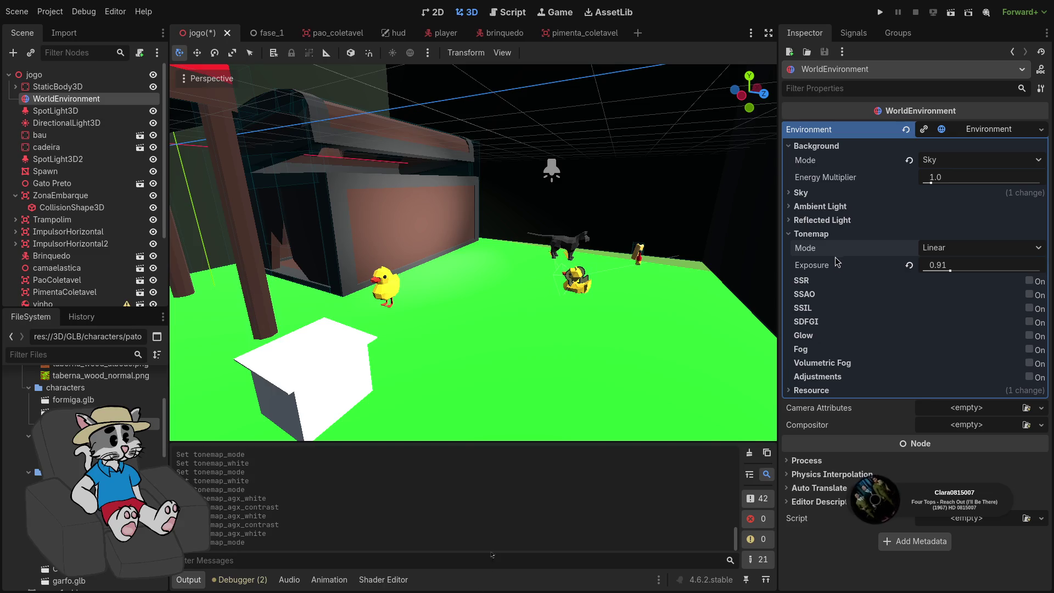
left_click(821, 206)
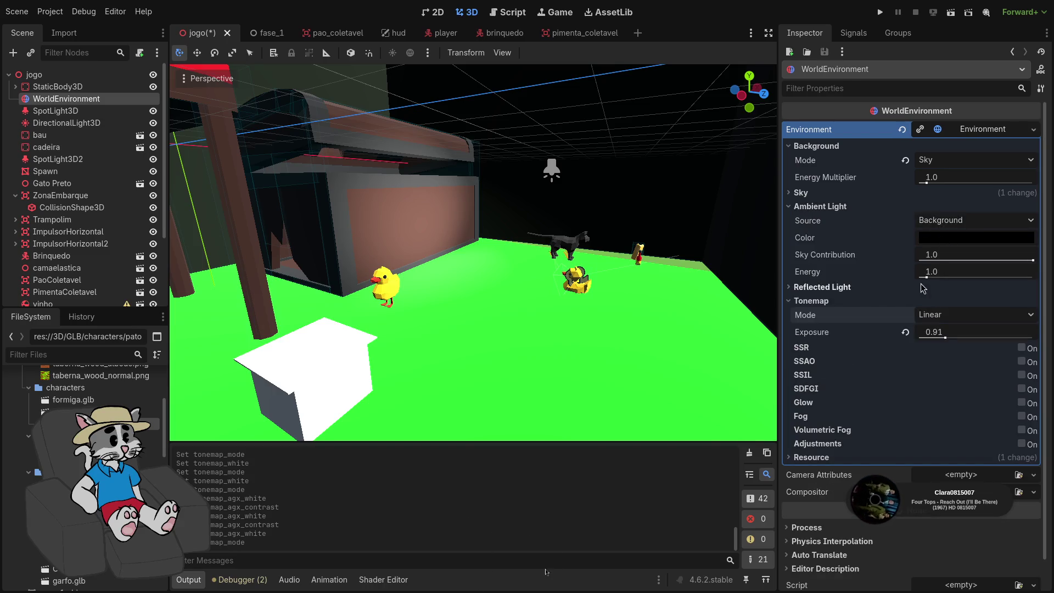
left_click_drag(933, 280, 945, 281)
key("ctrl+z")
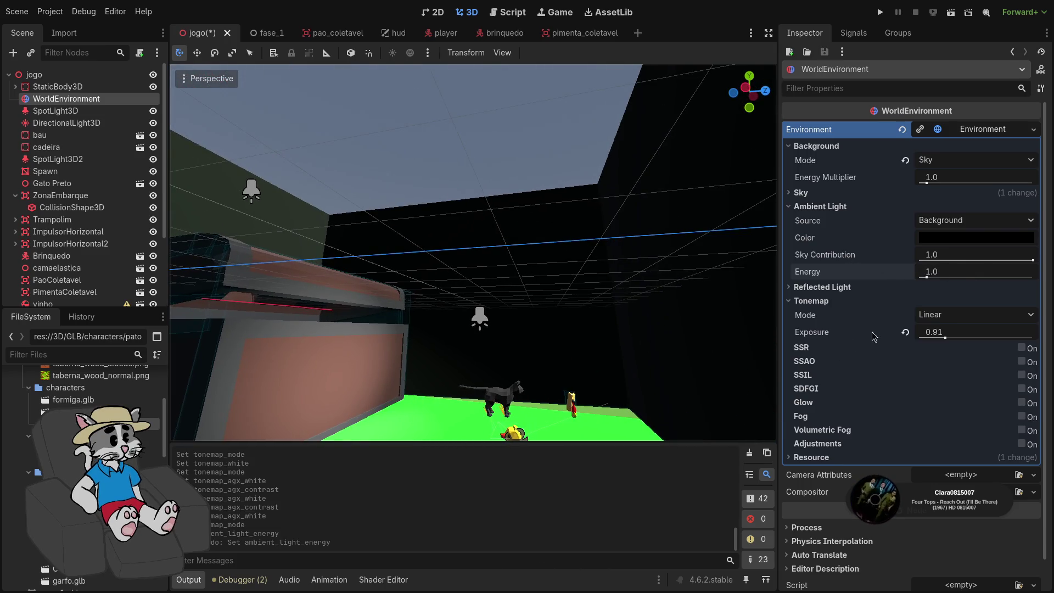
left_click_drag(942, 283, 990, 278)
key("ctrl+z")
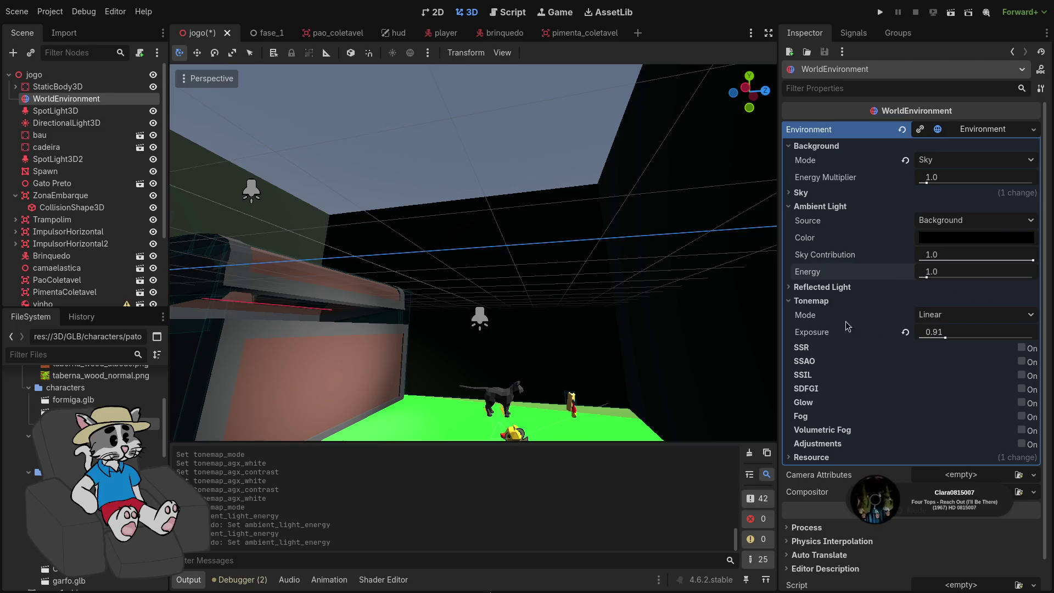
left_click(807, 286)
left_click(798, 208)
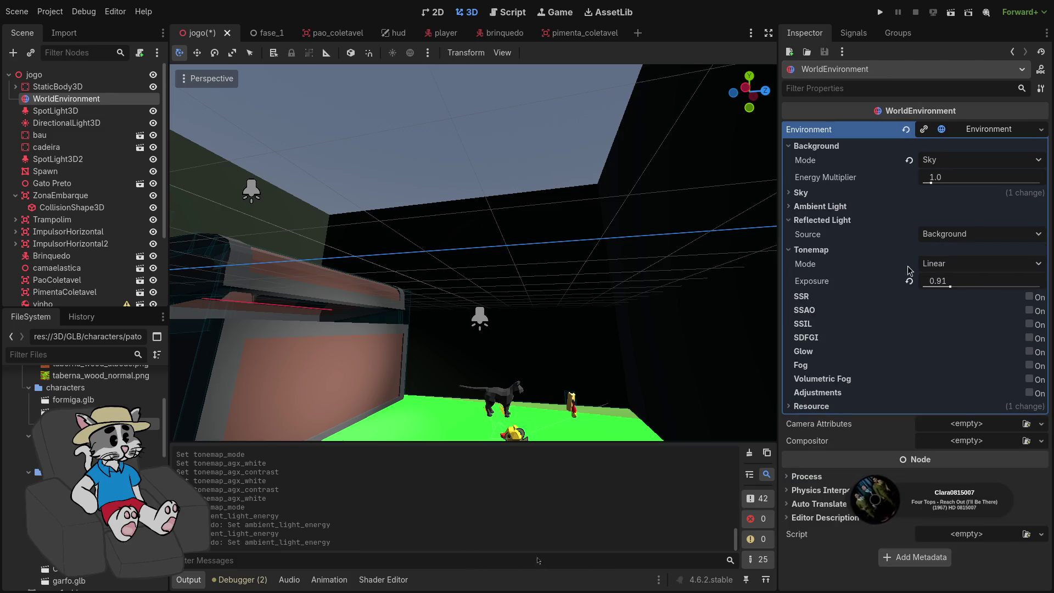
left_click(946, 234)
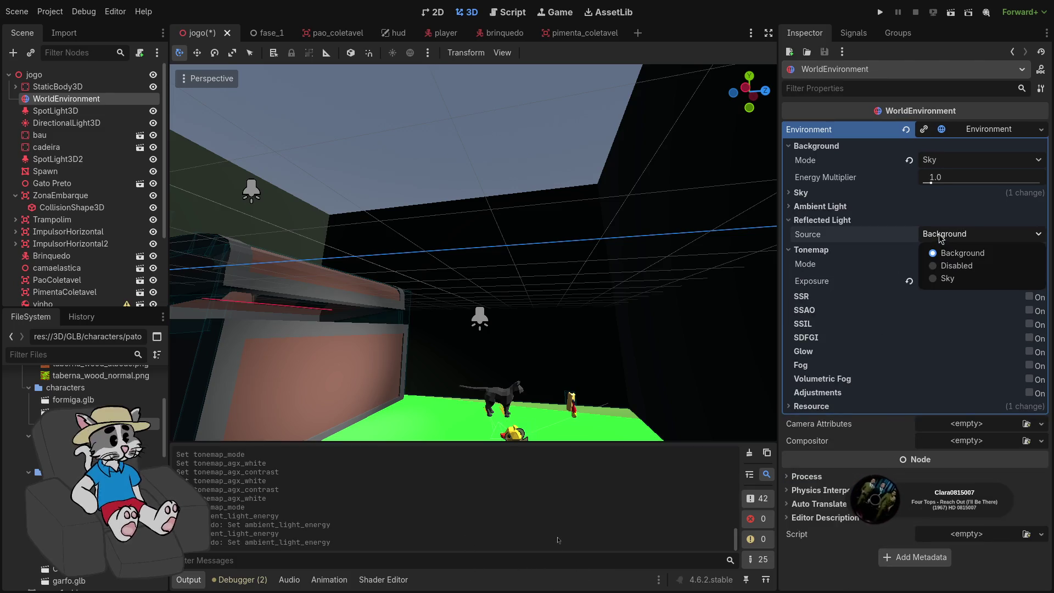
left_click(944, 278)
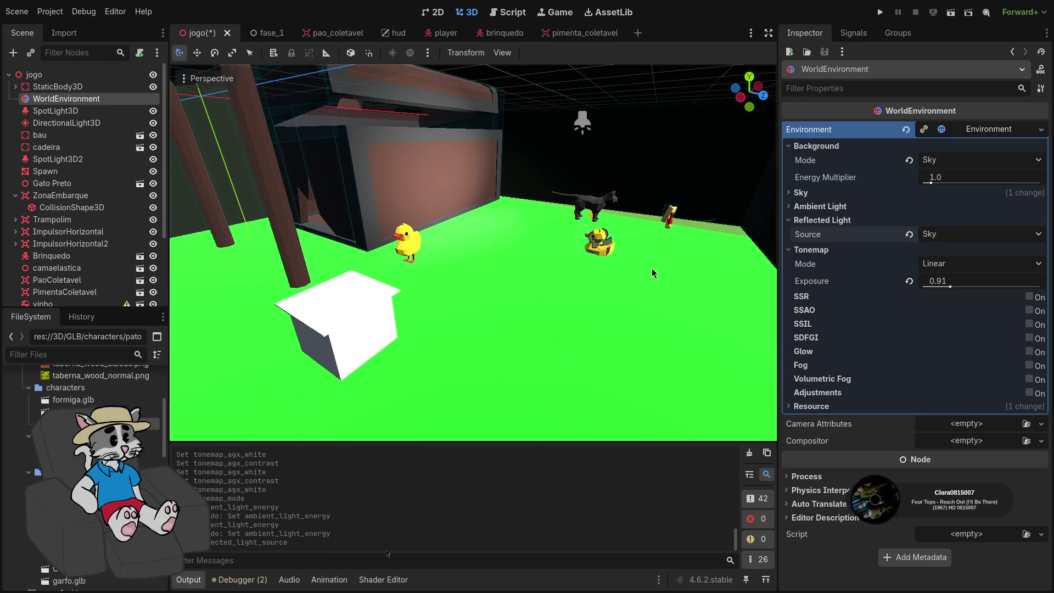
left_click(909, 234)
left_click(812, 220)
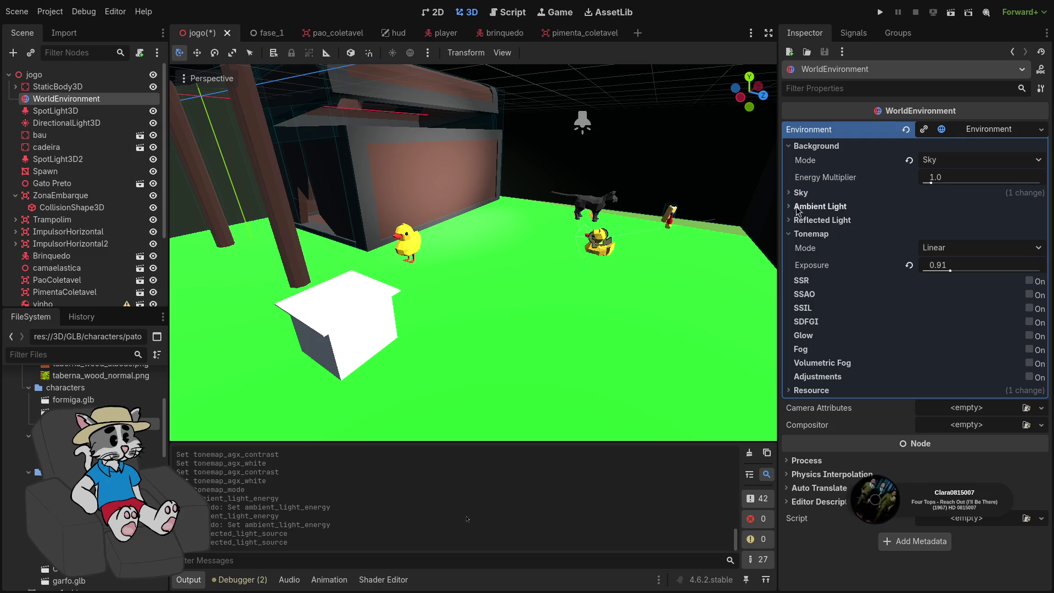
left_click(801, 193)
Set the procedural sky's Ground Horizon Color to the pale grey 9caaac
left_click(991, 207)
mouse_move(473, 253)
left_mouse_down()
mouse_move(217, 236)
mouse_move(186, 209)
left_mouse_up()
left_click(976, 286)
left_click(915, 304)
mouse_move(915, 305)
left_mouse_down()
mouse_move(951, 352)
mouse_move(941, 334)
mouse_move(950, 341)
left_mouse_up()
left_click(793, 297)
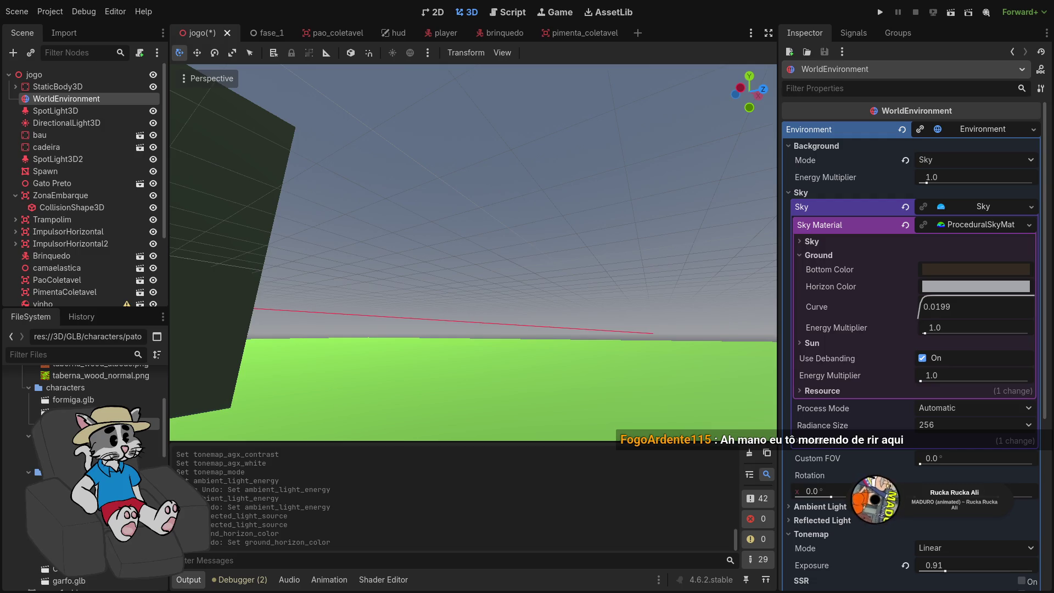
Try adjusting the Sun Curve, then reset it to its default 0.150
scroll(743, 335, "up", 2)
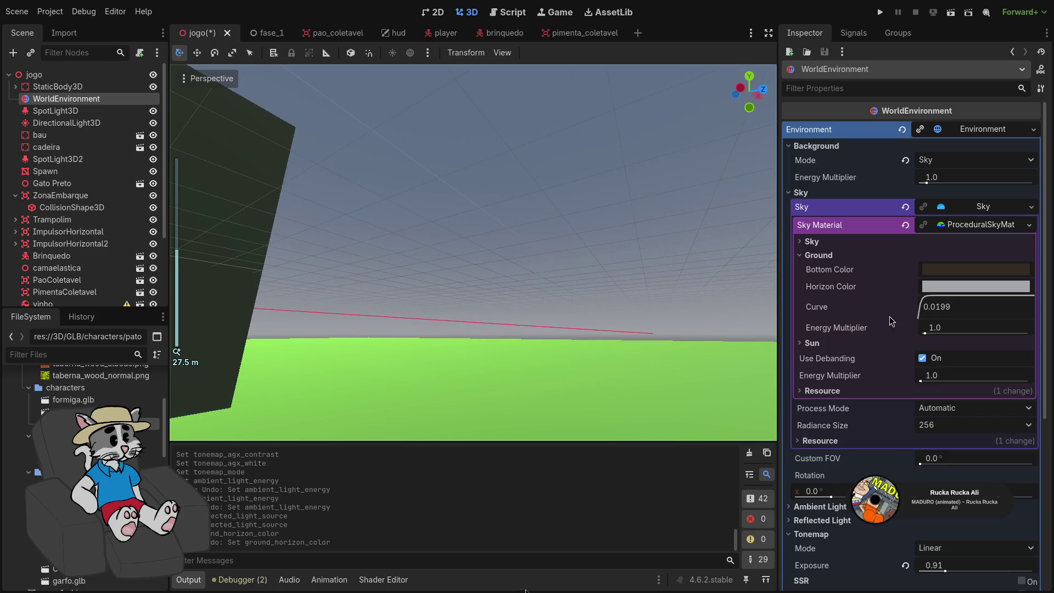
scroll(889, 316, "down", 2)
left_click(809, 285)
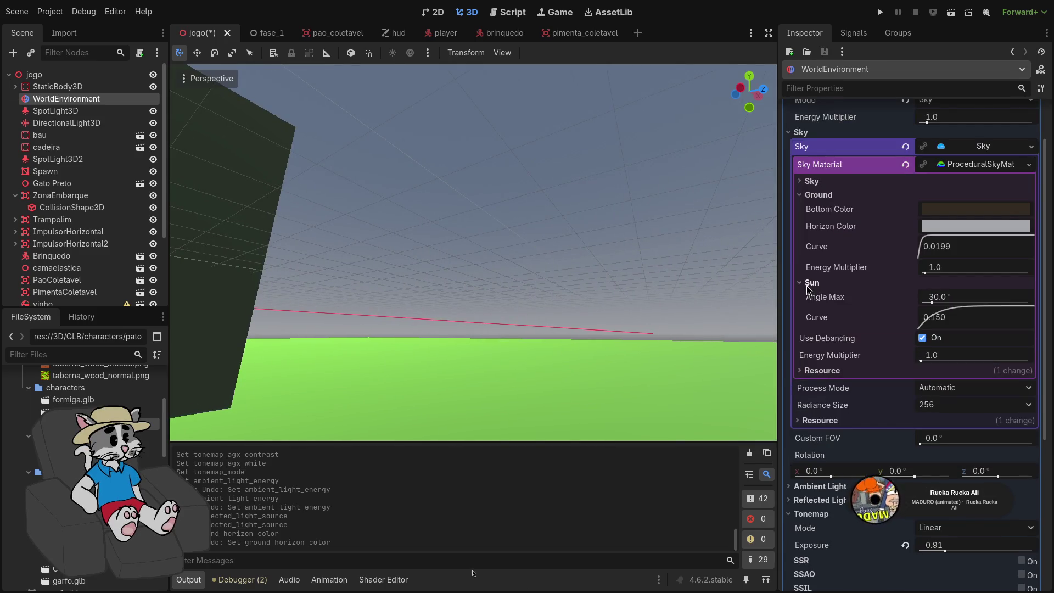
left_click_drag(937, 319, 945, 320)
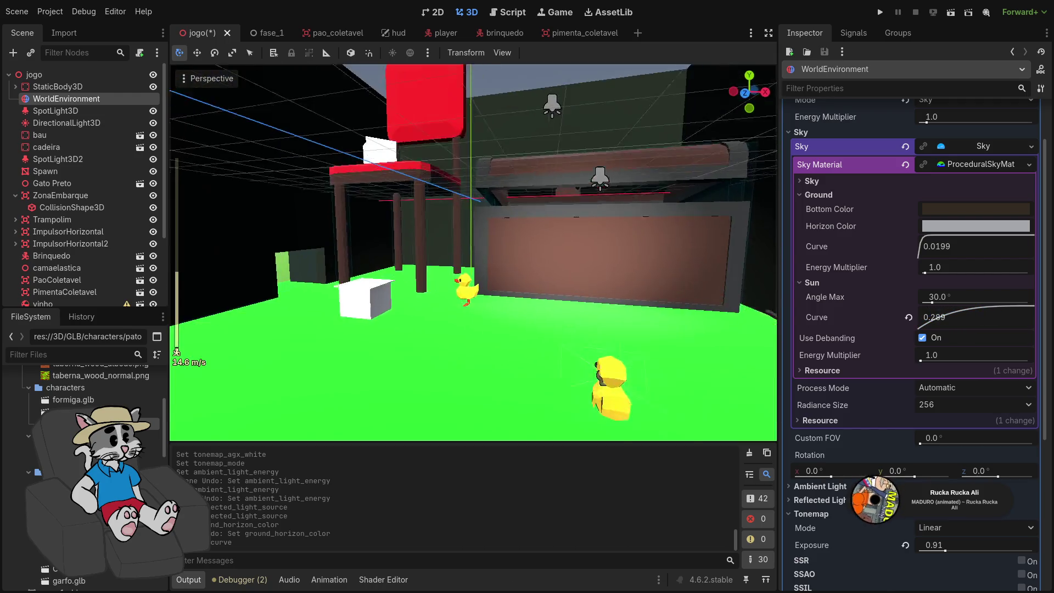
left_click(909, 317)
mouse_move(929, 319)
left_mouse_down()
mouse_move(986, 352)
mouse_move(1031, 338)
mouse_move(929, 333)
mouse_move(921, 317)
left_mouse_up()
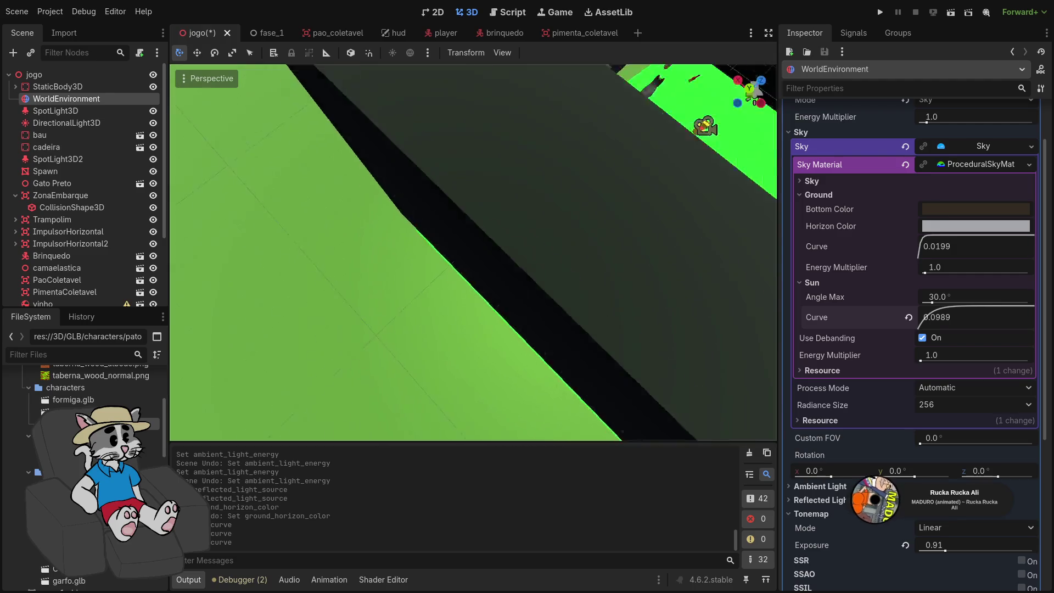
left_click(909, 317)
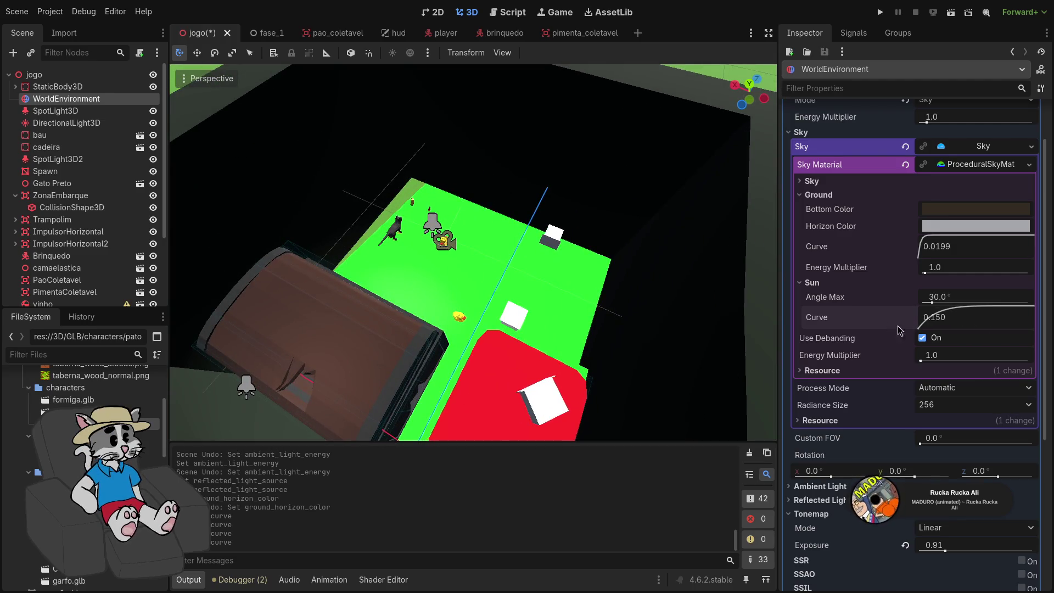
Collapse the Sun and Ground sections and lower the Sky Curve to 0.0256
left_click(822, 371)
left_click(822, 371)
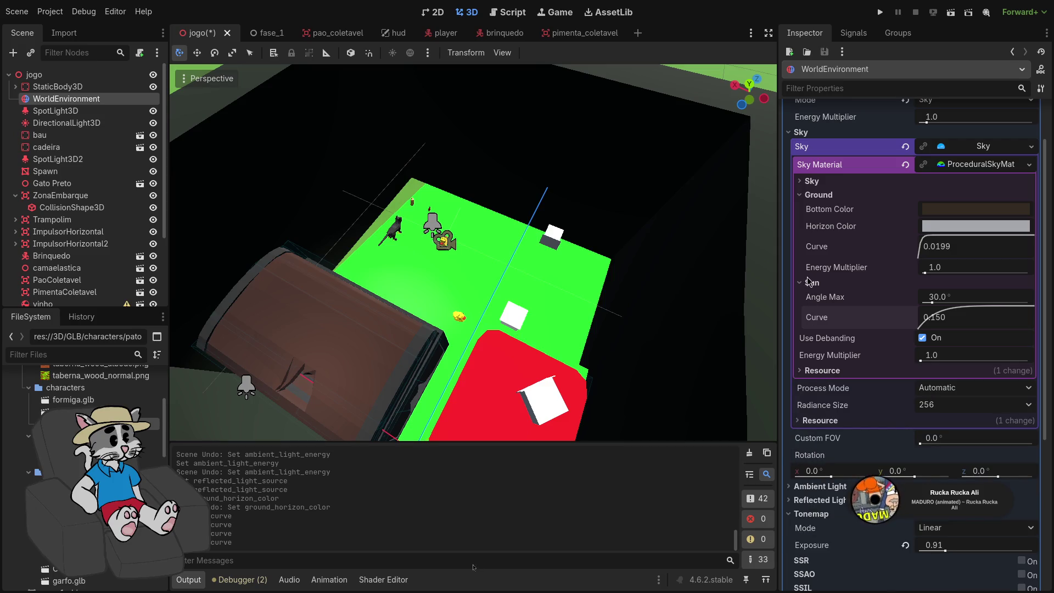
left_click(808, 282)
left_click(812, 195)
left_click(810, 181)
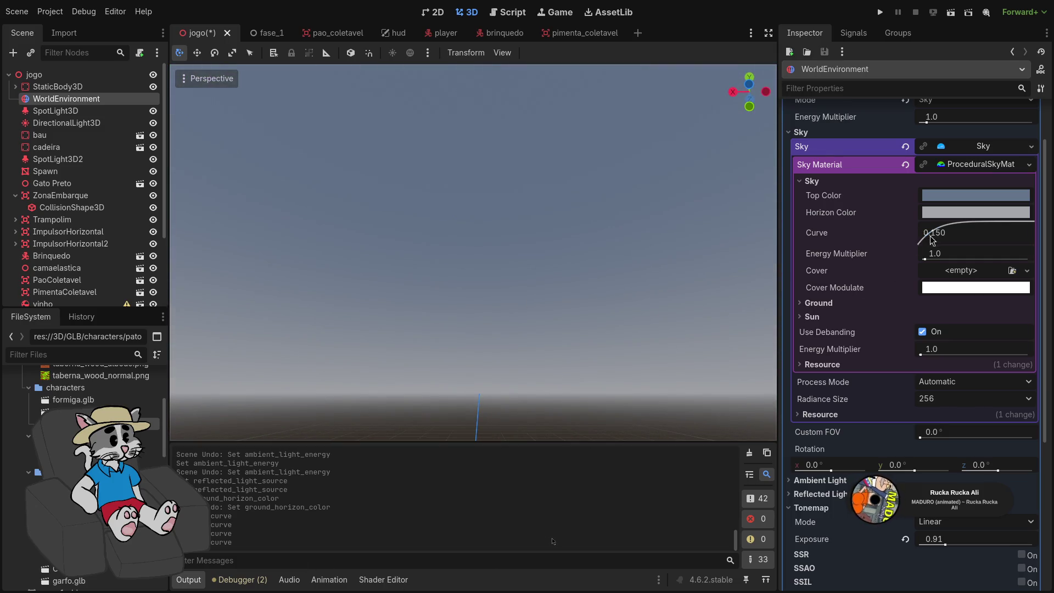
mouse_move(932, 239)
left_mouse_down()
mouse_move(814, 151)
mouse_move(879, 204)
mouse_move(922, 220)
left_mouse_up()
Paste a brighter blue into Sky Top Color and check the sky in the viewport
left_click(943, 195)
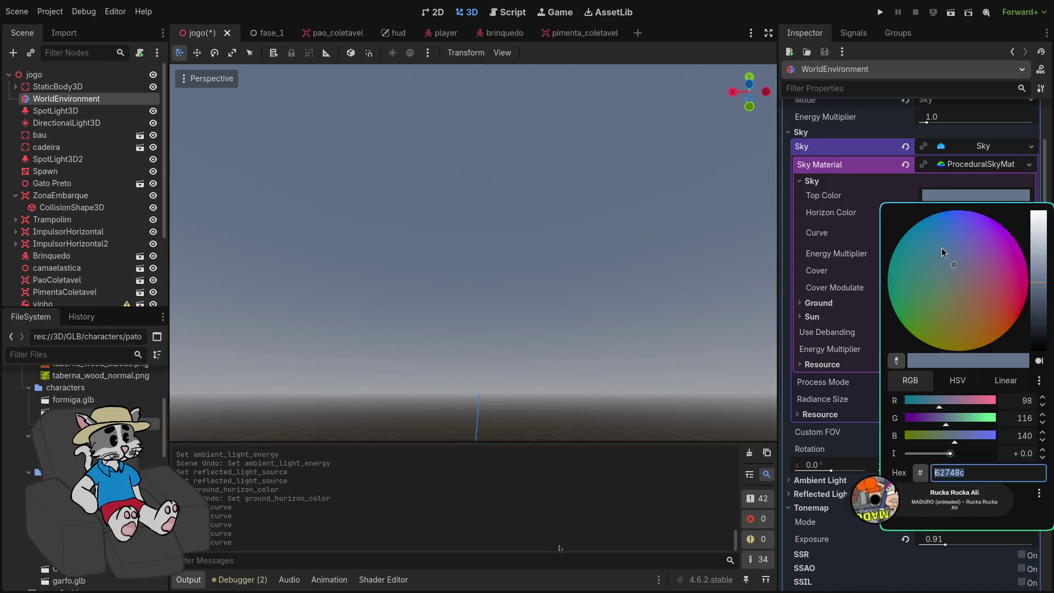
type("4378a2")
left_click(659, 410)
mouse_move(659, 413)
left_mouse_down()
mouse_move(648, 510)
mouse_move(758, 313)
left_mouse_up()
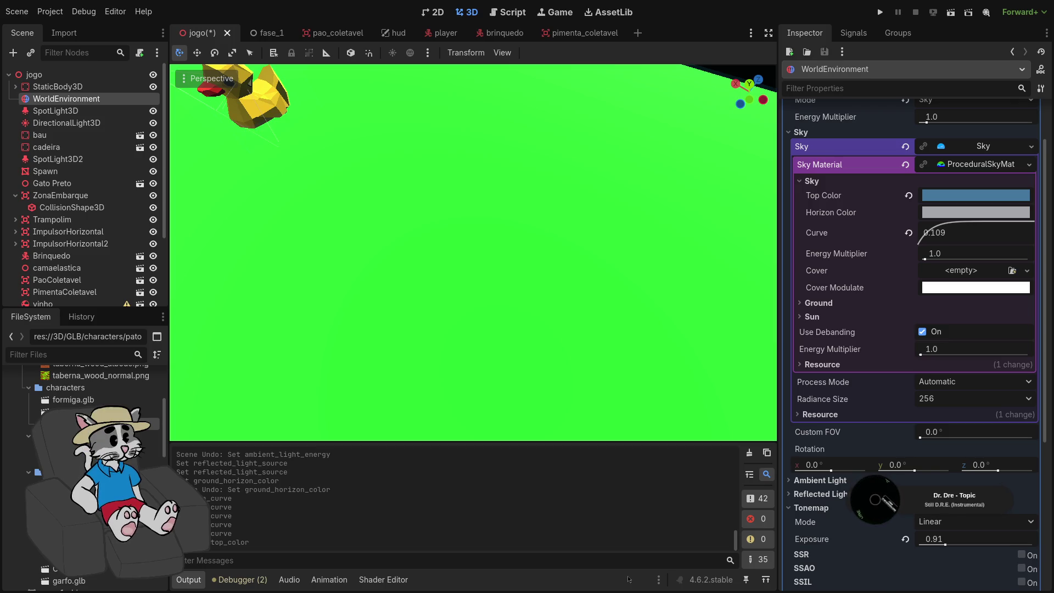
left_click_drag(606, 315, 556, 312)
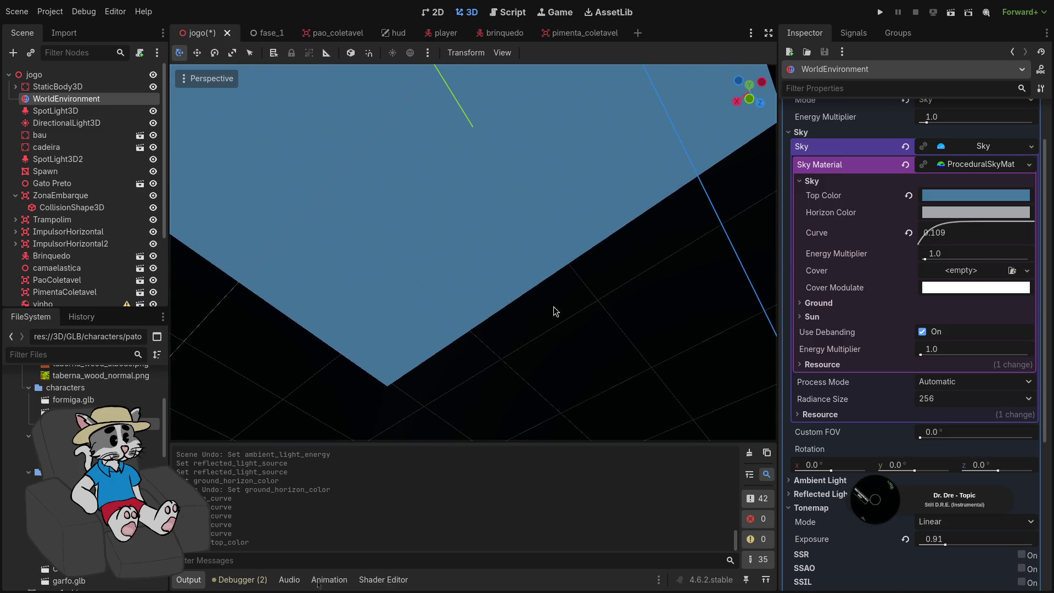
left_click(962, 195)
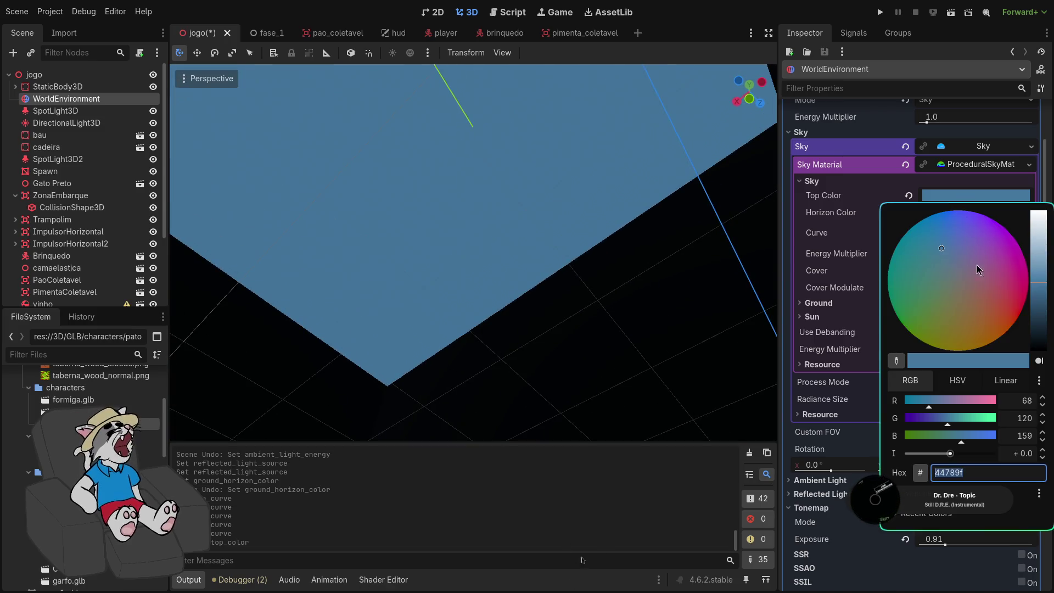
mouse_move(950, 268)
left_mouse_down()
mouse_move(926, 241)
mouse_move(937, 253)
left_mouse_up()
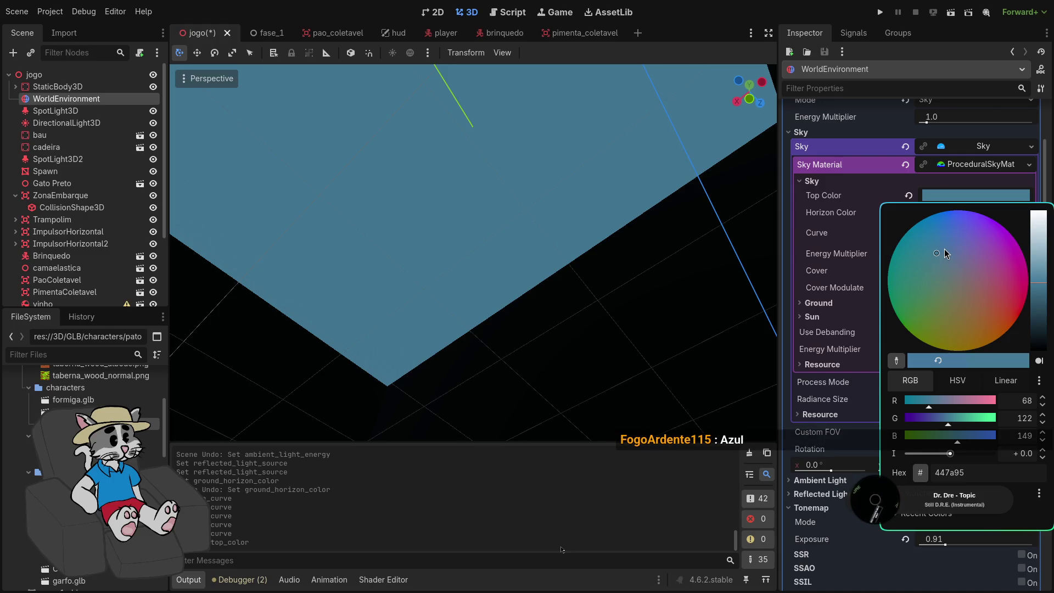
key("Escape")
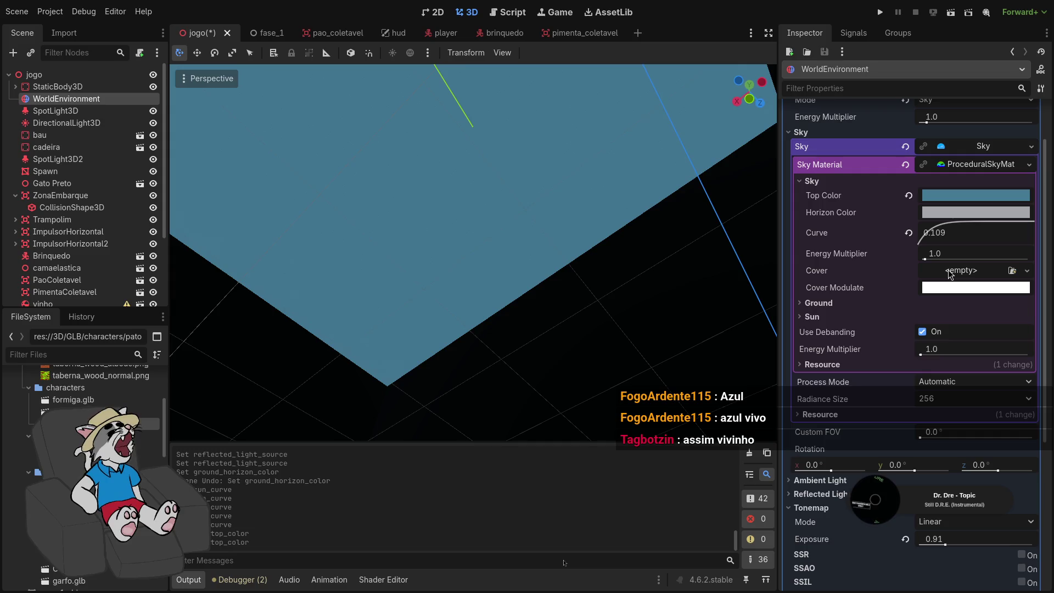
Tune the sky top colour to a bright saturated blue (2081cd) and run the game
left_click(960, 197)
left_click(924, 197)
left_click(934, 196)
left_click_drag(937, 253, 955, 265)
left_click(946, 230)
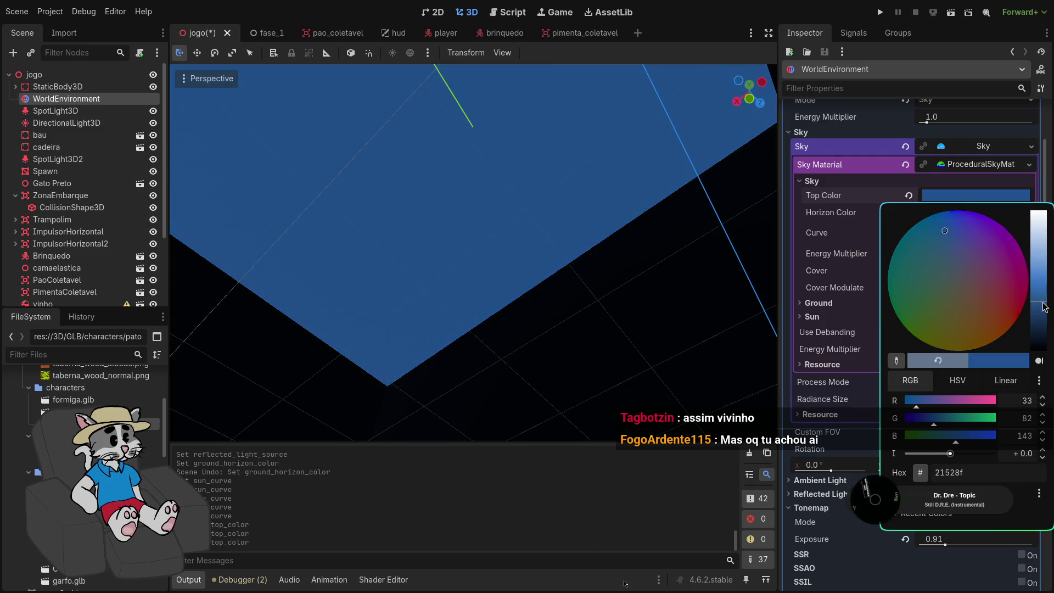
left_click(979, 436)
mouse_move(930, 418)
left_mouse_down()
mouse_move(951, 417)
mouse_move(903, 406)
left_mouse_up()
left_click(724, 354)
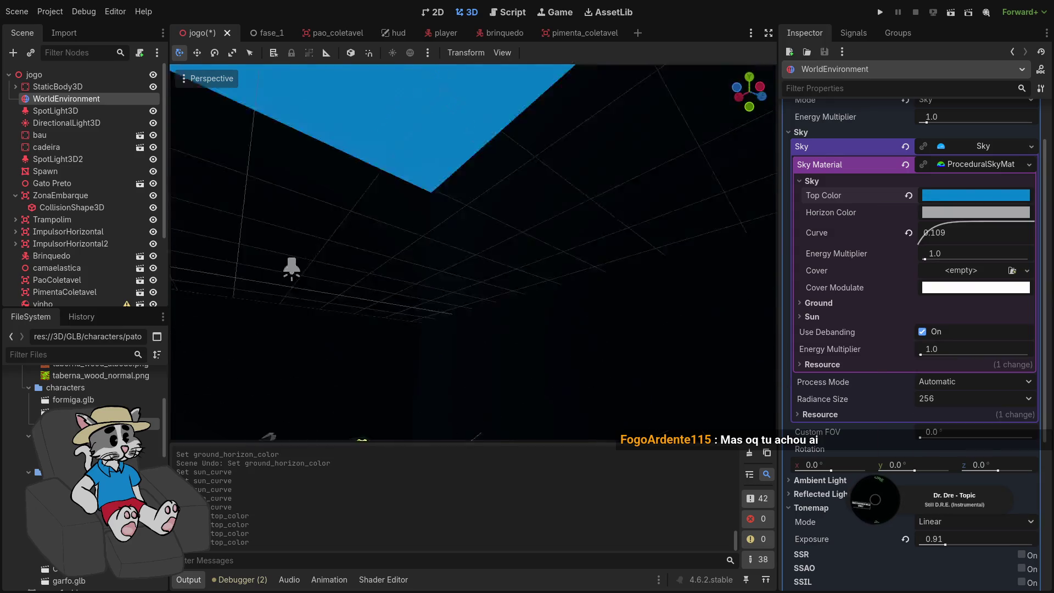
left_click(880, 12)
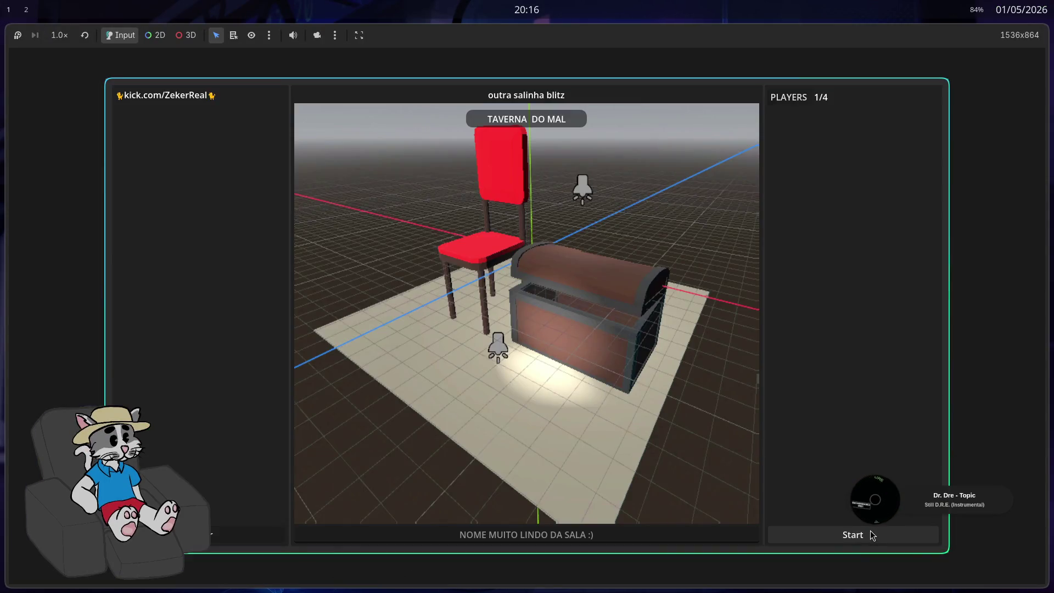
Start a match from the lobby, stop the game with F8, and relaunch it with F5
left_click(873, 535)
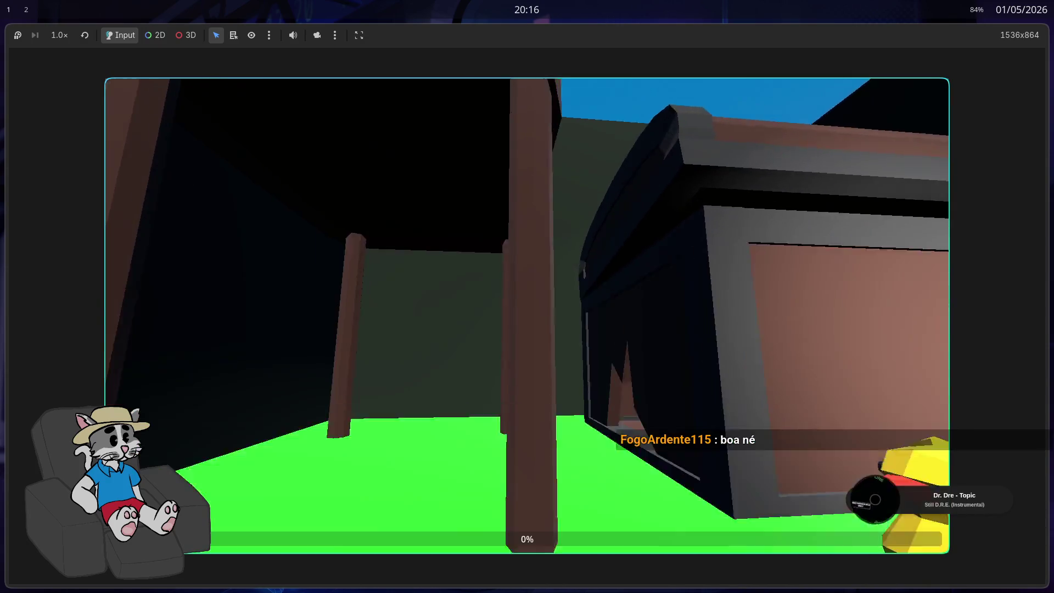
key("F8")
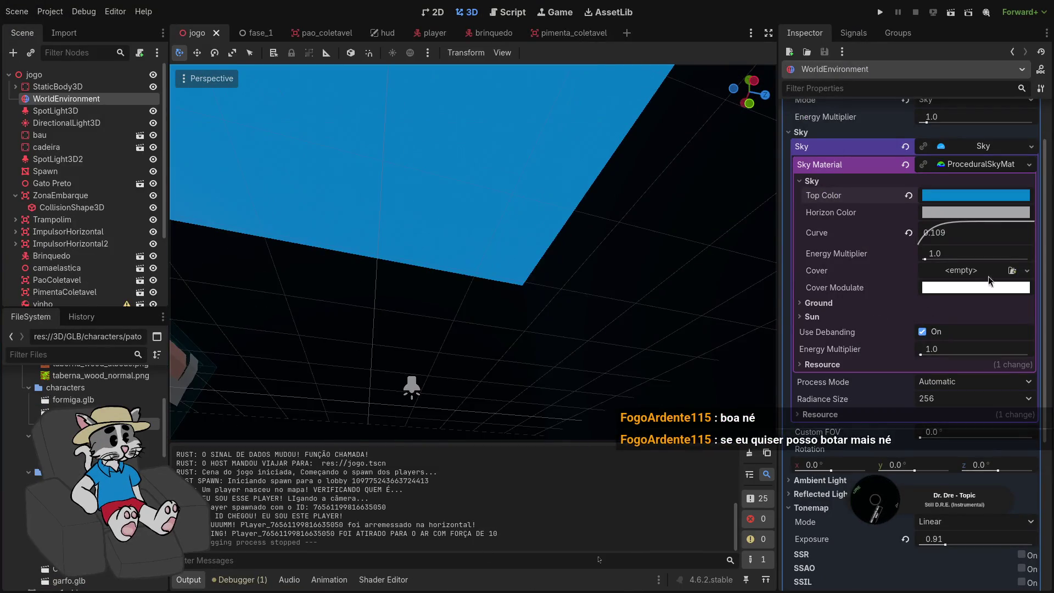
left_click(977, 204)
key("F5")
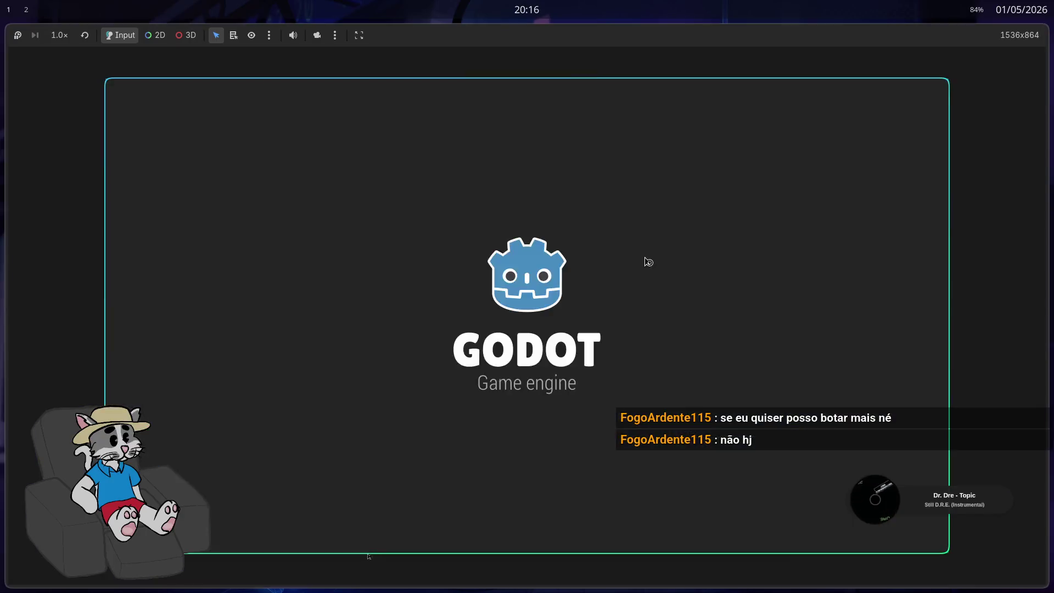
Open a lobby and start a match under the blue sky, then stop with F8
left_click(526, 287)
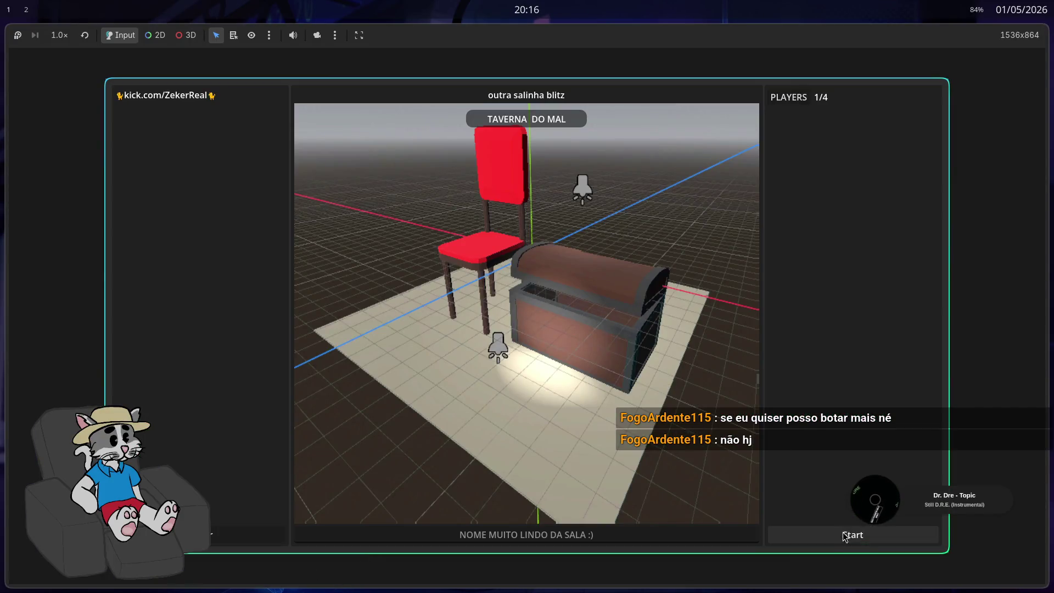
left_click(845, 534)
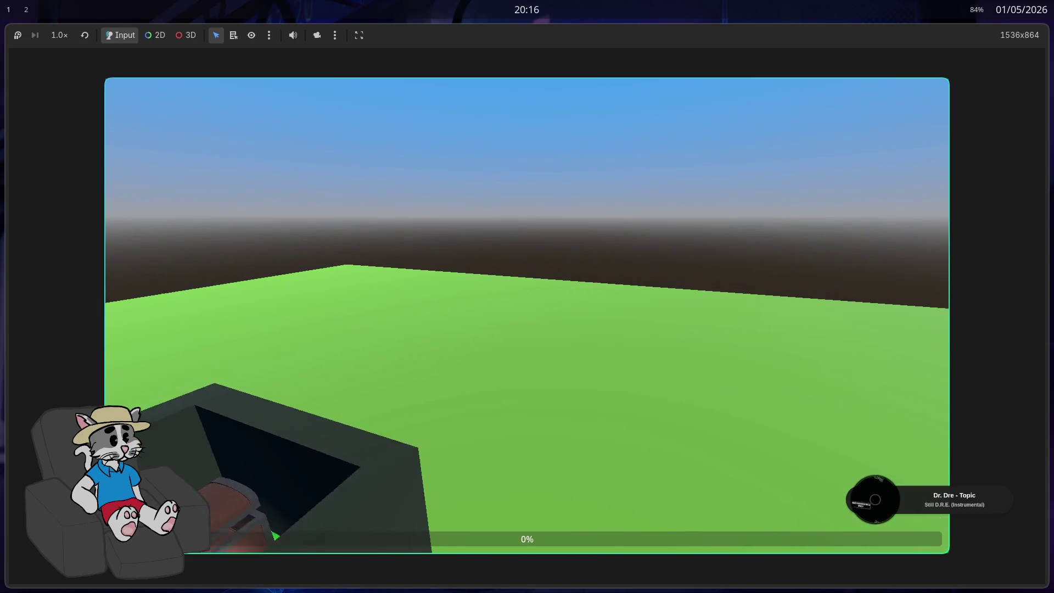
key("F8")
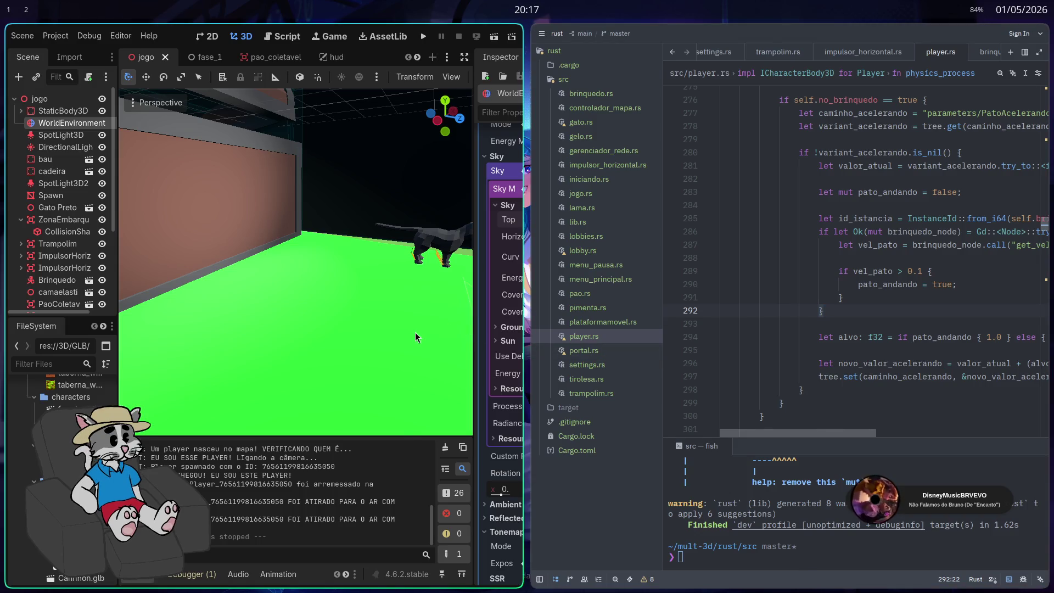
Maximize the editor, face the sky, and try a teal horizon colour before cancelling
key("super+f")
mouse_move(679, 302)
left_mouse_down()
mouse_move(670, 209)
mouse_move(670, 285)
mouse_move(1023, 213)
left_mouse_up()
left_click(1023, 213)
mouse_move(921, 272)
left_mouse_down()
mouse_move(912, 284)
mouse_move(904, 239)
mouse_move(960, 305)
mouse_move(951, 291)
left_mouse_up()
key("Escape")
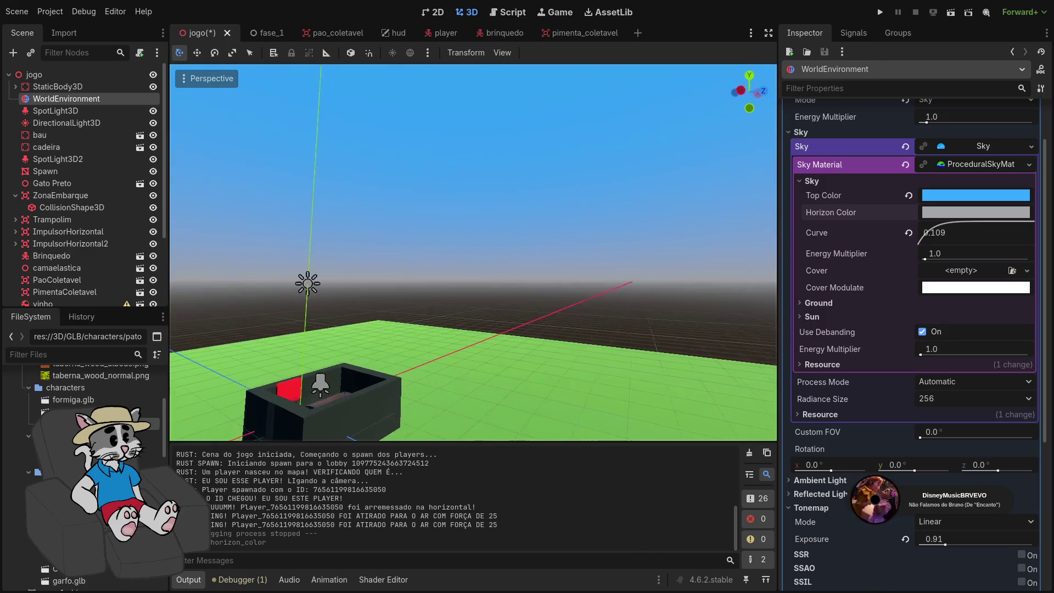
Shift the horizon colour from green toward a bluer hue, checking it in the view
left_click(942, 214)
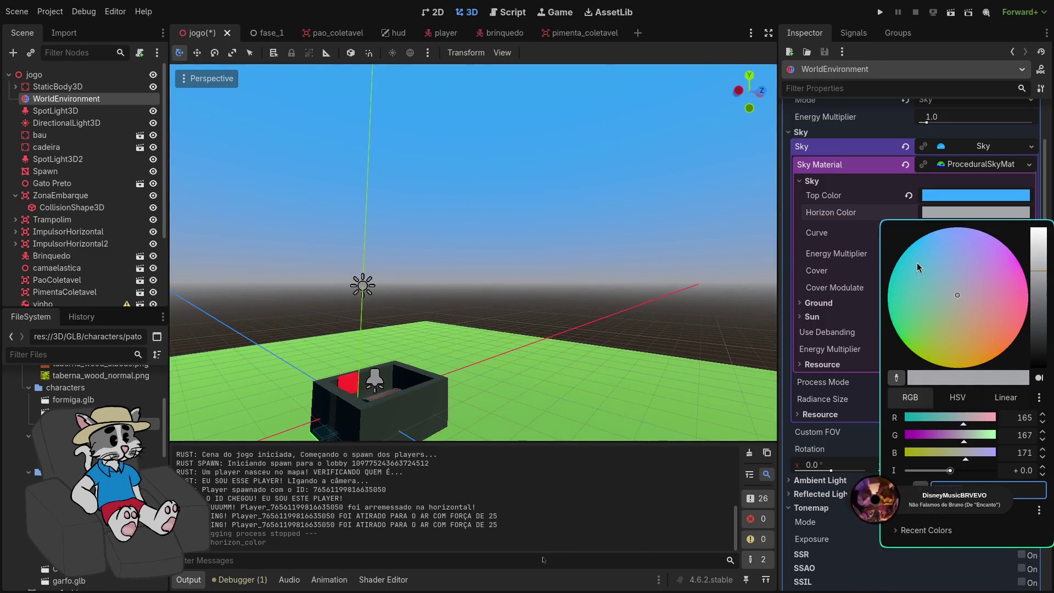
mouse_move(940, 345)
left_mouse_down()
mouse_move(952, 364)
mouse_move(920, 351)
mouse_move(909, 335)
mouse_move(915, 306)
mouse_move(895, 278)
mouse_move(891, 288)
left_mouse_up()
left_click_drag(957, 439, 955, 439)
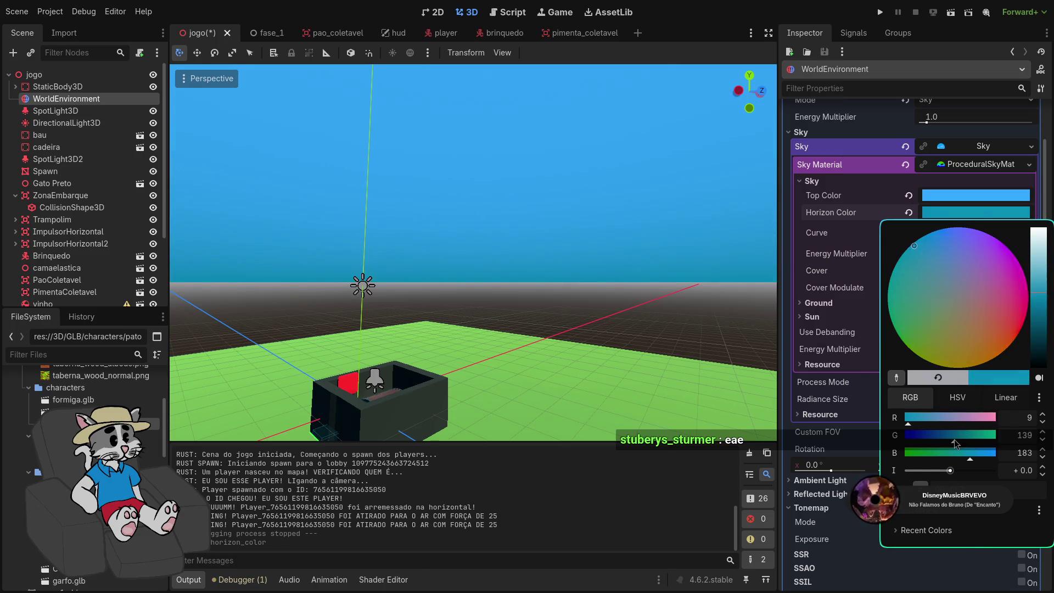
left_click(924, 237)
left_click_drag(473, 252, 472, 198)
left_click_drag(700, 275, 700, 297)
Finalize the horizon colour as bright saturated blue (R 0, G 129, B 255)
left_click(950, 213)
left_click(922, 240)
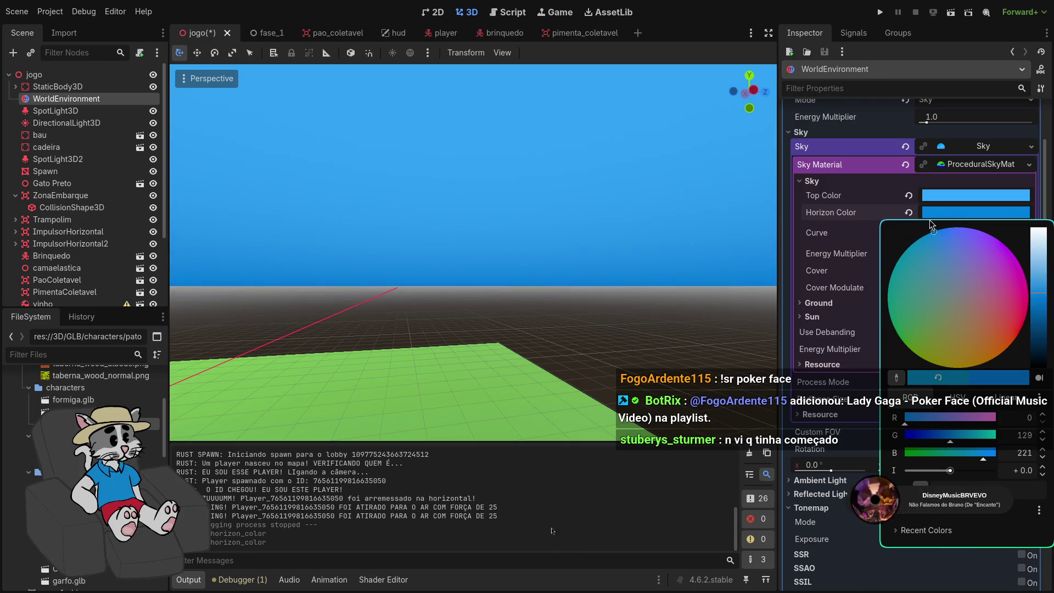
left_click(921, 223)
mouse_move(1041, 292)
left_mouse_down()
mouse_move(1036, 331)
mouse_move(1036, 302)
left_mouse_up()
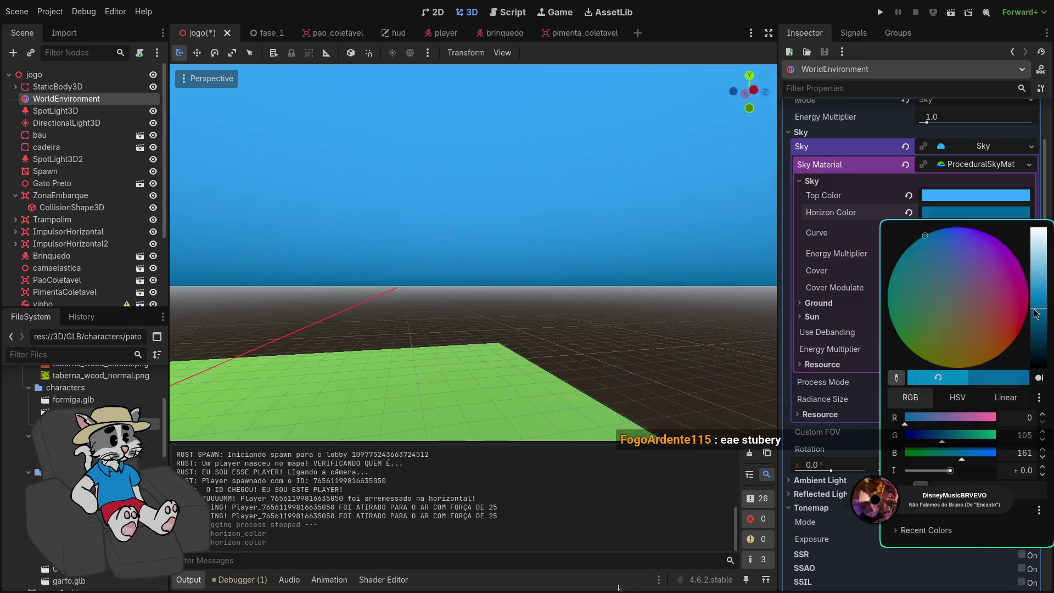
left_click(975, 454)
left_click_drag(976, 453, 932, 436)
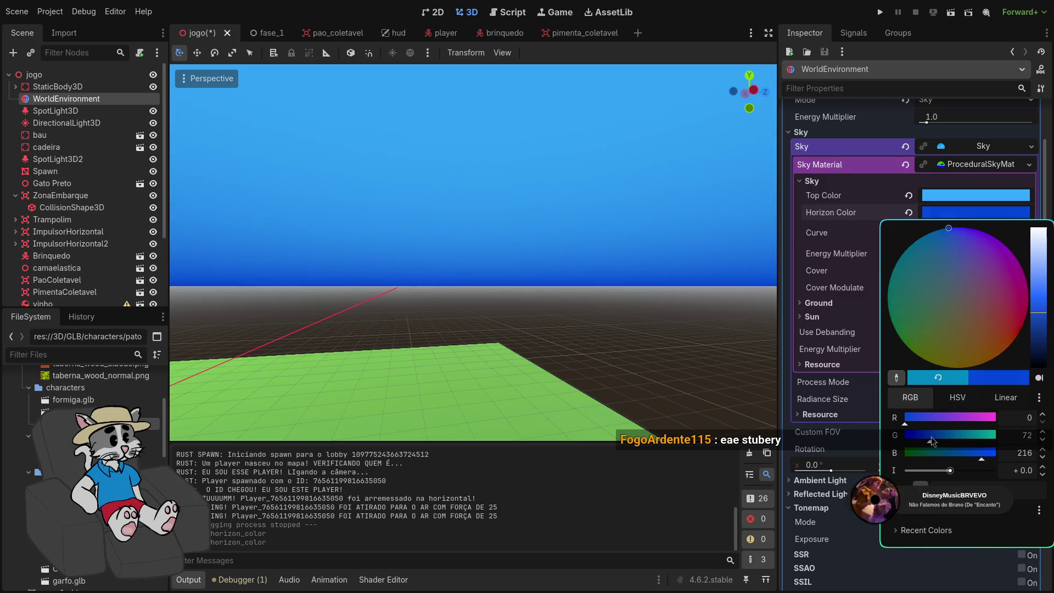
left_click_drag(1040, 311, 1042, 297)
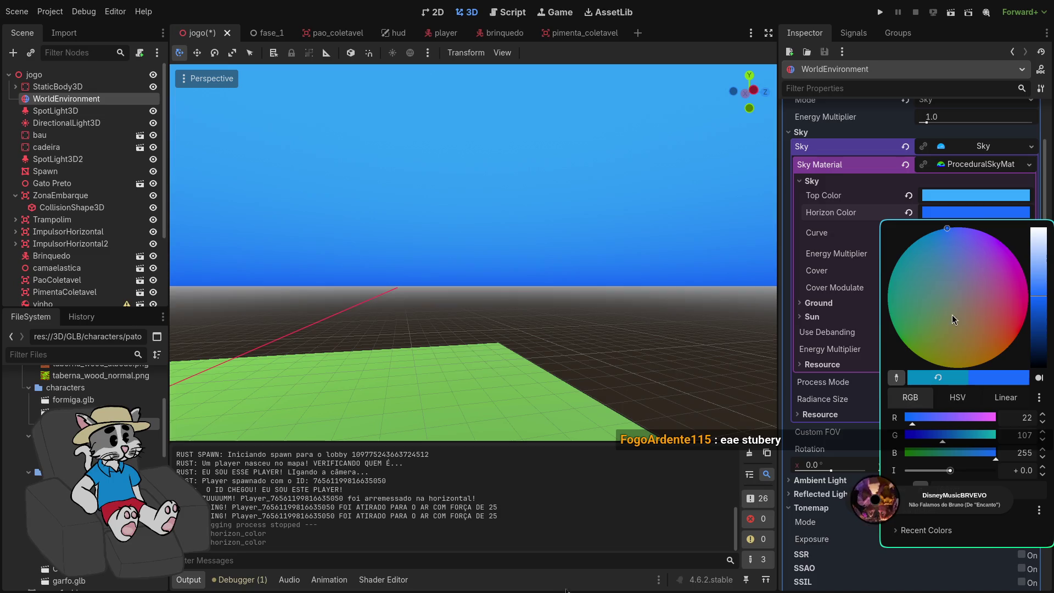
left_click_drag(956, 438, 893, 422)
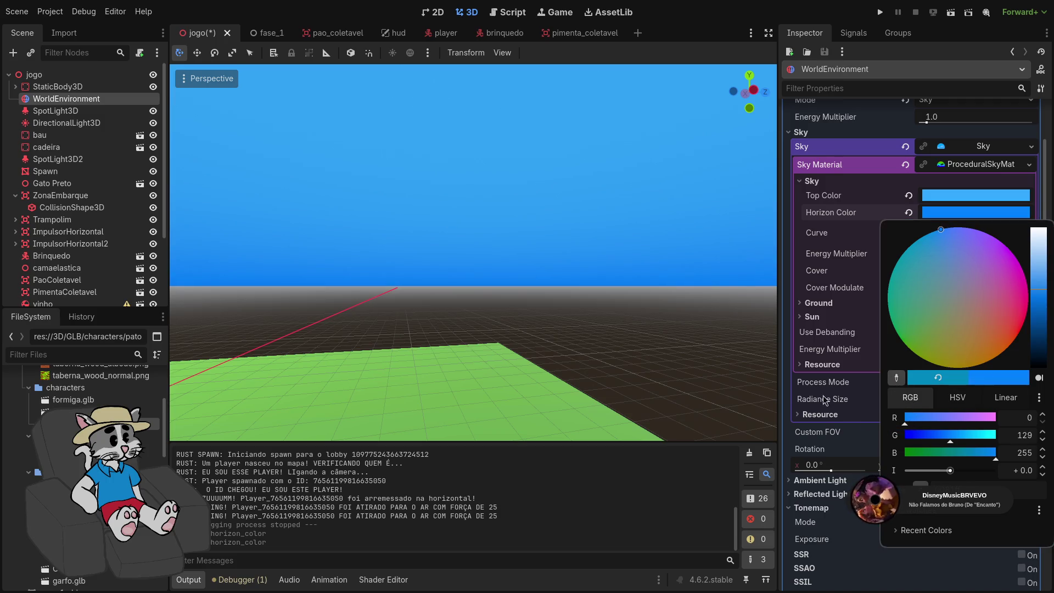
left_click(803, 225)
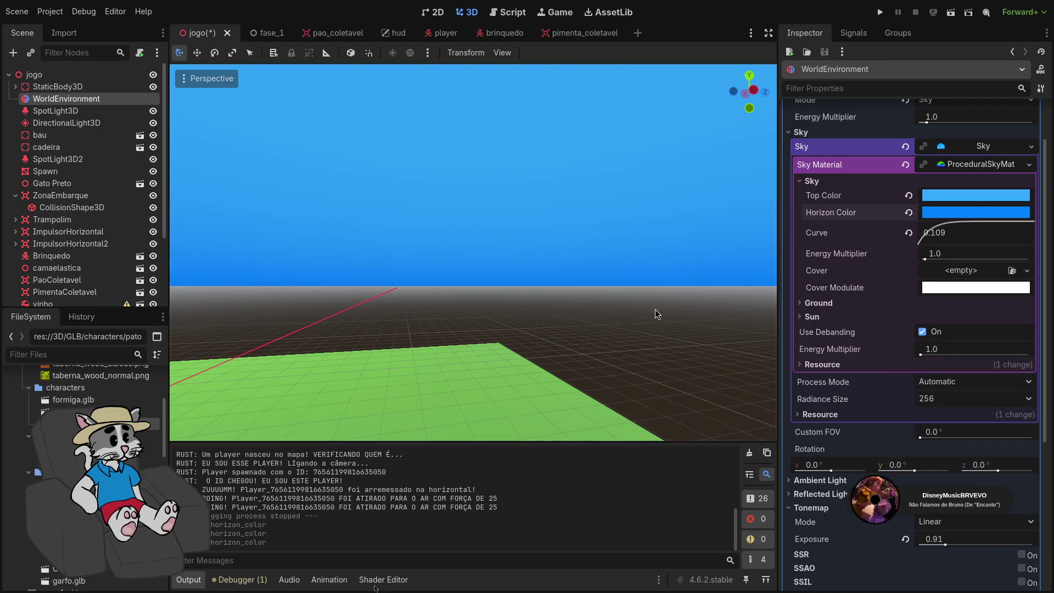
Paste the horizon's deeper blue into Top Color, then undo the change
left_click(938, 215)
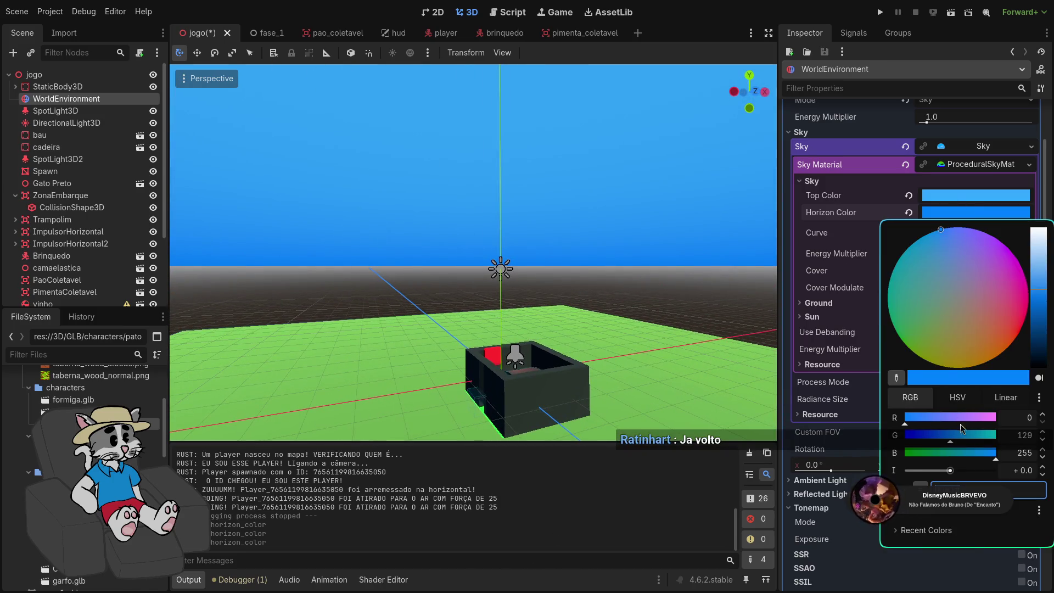
left_click(974, 186)
left_click(970, 194)
type("0081ff")
left_click(699, 396)
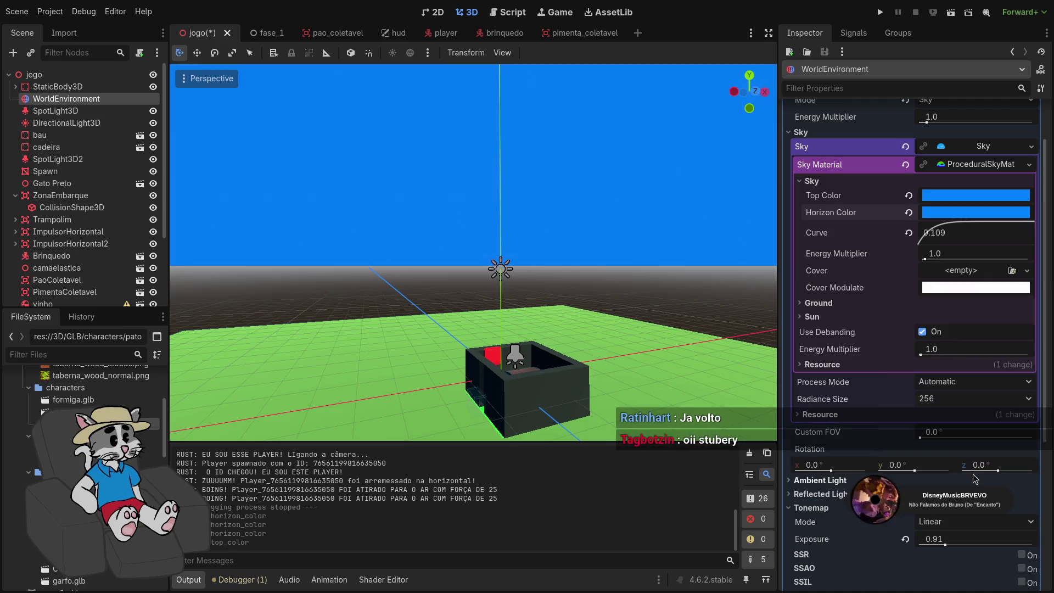
key("ctrl+z")
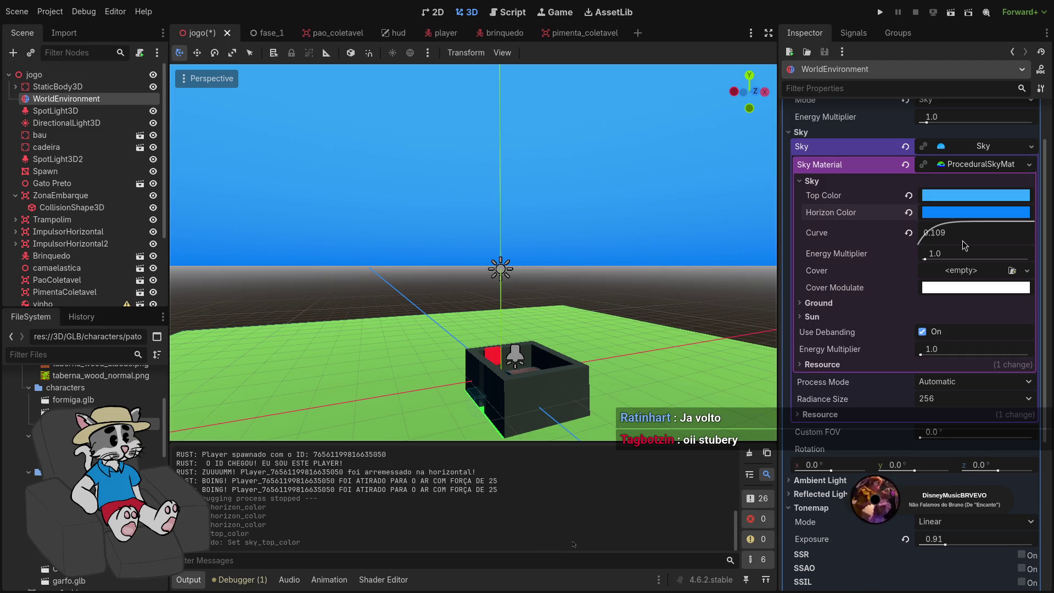
Try steeper sky curve values, then reset the curve to its default 0.150
key("ctrl+z")
mouse_move(955, 247)
left_mouse_down()
mouse_move(983, 249)
mouse_move(927, 229)
mouse_move(906, 238)
mouse_move(919, 242)
left_mouse_up()
left_click(908, 233)
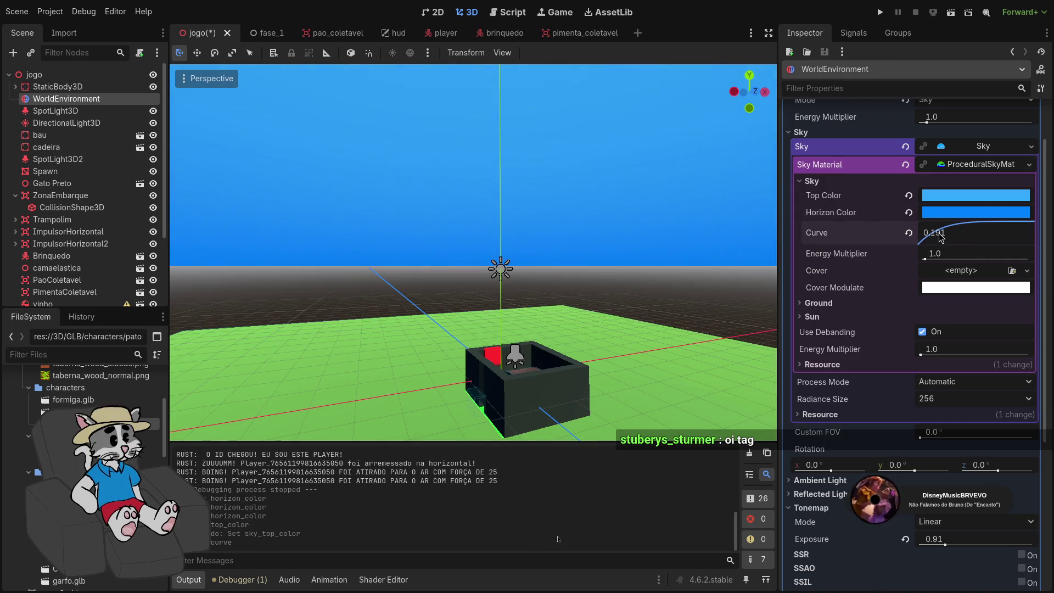
mouse_move(938, 243)
left_mouse_down()
mouse_move(939, 233)
mouse_move(910, 233)
left_mouse_up()
left_click(909, 232)
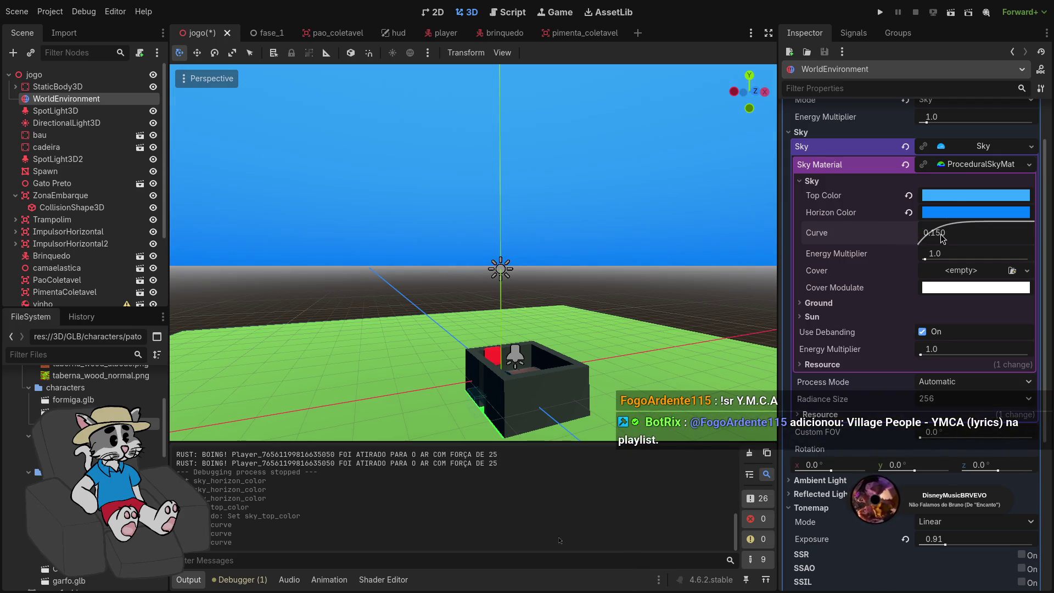
Enter 0.128 as the sky curve and raise the energy multiplier to 54
left_click(947, 240)
left_click(961, 233)
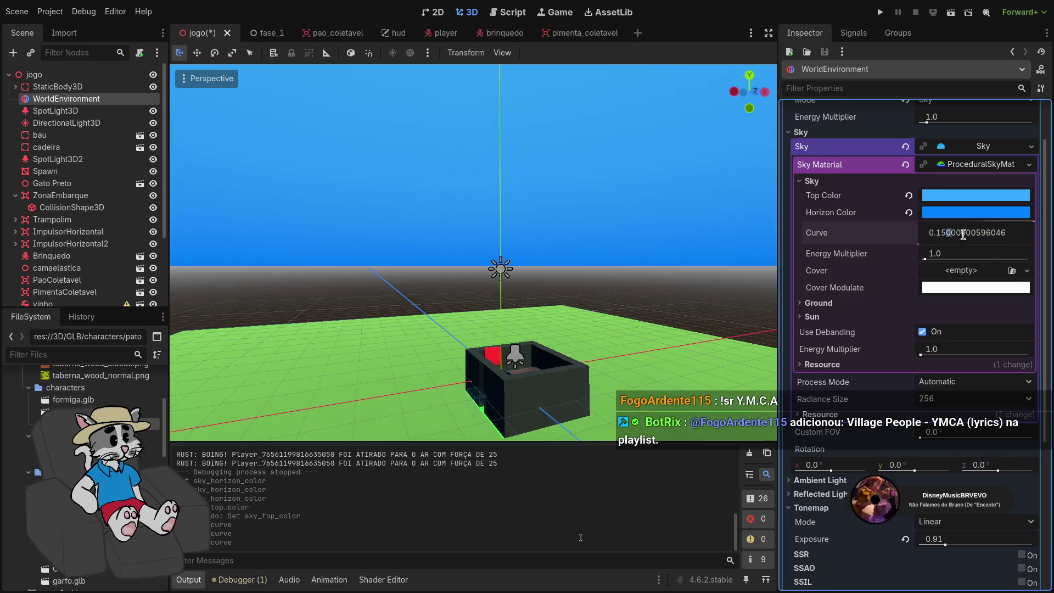
key("BackSpace")
key("BackSpace")
type("28")
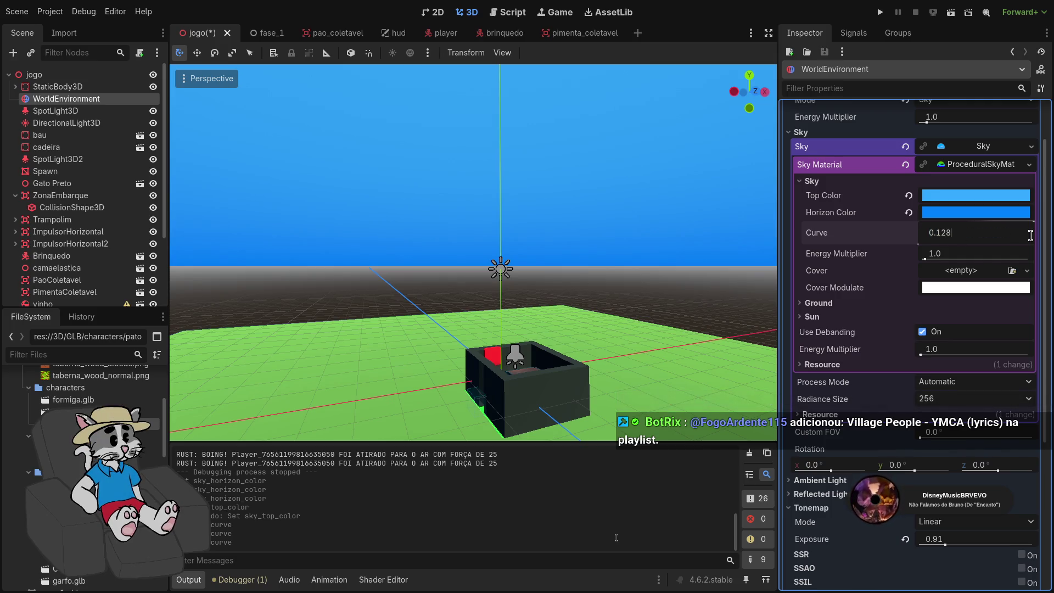
key("Return")
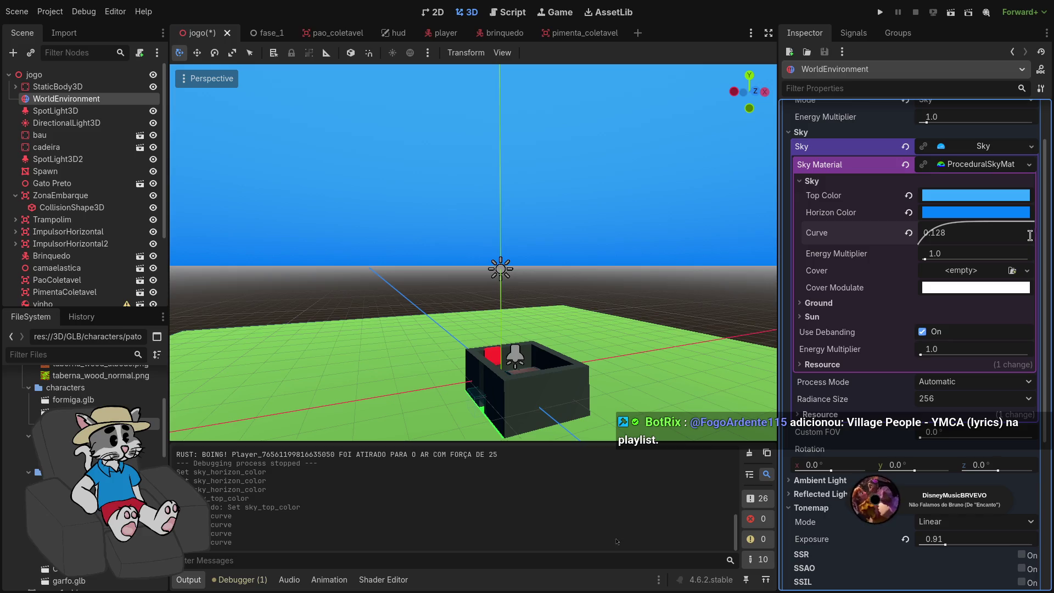
mouse_move(926, 259)
left_mouse_down()
mouse_move(989, 260)
mouse_move(939, 262)
mouse_move(1010, 274)
left_mouse_up()
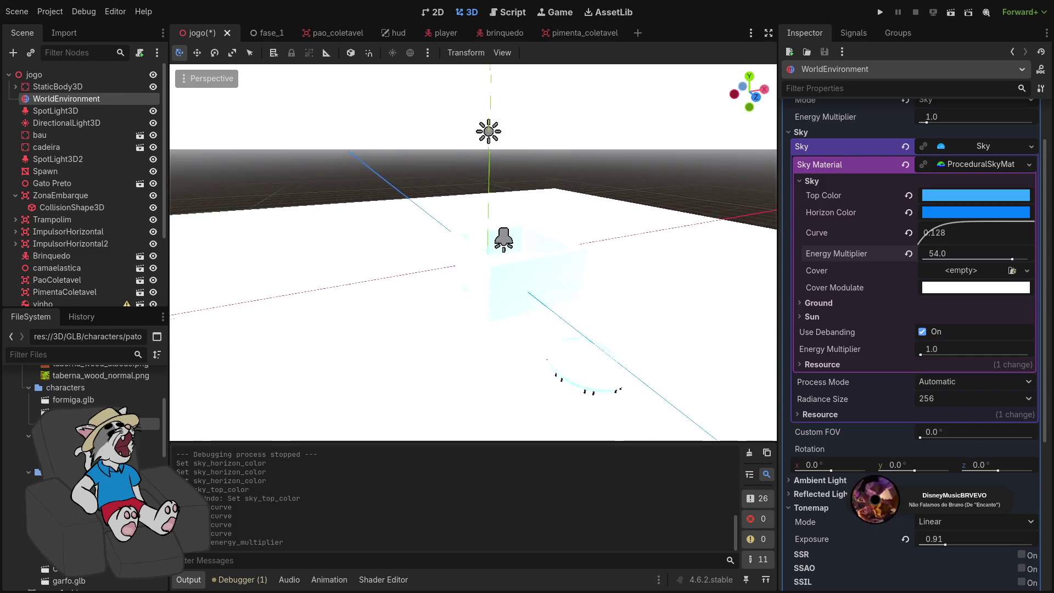
Reset the sky energy multiplier to 1.0, try 0, and undo back to 1.0
left_click(910, 253)
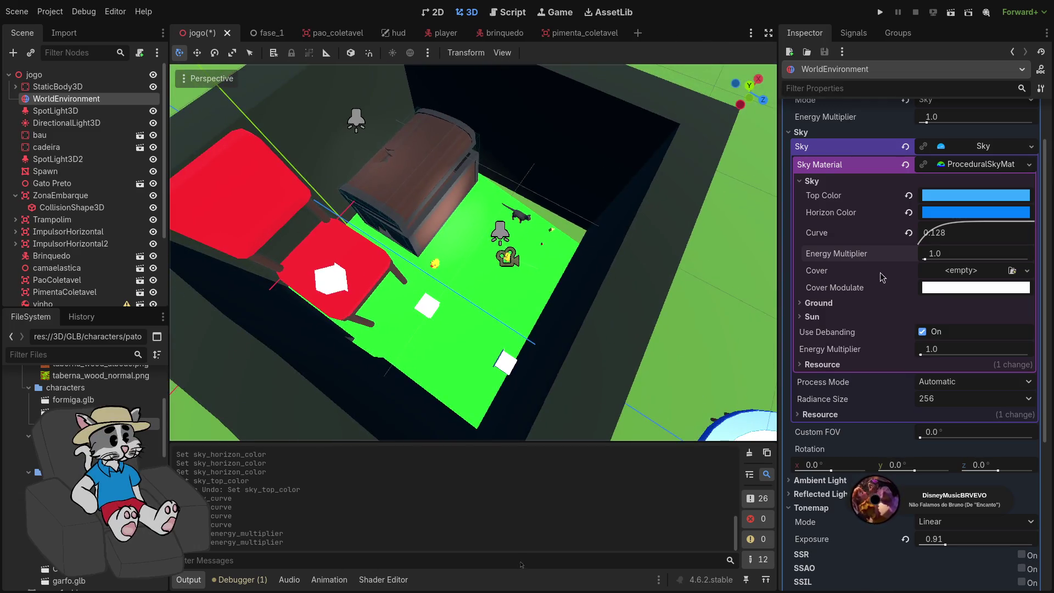
left_click_drag(963, 253, 944, 253)
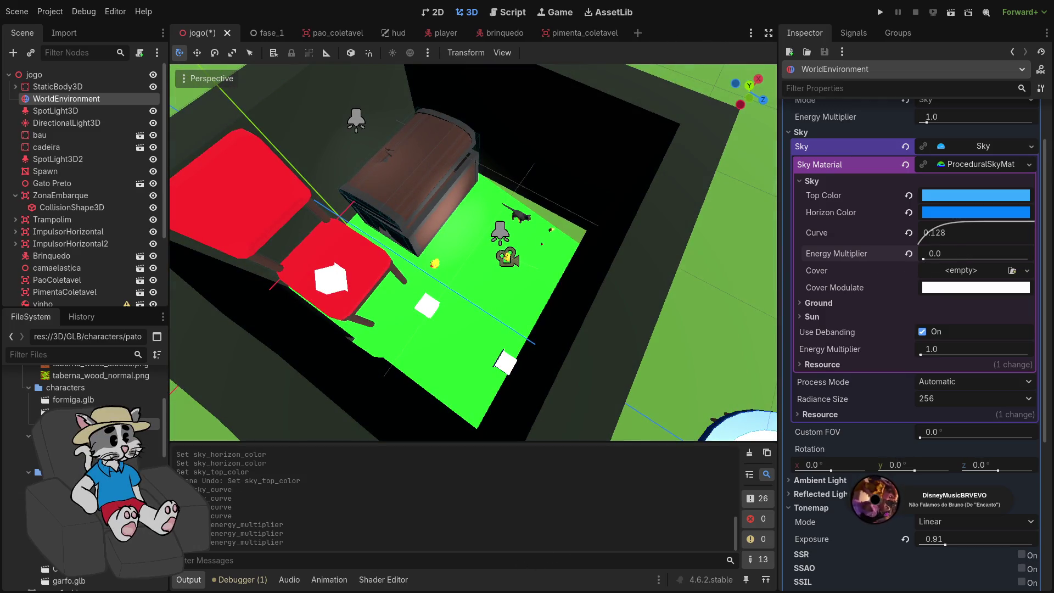
key("ctrl+z")
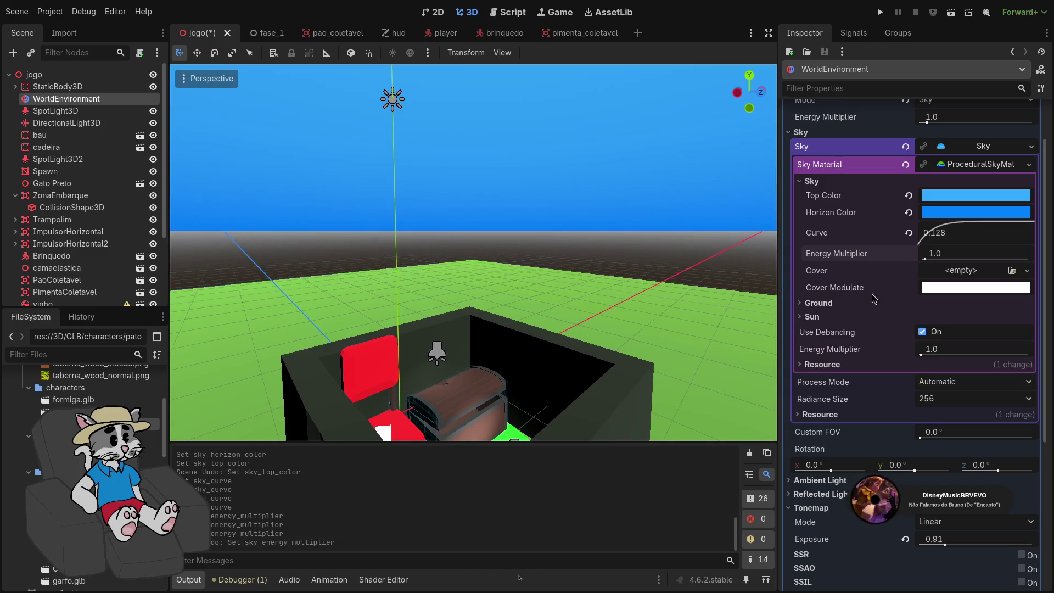
Set the Cover Modulate colour to a dark red (9e0034)
left_click(931, 291)
scroll(953, 357, "down", 5)
left_click(946, 308)
left_click(925, 294)
mouse_move(1039, 394)
left_mouse_down()
mouse_move(1039, 264)
mouse_move(1042, 352)
left_mouse_up()
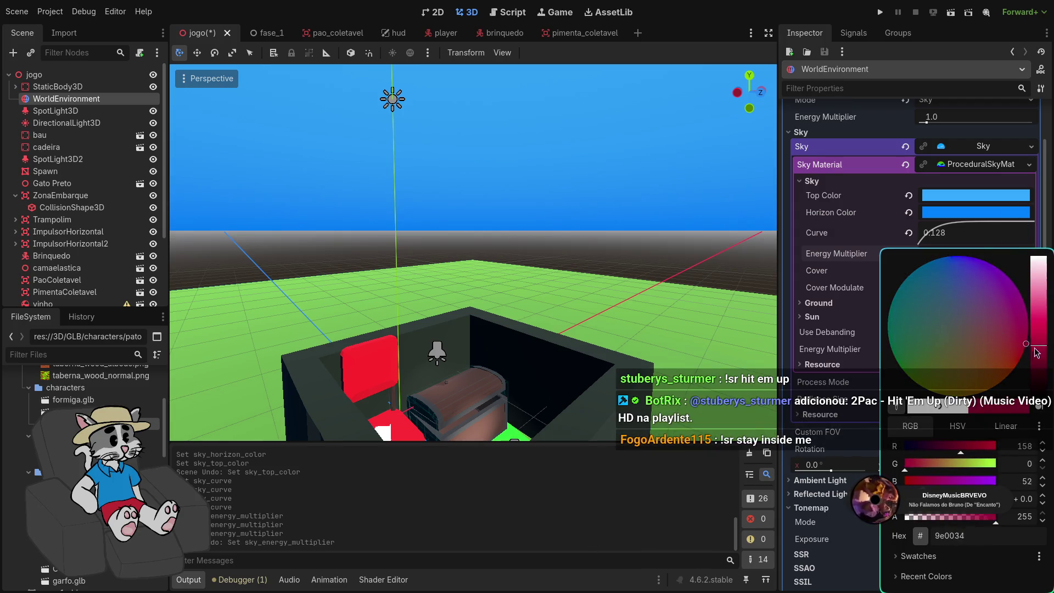
Reset Cover Modulate to white and try a new ImageTexture as the sky cover
key("Escape")
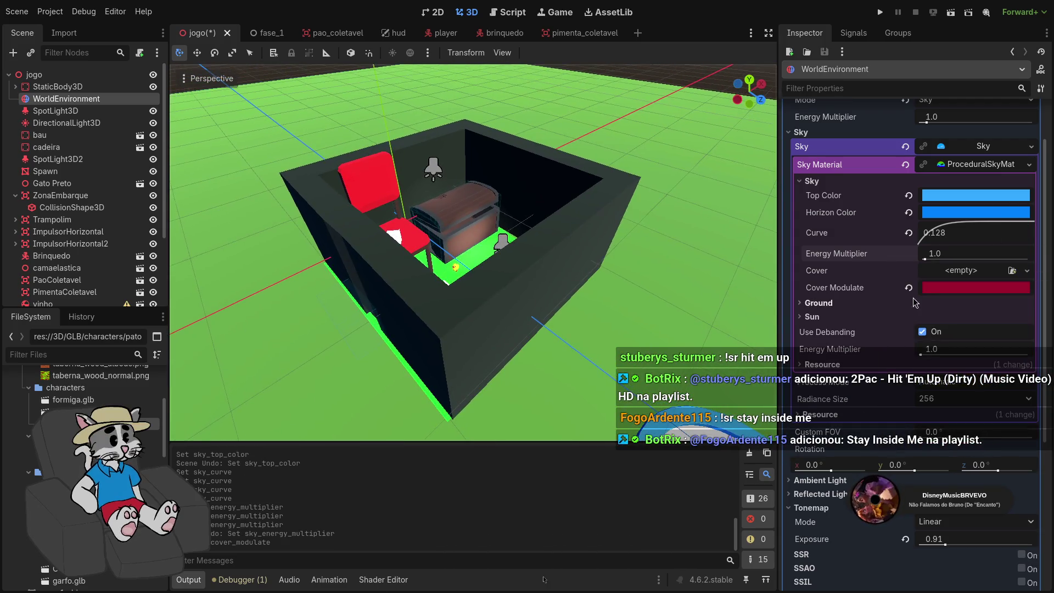
left_click(909, 288)
left_click(955, 271)
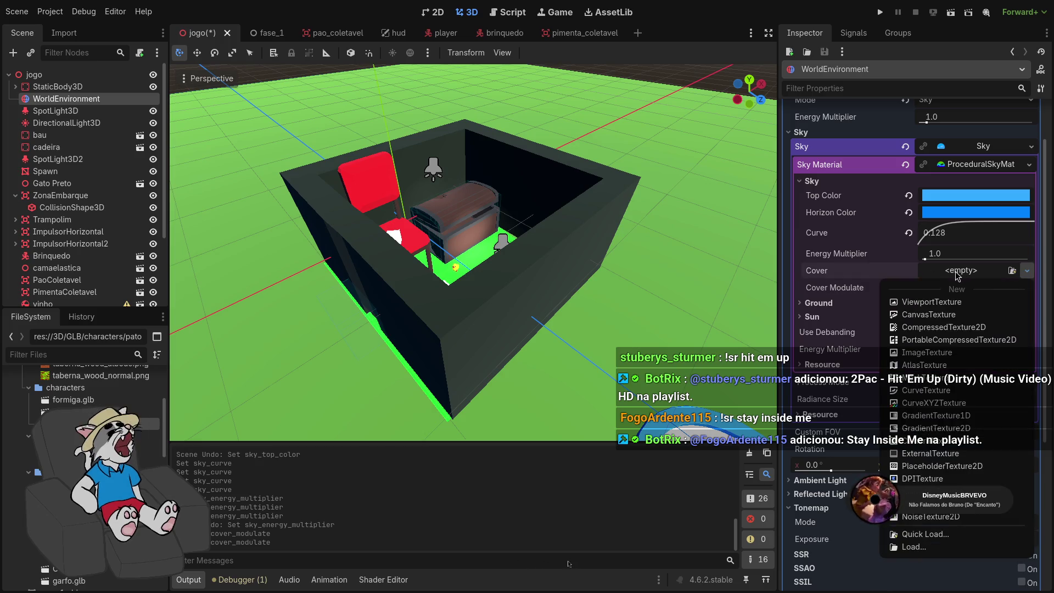
left_click(956, 271)
left_click(952, 274)
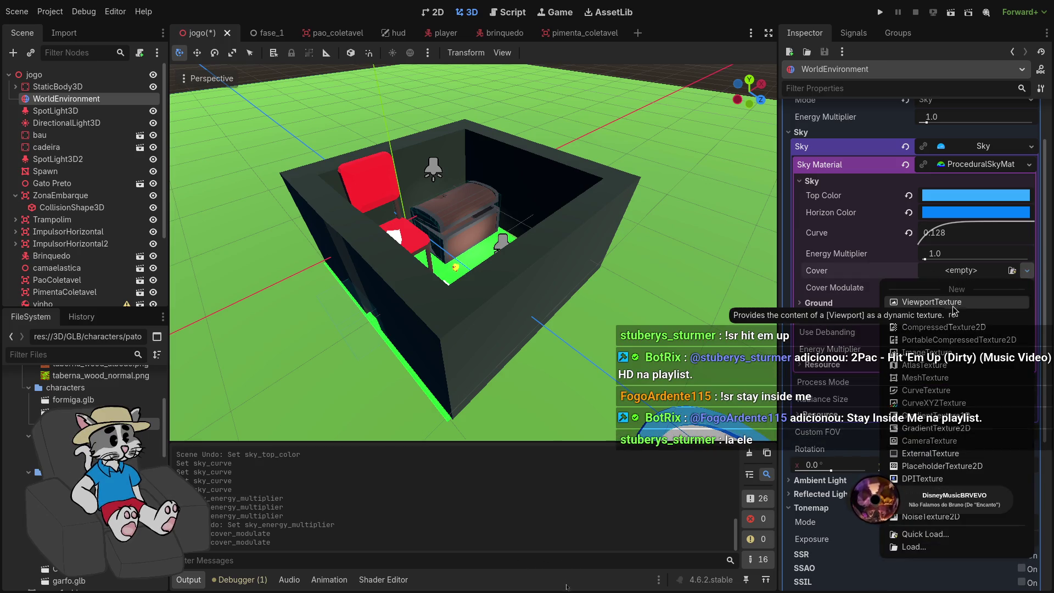
left_click(956, 306)
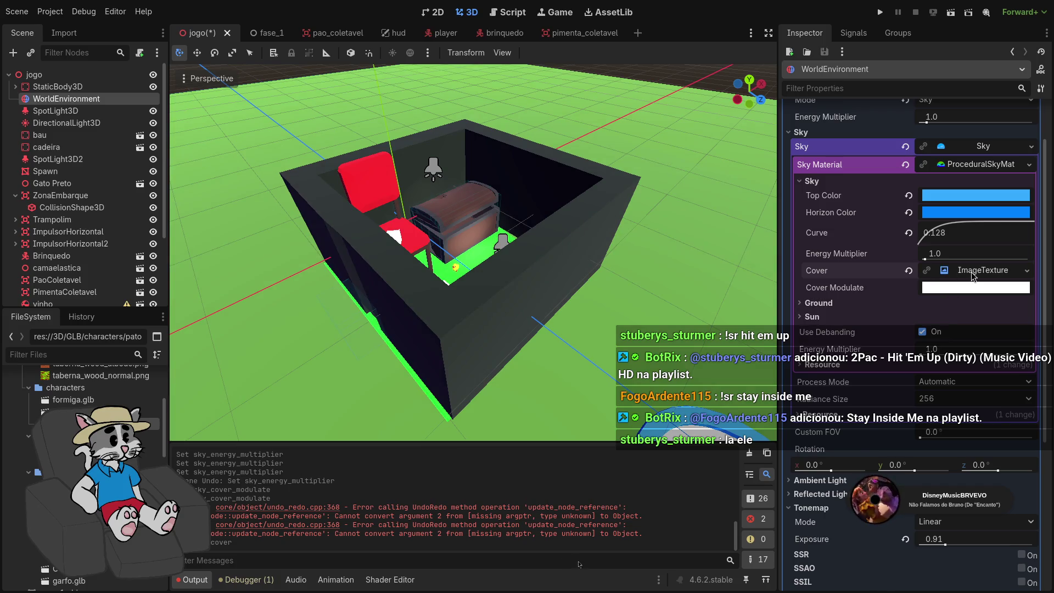
Clear the cover and Quick Load icon.svg as the sky cover texture
left_click(909, 270)
left_click(956, 270)
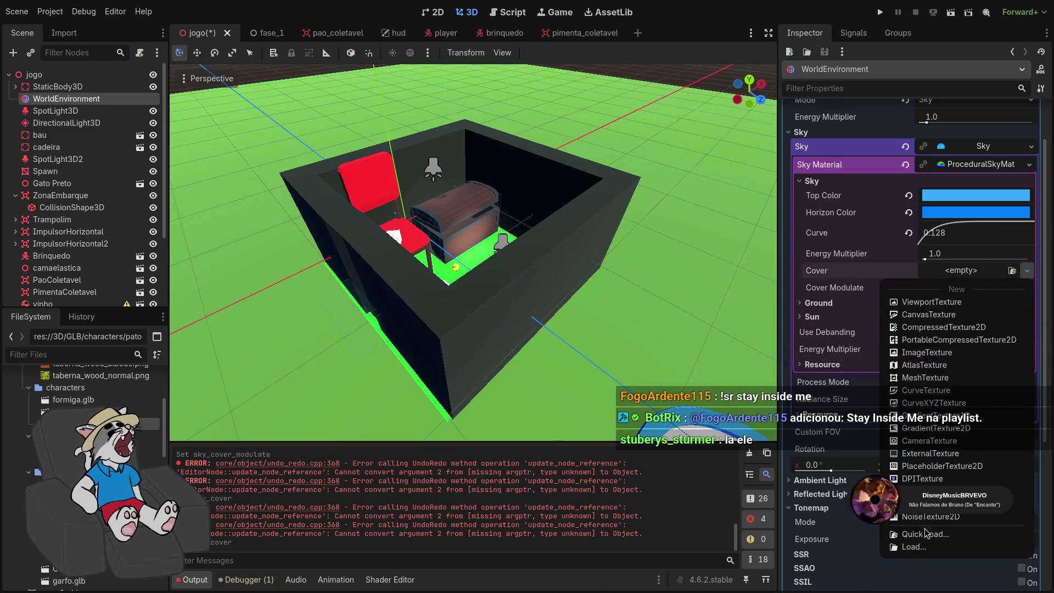
left_click(926, 533)
double_click(582, 181)
mouse_move(588, 274)
left_mouse_down()
mouse_move(593, 110)
mouse_move(595, 187)
left_mouse_up()
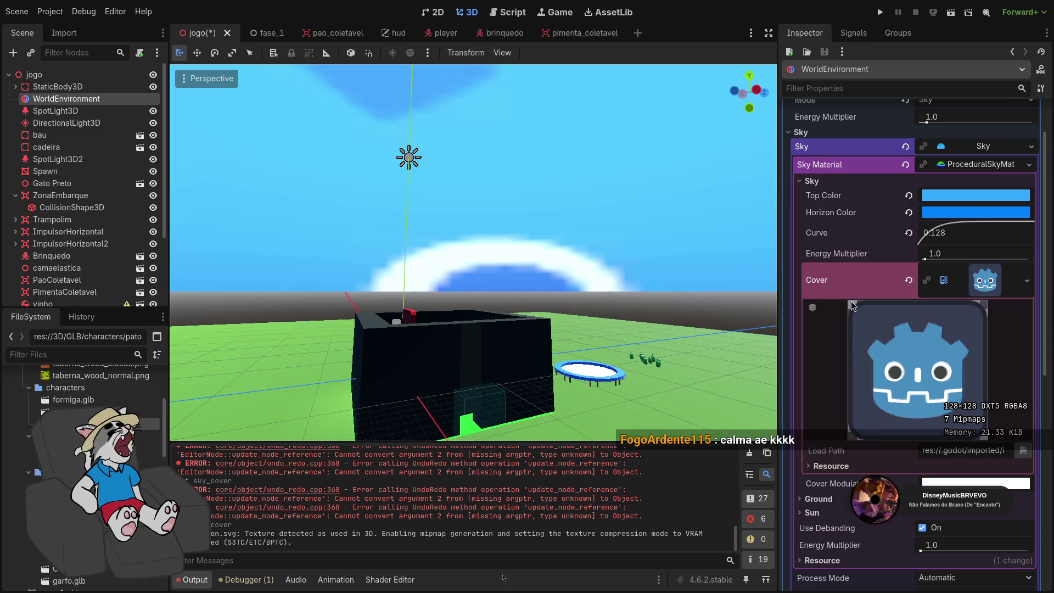
scroll(841, 455, "down", 1)
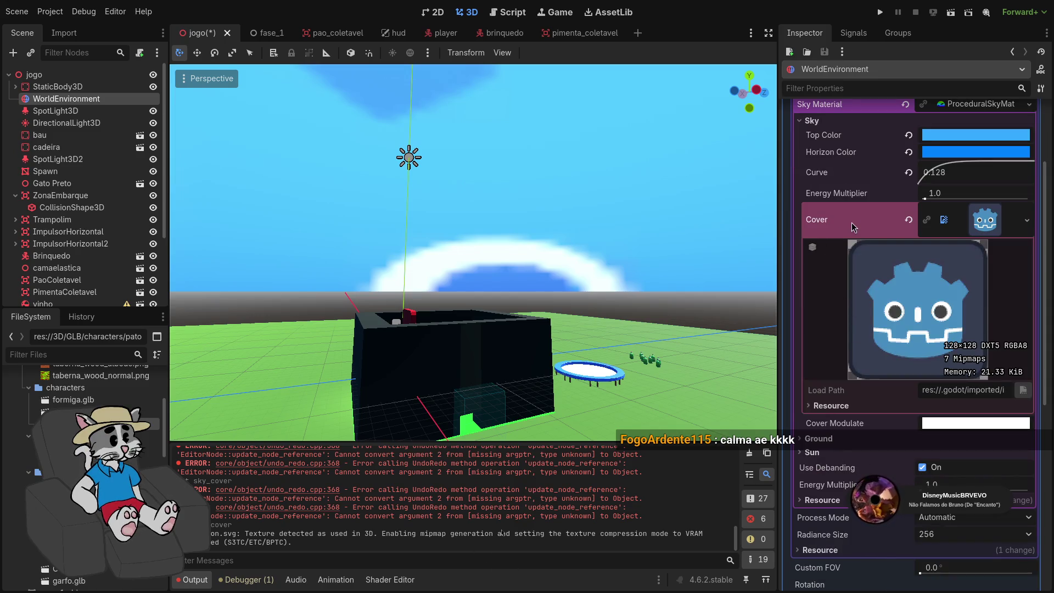
left_click(998, 220)
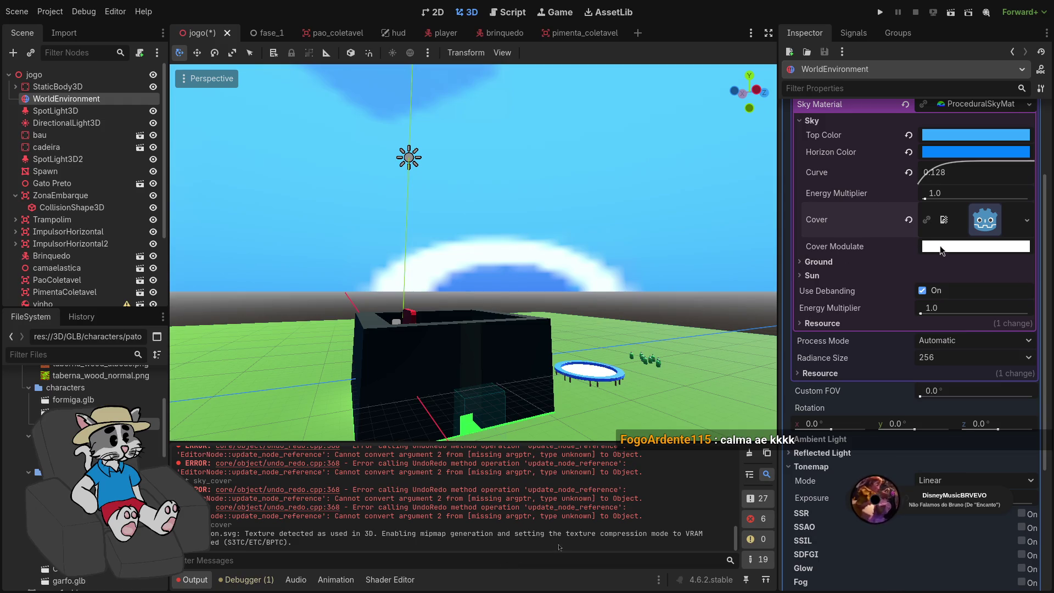
Tint the cover light blue (82b7ff) via the Cover Modulate colour picker
left_click(942, 247)
scroll(940, 300, "down", 5)
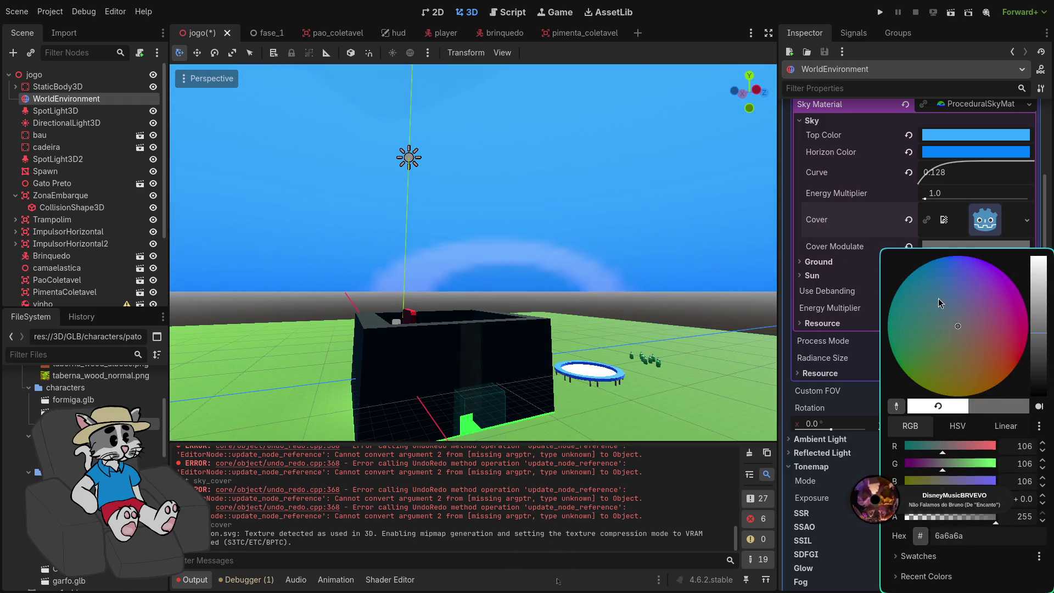
left_click(951, 268)
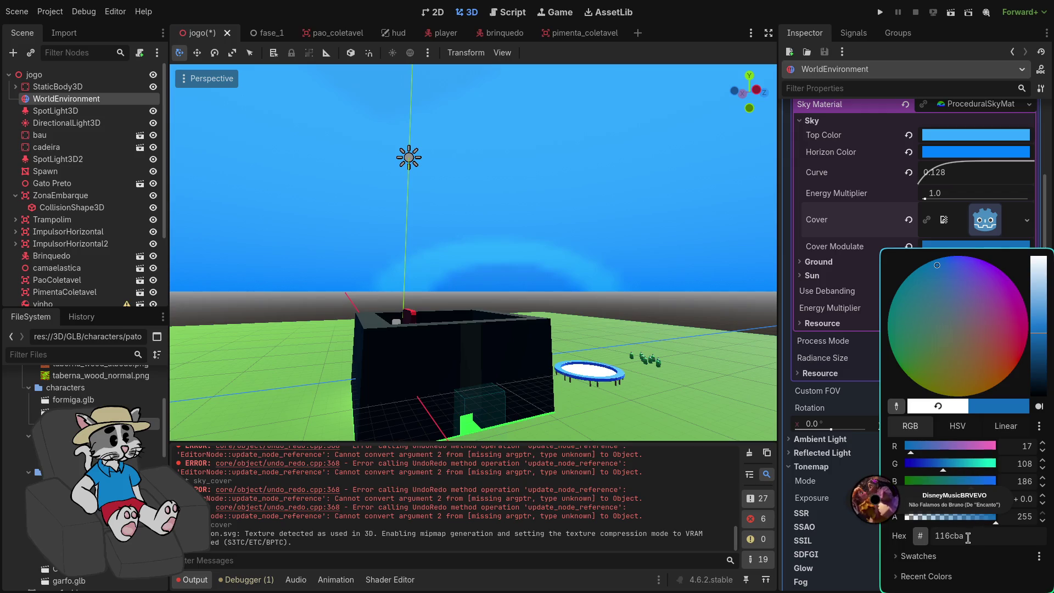
key("Return")
left_click(977, 247)
left_click_drag(1040, 336, 1042, 299)
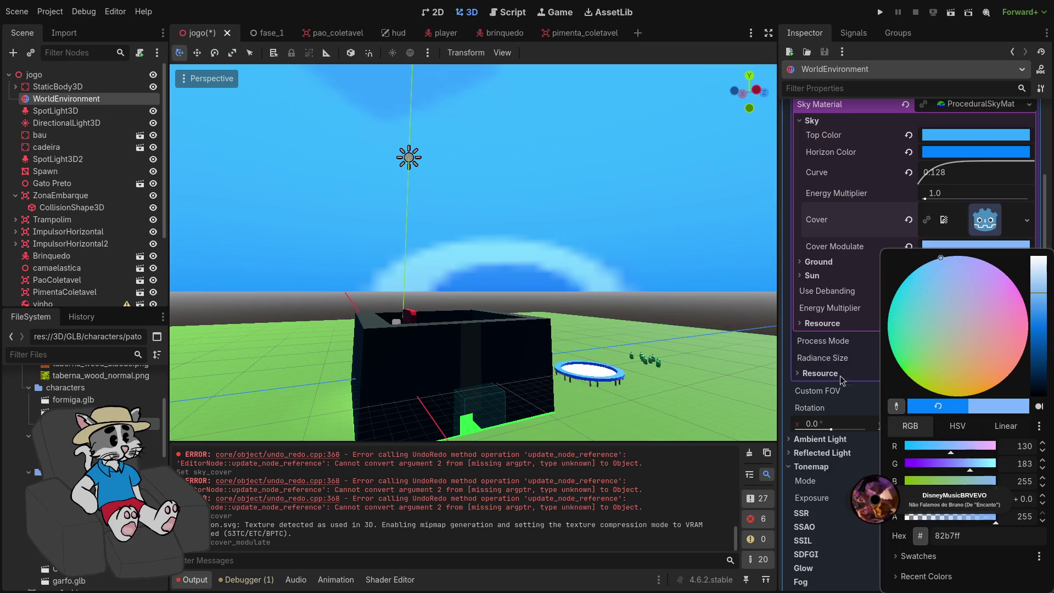
left_click(785, 340)
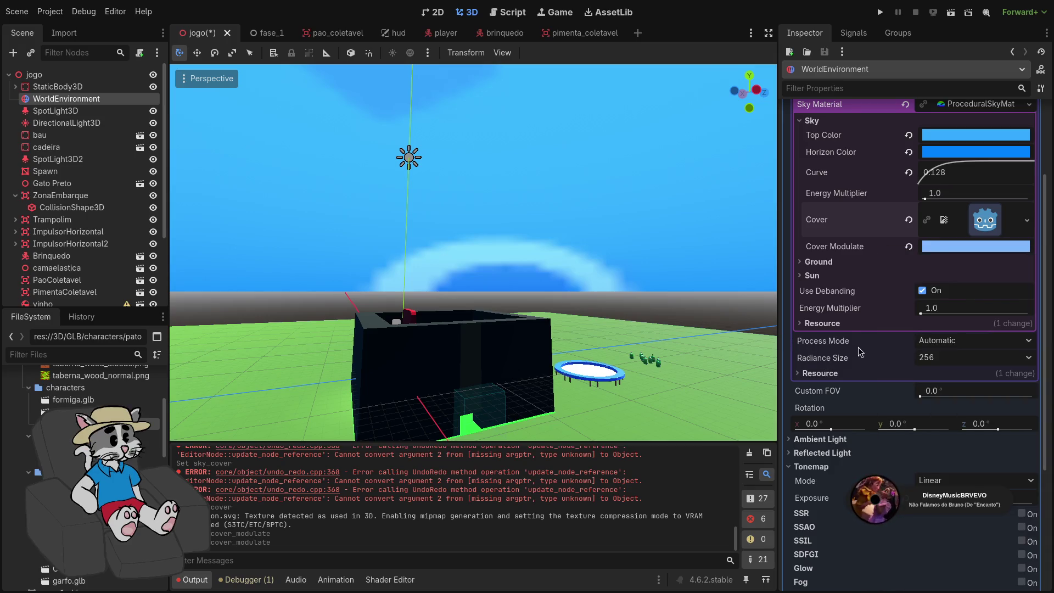
Preview the icon.svg cover texture and run the game to test the sky
scroll(852, 334, "up", 1)
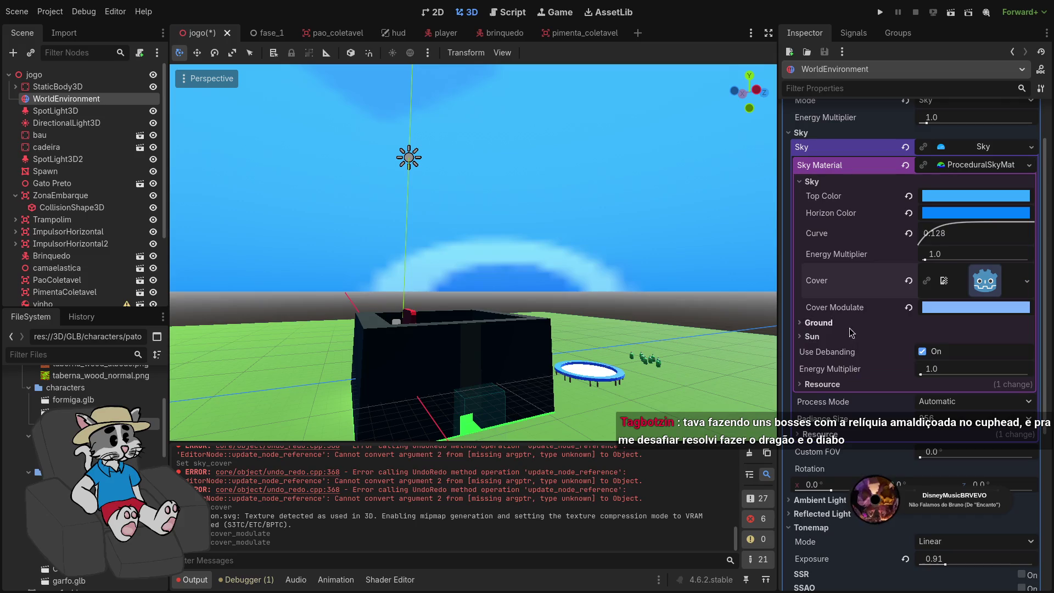
left_click(1027, 281)
left_click(857, 288)
left_click(1005, 285)
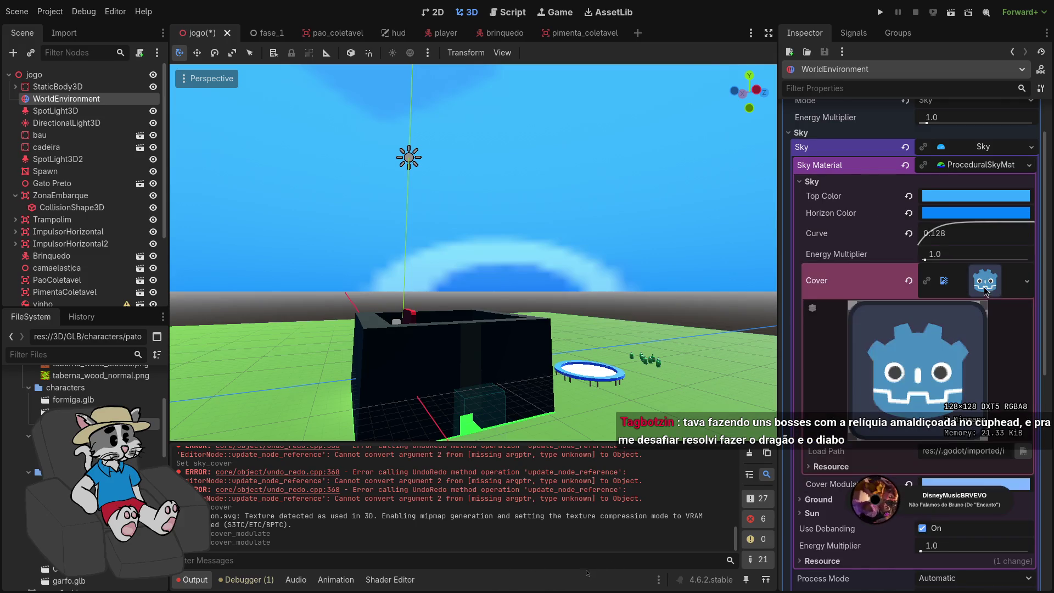
left_click(985, 287)
left_click(882, 14)
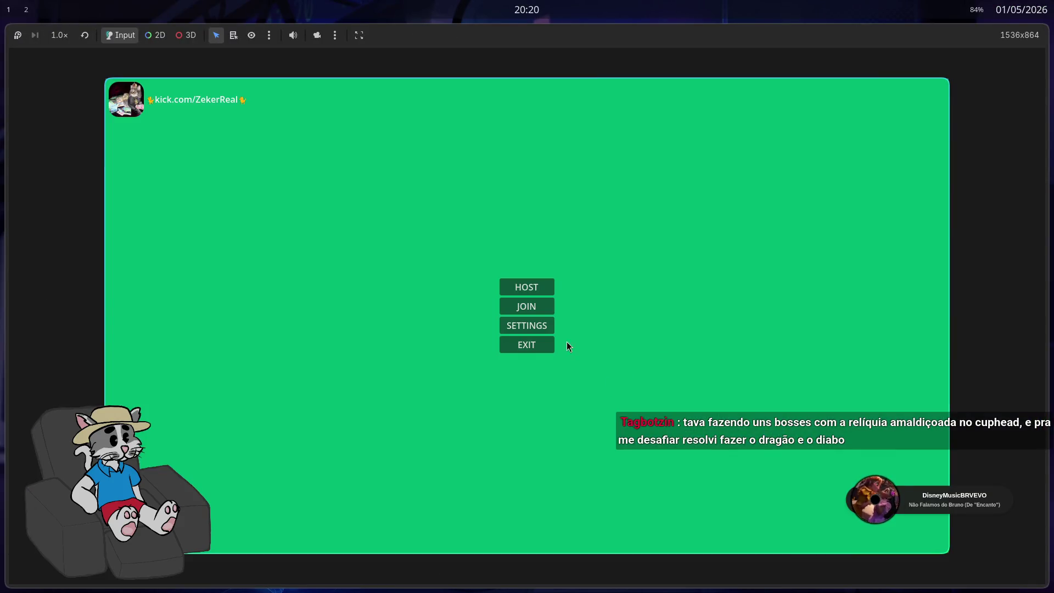
Host a multiplayer test game, stop it, then launch Krita on workspace 3
left_click(538, 288)
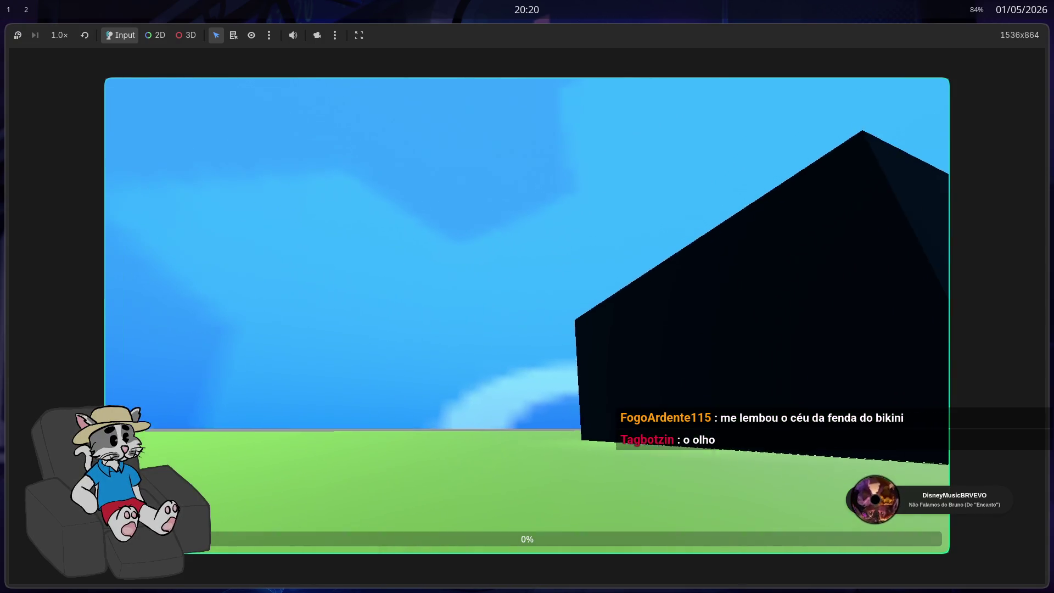
key("F8")
key("super+3")
key("super+space")
type("a")
key("Return")
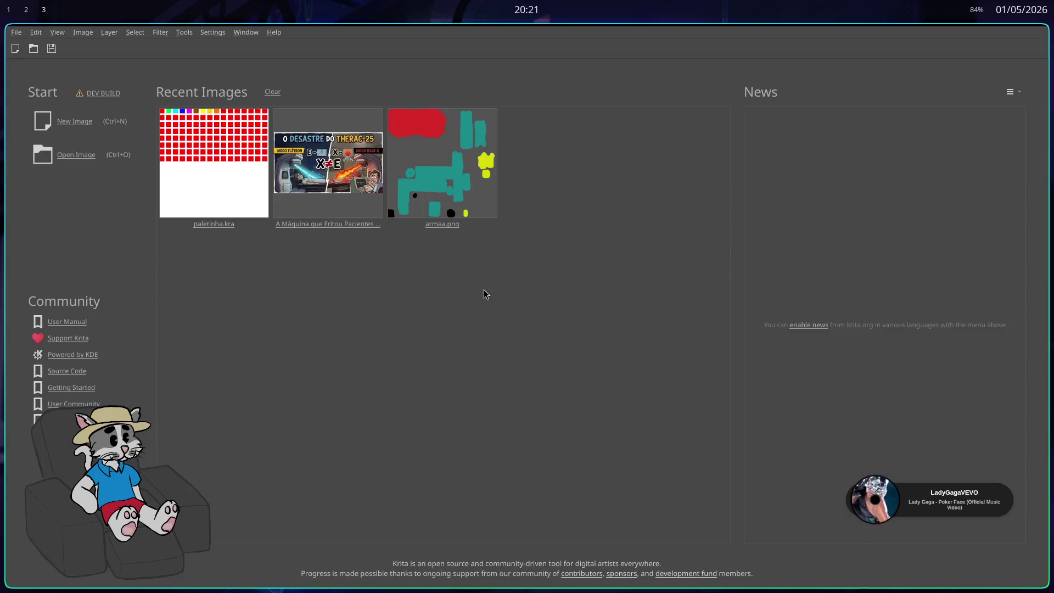
Create a new 128 × 128 px canvas from File > New
left_click(14, 34)
left_click(22, 46)
double_click(514, 202)
type("128")
double_click(508, 219)
type("128")
left_click(635, 416)
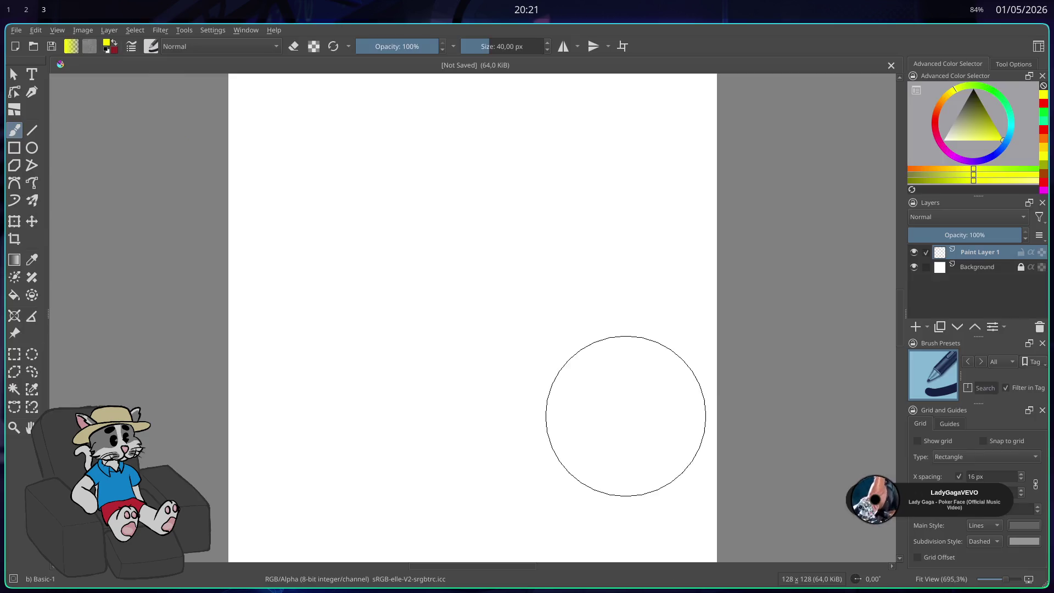
Set the brush size to 2 px and the painting colour to cyan
left_click_drag(494, 46, 513, 42)
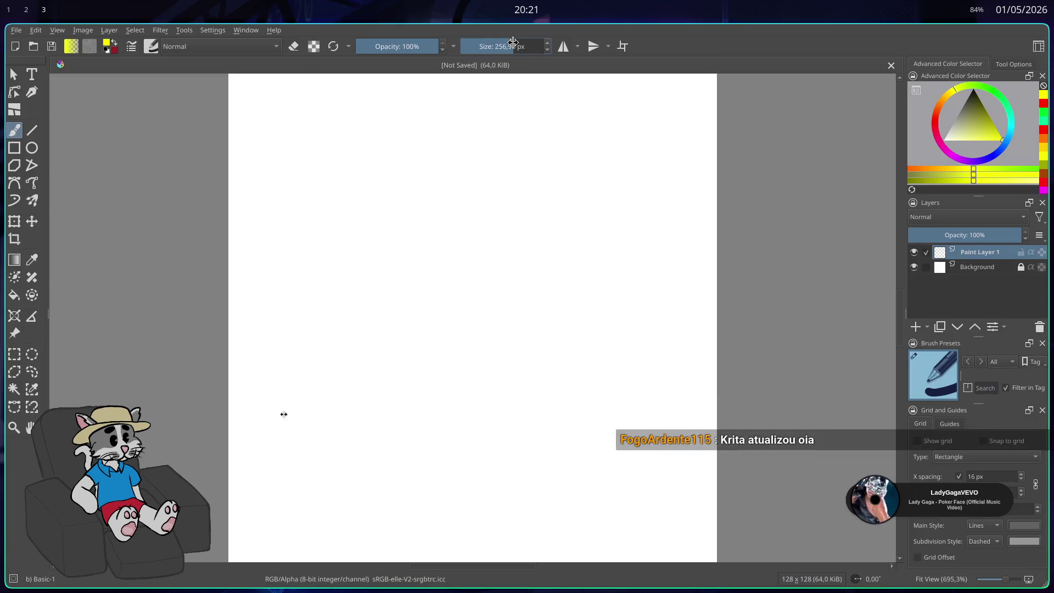
left_click(513, 44)
type("12")
key("Return")
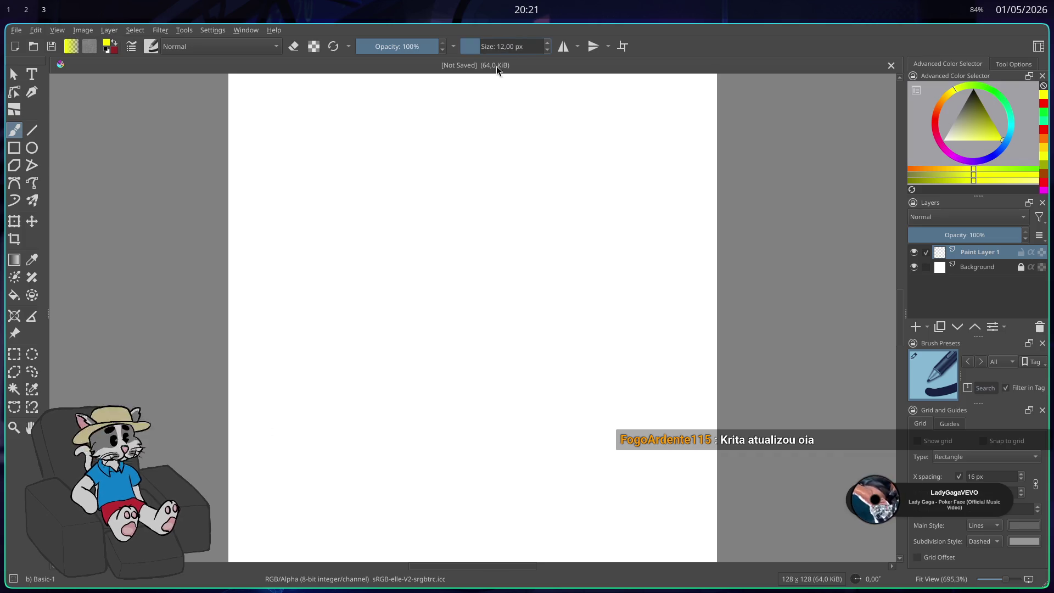
left_click(518, 48)
left_click(519, 47)
type("2")
key("Return")
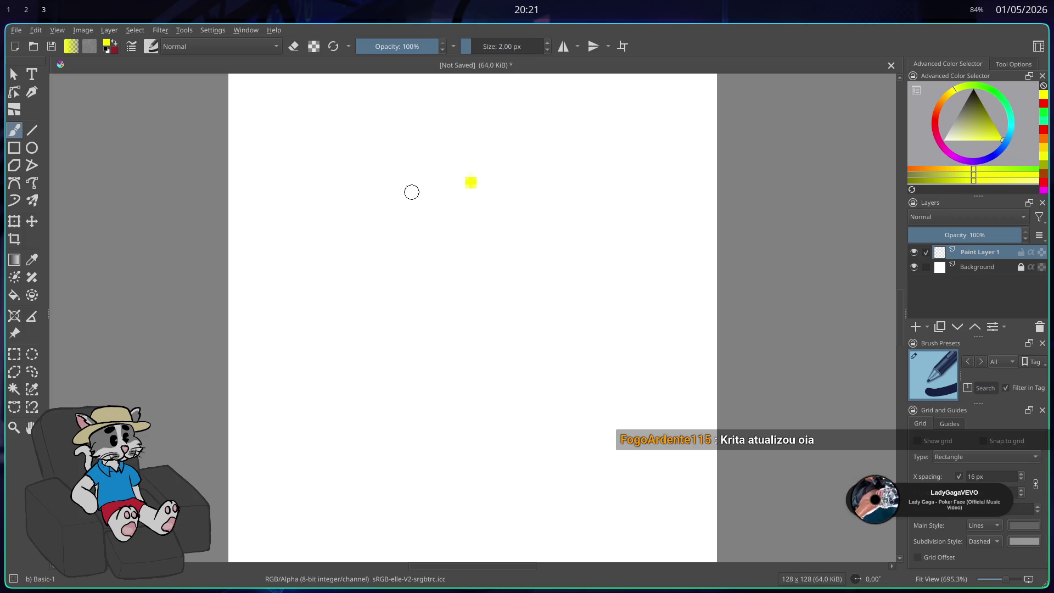
left_click(1009, 133)
Fill the Krita canvas layer with light sky blue using the Fill tool
key("g")
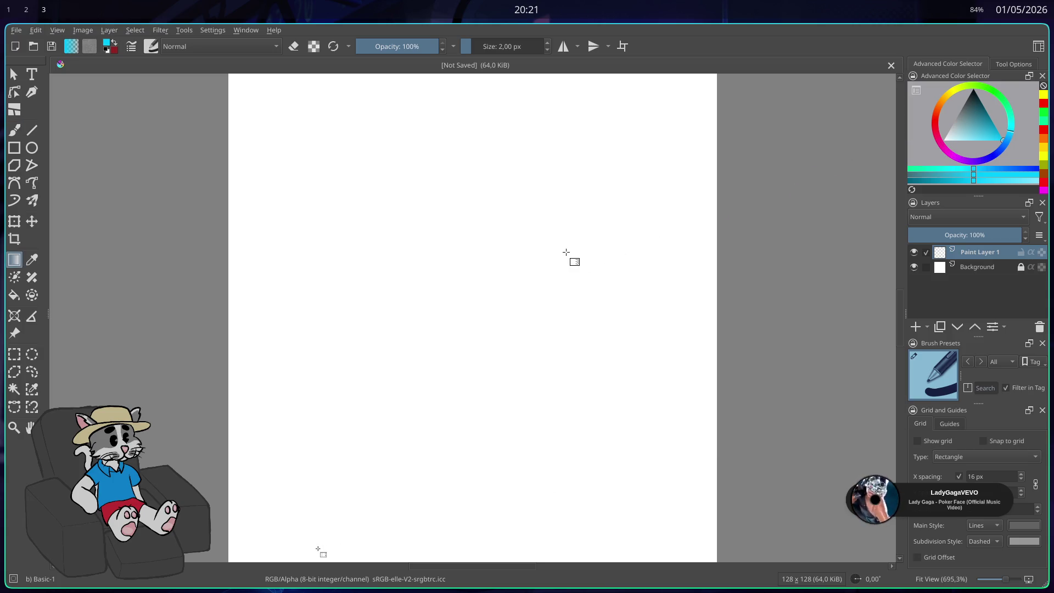
key("f")
left_click(552, 257)
key("k")
left_click(549, 485)
mouse_move(995, 131)
left_mouse_down()
mouse_move(1012, 143)
mouse_move(986, 135)
left_mouse_up()
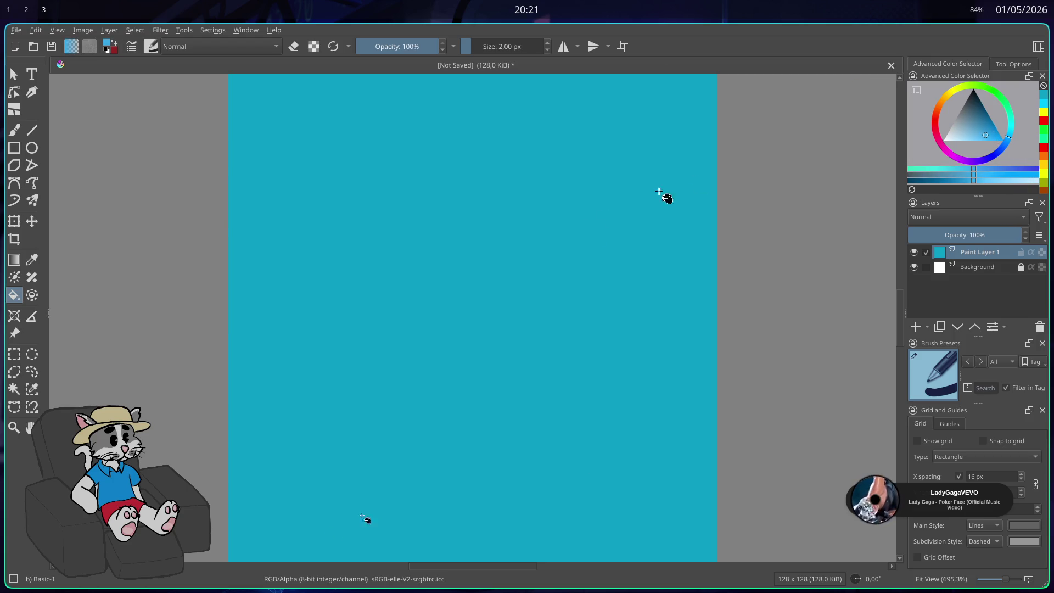
left_click(666, 197)
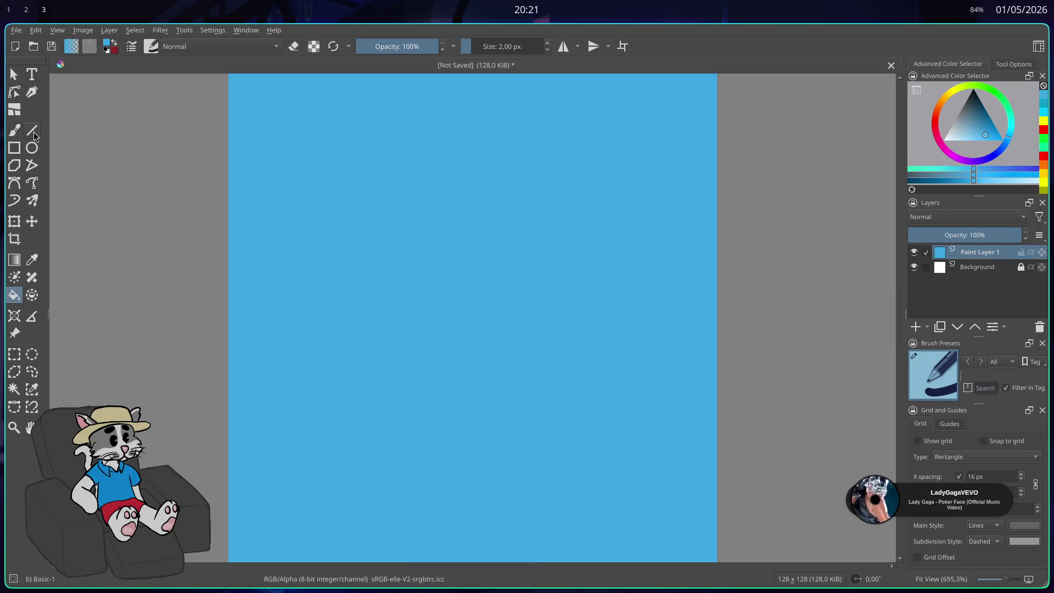
Switch to the Freehand Brush with yellow-green and paint a test stroke
left_click(14, 136)
left_click_drag(952, 109, 959, 93)
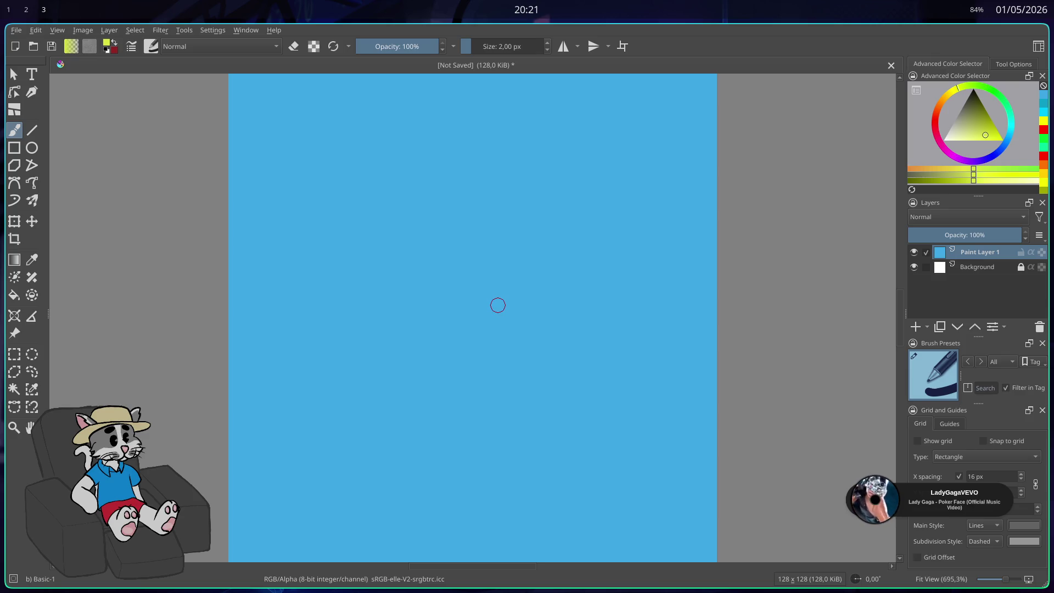
mouse_move(719, 310)
left_mouse_down()
mouse_move(608, 289)
mouse_move(565, 298)
left_mouse_up()
Paint cloud outlines near the centre, left of centre, top centre and upper left, undoing stray strokes
key("ctrl+z")
left_click_drag(594, 343, 577, 324)
key("ctrl+z")
mouse_move(516, 370)
left_mouse_down()
mouse_move(592, 333)
mouse_move(628, 295)
mouse_move(541, 327)
mouse_move(508, 363)
left_mouse_up()
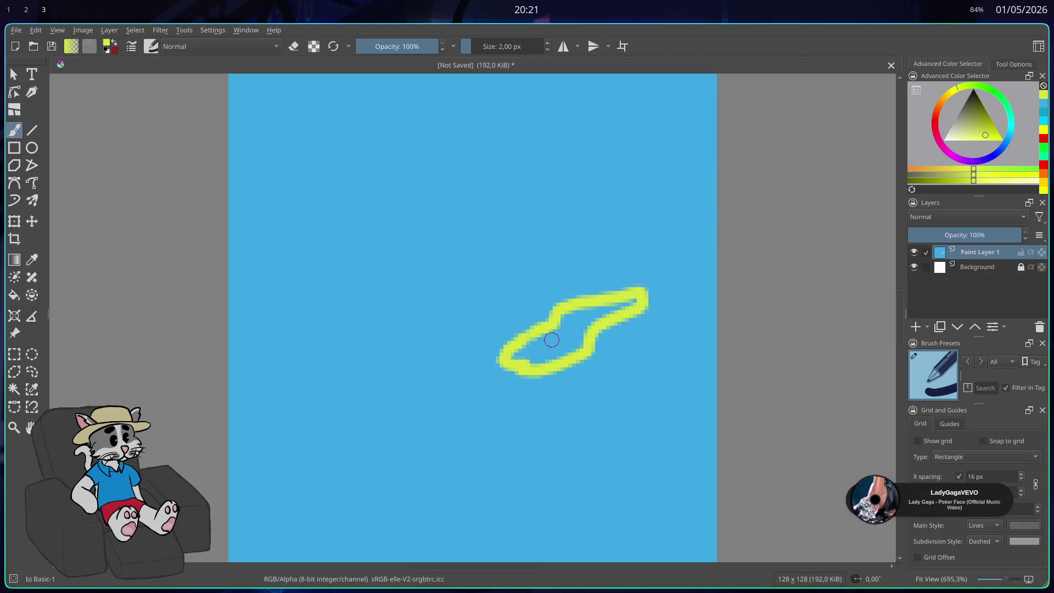
left_click_drag(576, 291, 604, 276)
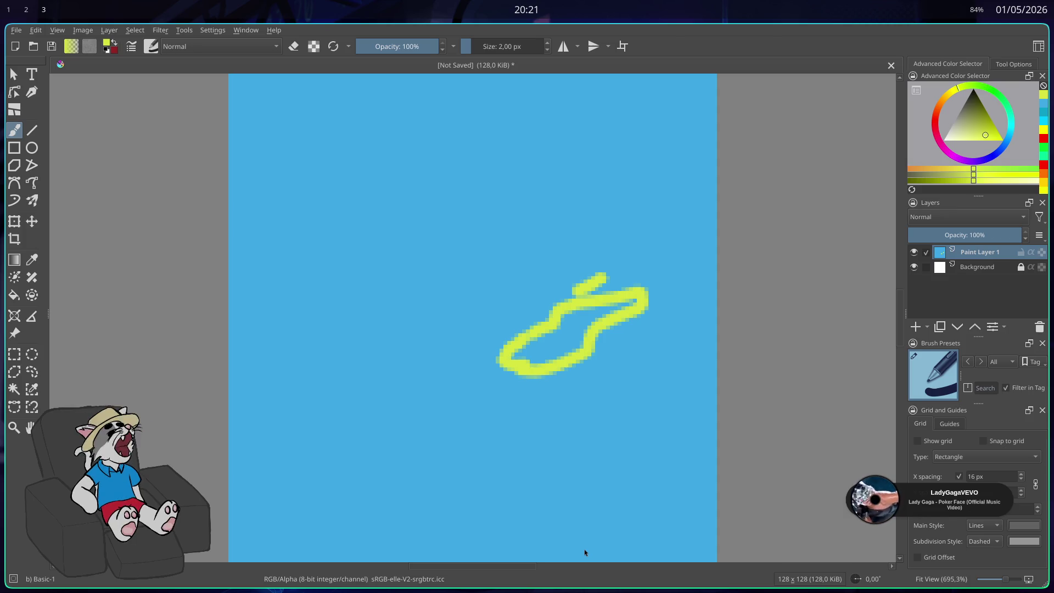
key("ctrl+z")
key("ctrl+z")
key("ctrl+z")
key("ctrl+z")
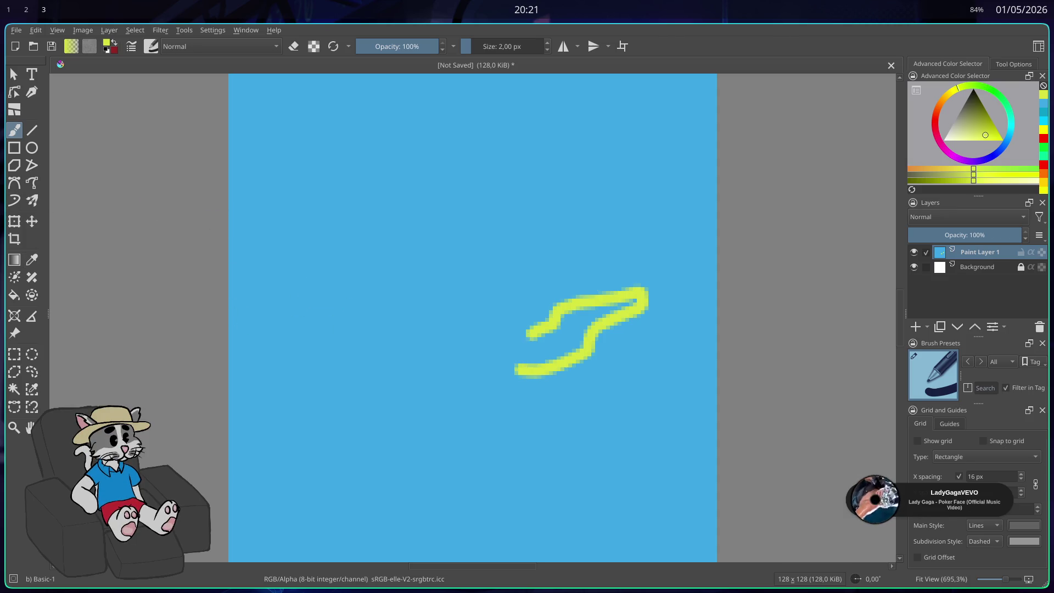
mouse_move(365, 360)
left_mouse_down()
mouse_move(459, 302)
mouse_move(433, 292)
mouse_move(370, 306)
mouse_move(348, 350)
left_mouse_up()
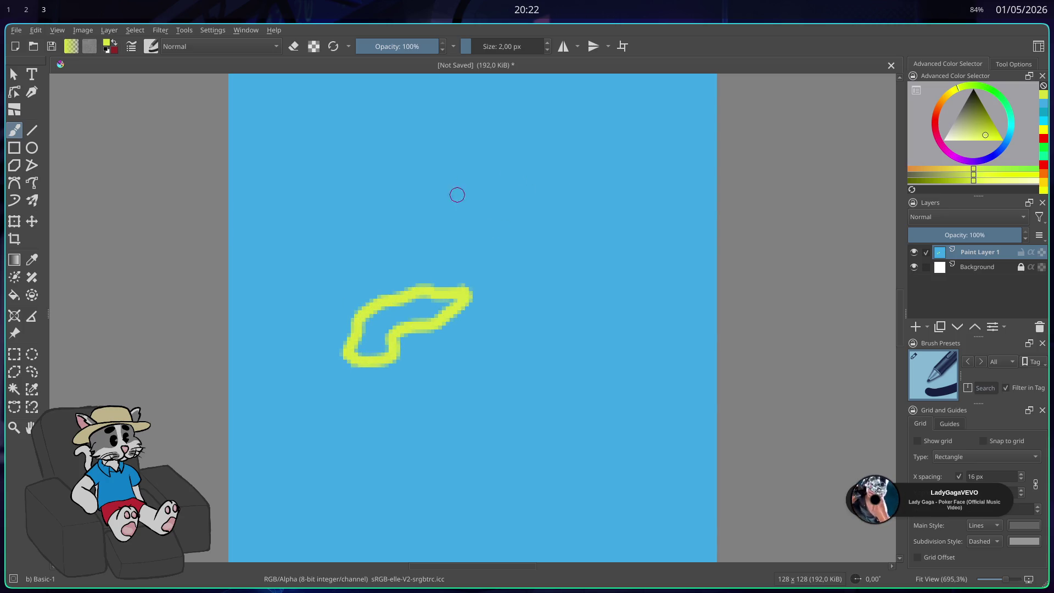
mouse_move(464, 155)
left_mouse_down()
mouse_move(502, 216)
mouse_move(546, 205)
mouse_move(533, 169)
mouse_move(492, 157)
left_mouse_up()
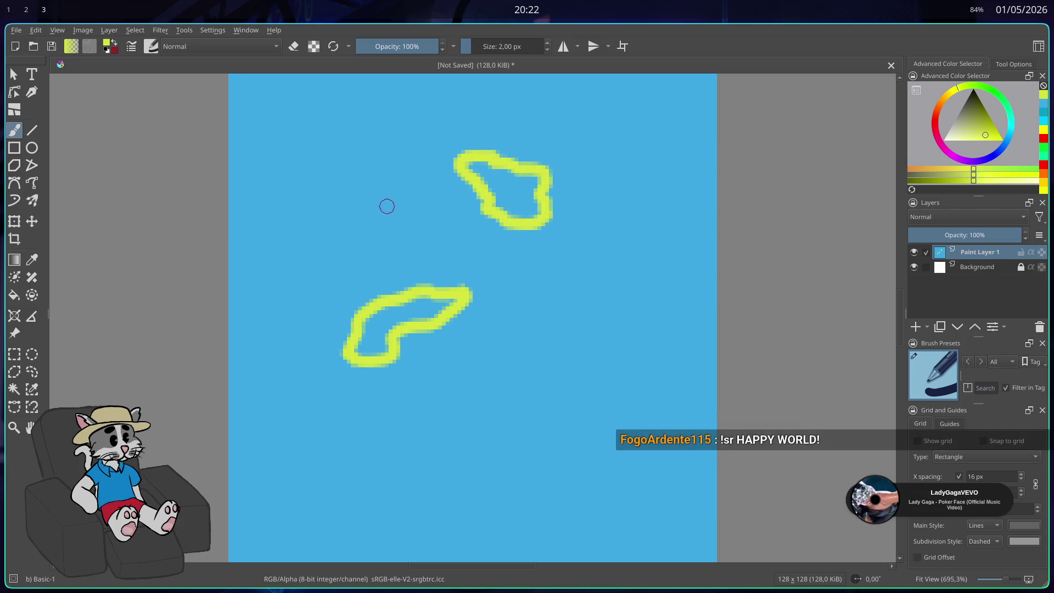
mouse_move(350, 128)
left_mouse_down()
mouse_move(308, 134)
mouse_move(291, 165)
mouse_move(316, 180)
mouse_move(362, 168)
mouse_move(387, 137)
mouse_move(357, 130)
left_mouse_up()
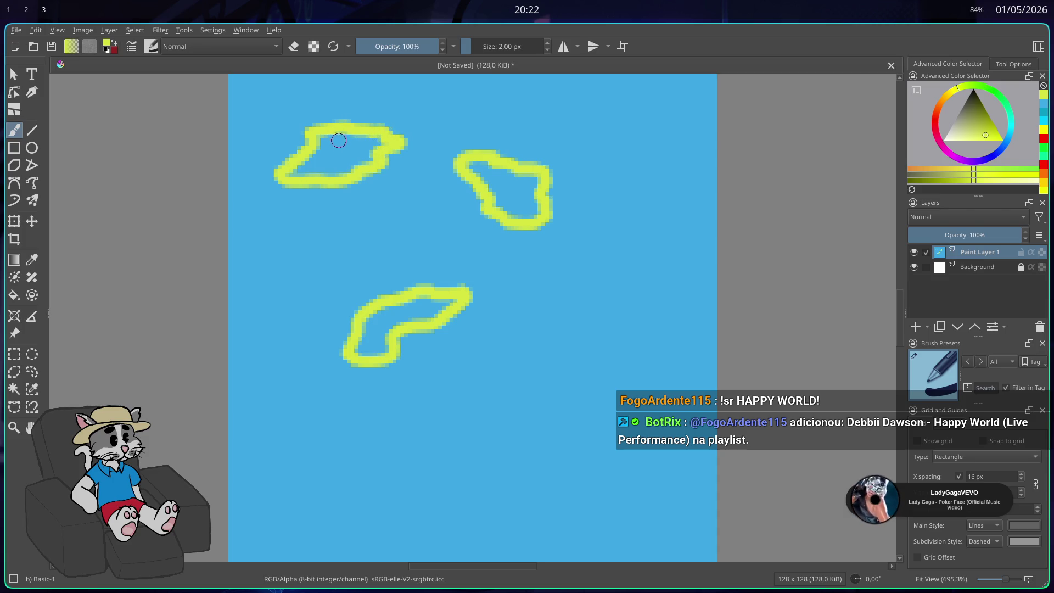
Add cloud outlines at the lower right, lower left, upper right, bottom and below the top-left one
mouse_move(574, 438)
left_mouse_down()
mouse_move(602, 464)
mouse_move(662, 455)
left_mouse_up()
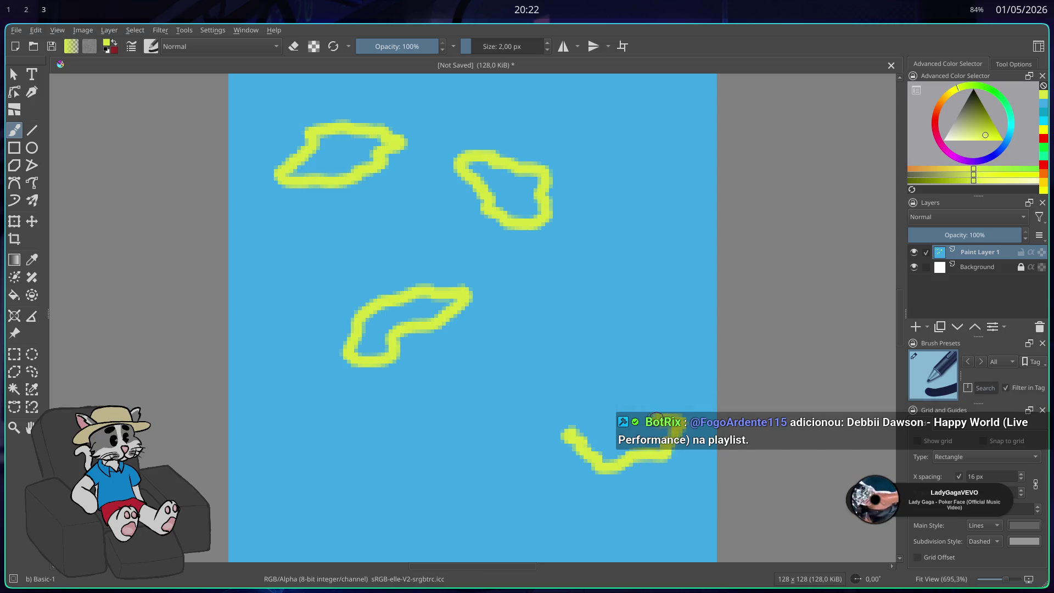
mouse_move(645, 403)
left_mouse_down()
mouse_move(592, 401)
mouse_move(620, 374)
mouse_move(560, 377)
mouse_move(521, 431)
mouse_move(565, 436)
left_mouse_up()
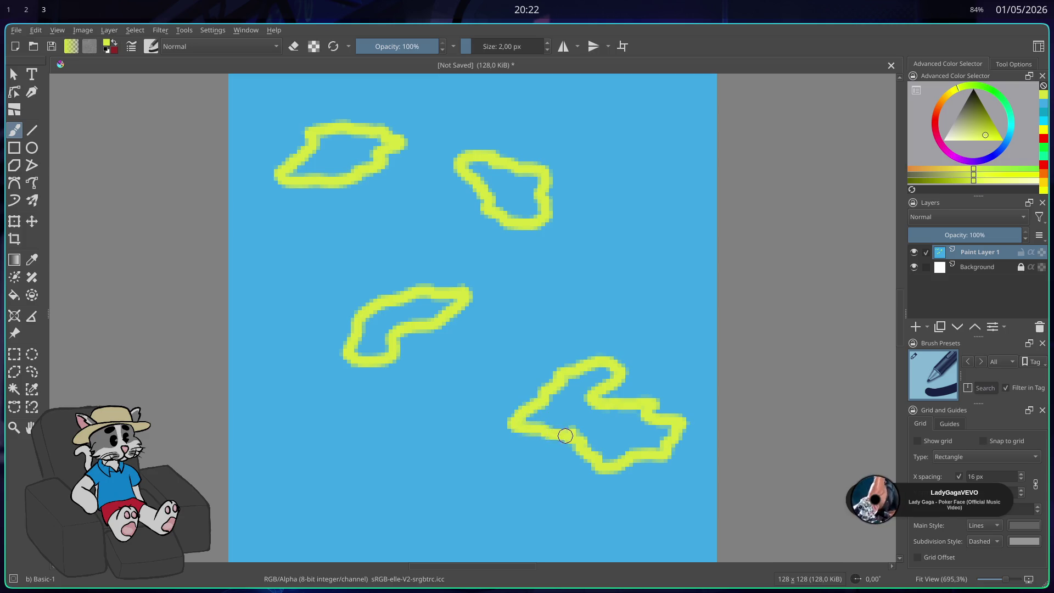
left_click_drag(281, 522, 391, 488)
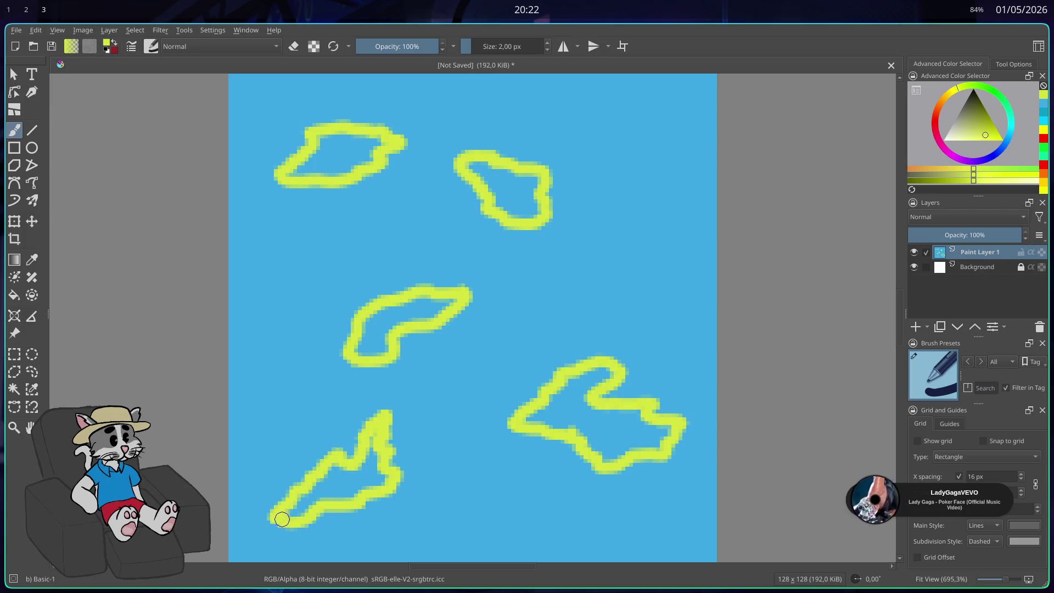
mouse_move(605, 241)
left_mouse_down()
mouse_move(656, 285)
mouse_move(681, 263)
mouse_move(695, 159)
mouse_move(648, 177)
mouse_move(585, 243)
left_mouse_up()
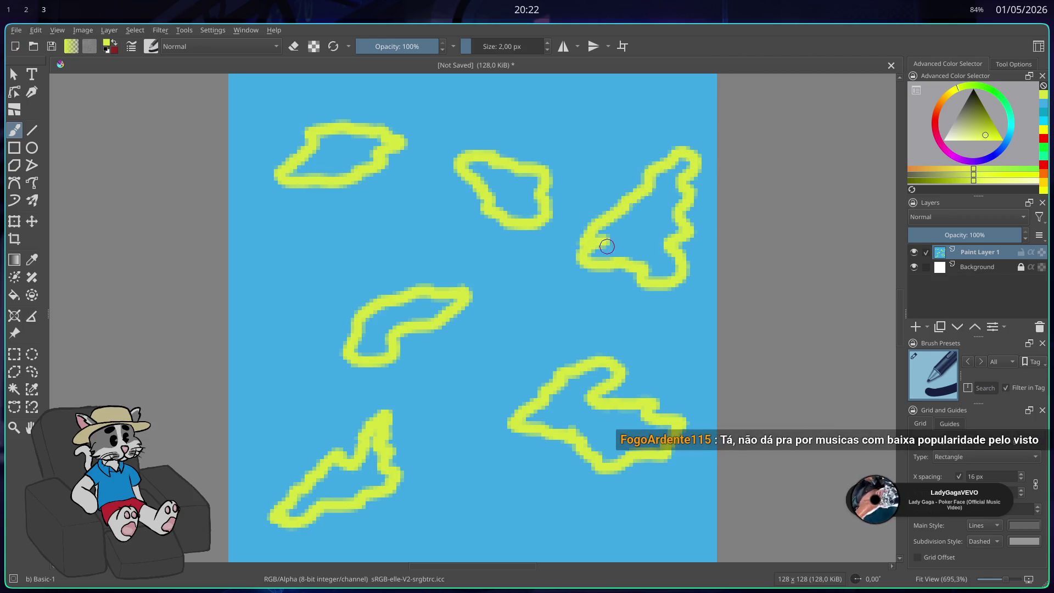
key("ctrl+z")
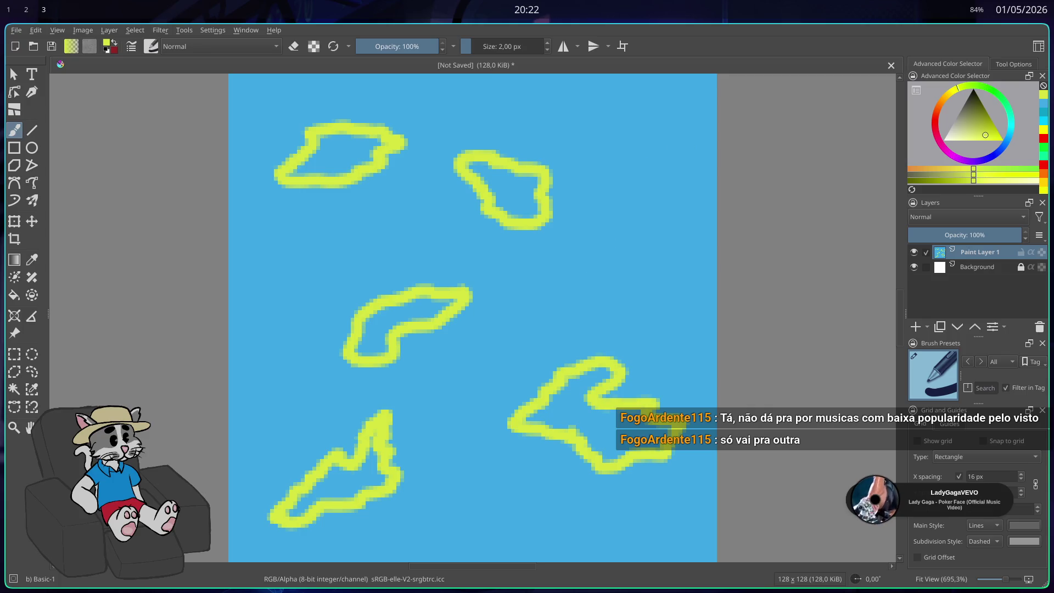
mouse_move(582, 250)
left_mouse_down()
mouse_move(637, 280)
mouse_move(659, 220)
mouse_move(648, 176)
mouse_move(675, 137)
mouse_move(607, 156)
mouse_move(629, 193)
mouse_move(589, 228)
left_mouse_up()
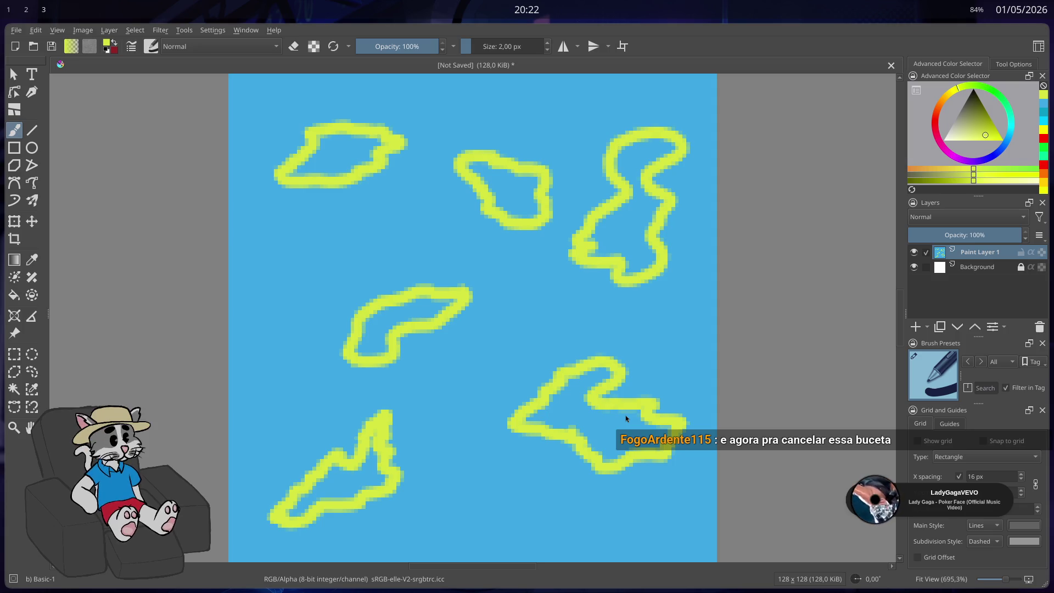
left_click(79, 354)
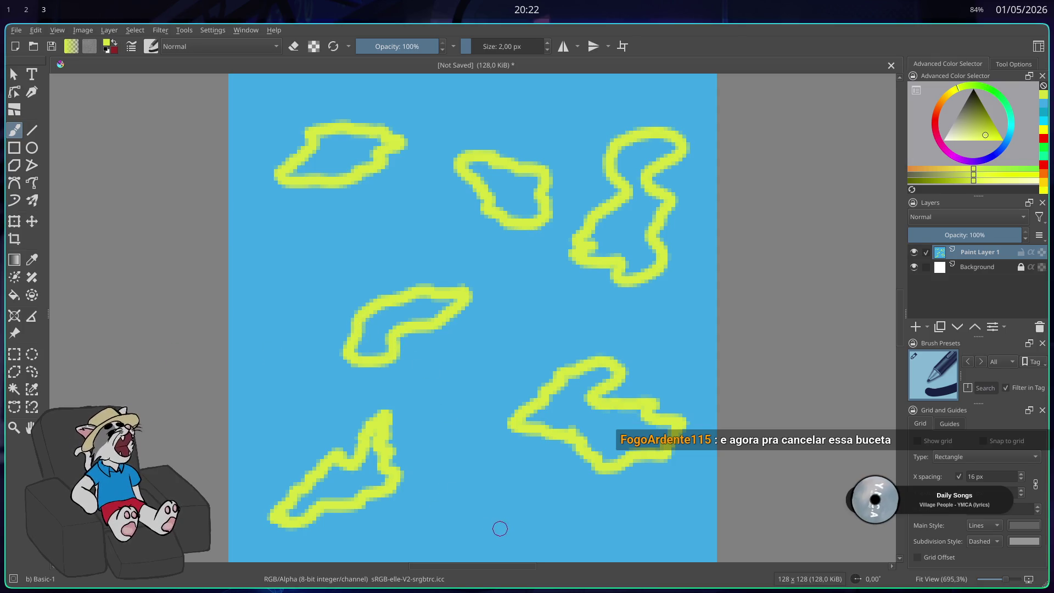
left_click_drag(470, 499, 465, 520)
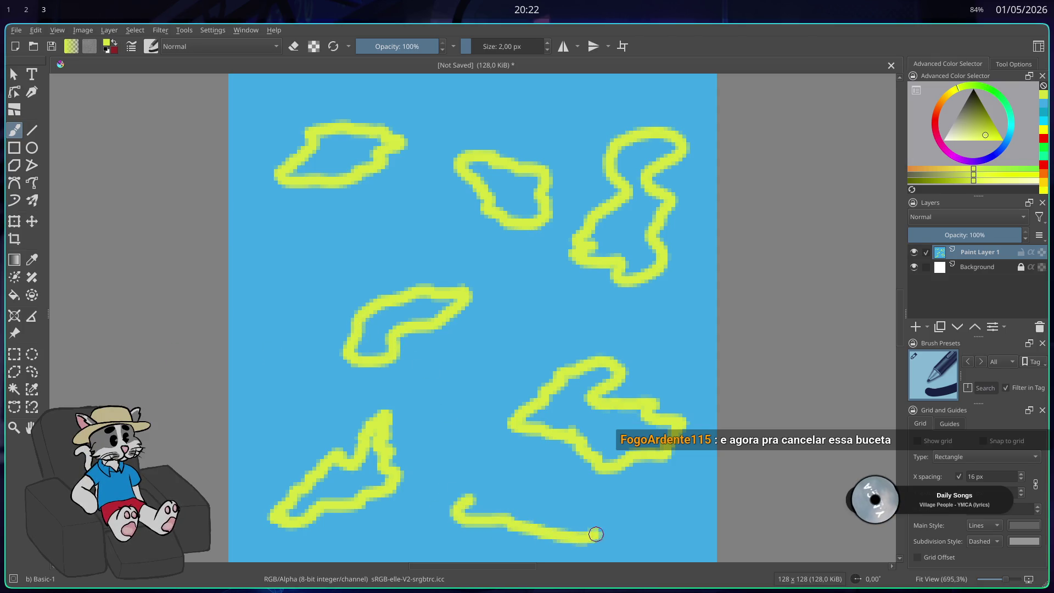
left_click_drag(596, 535, 625, 527)
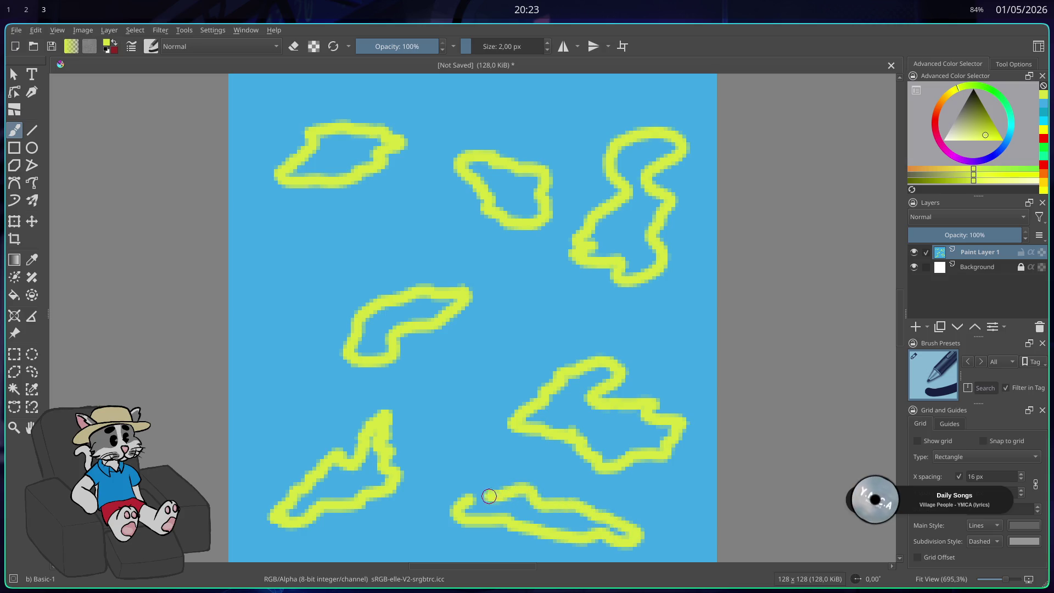
mouse_move(311, 226)
left_mouse_down()
mouse_move(294, 259)
mouse_move(369, 250)
left_mouse_up()
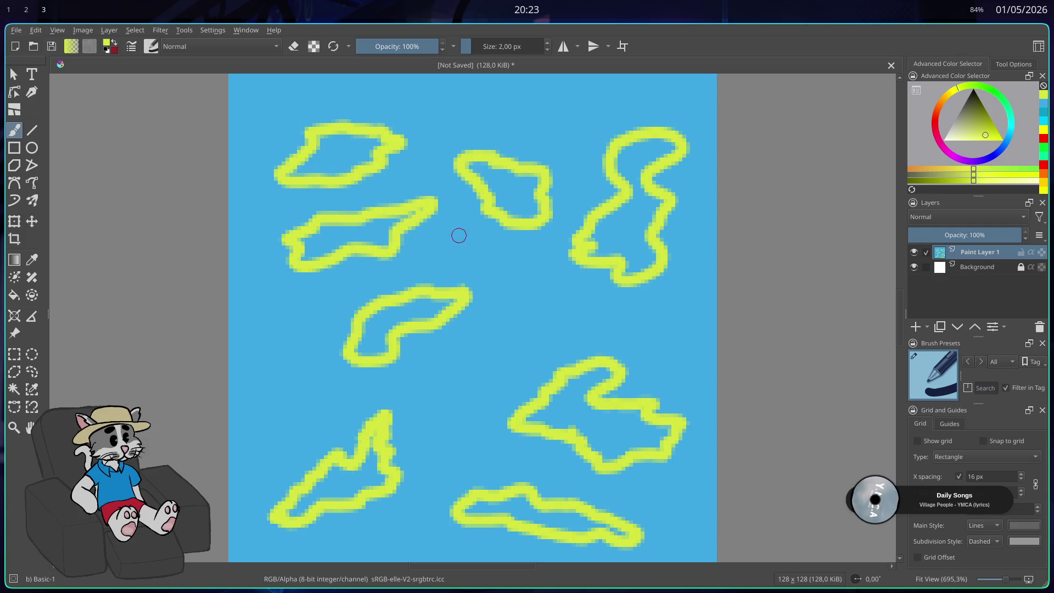
scroll(569, 119, "down", 3)
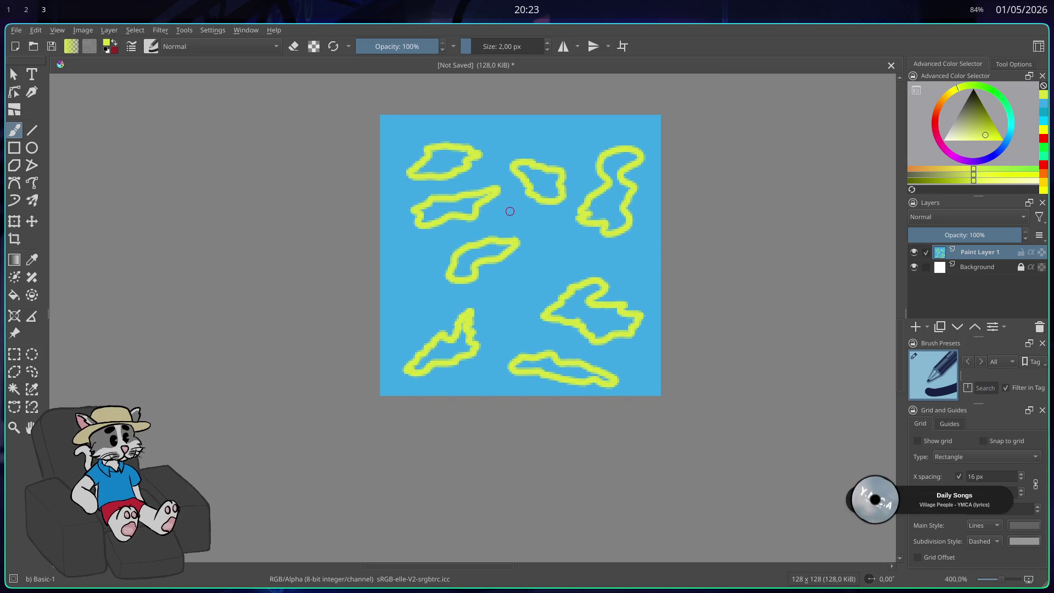
Export the drawing as ceu.png, then bring the Godot editor back fullscreen
left_click(17, 30)
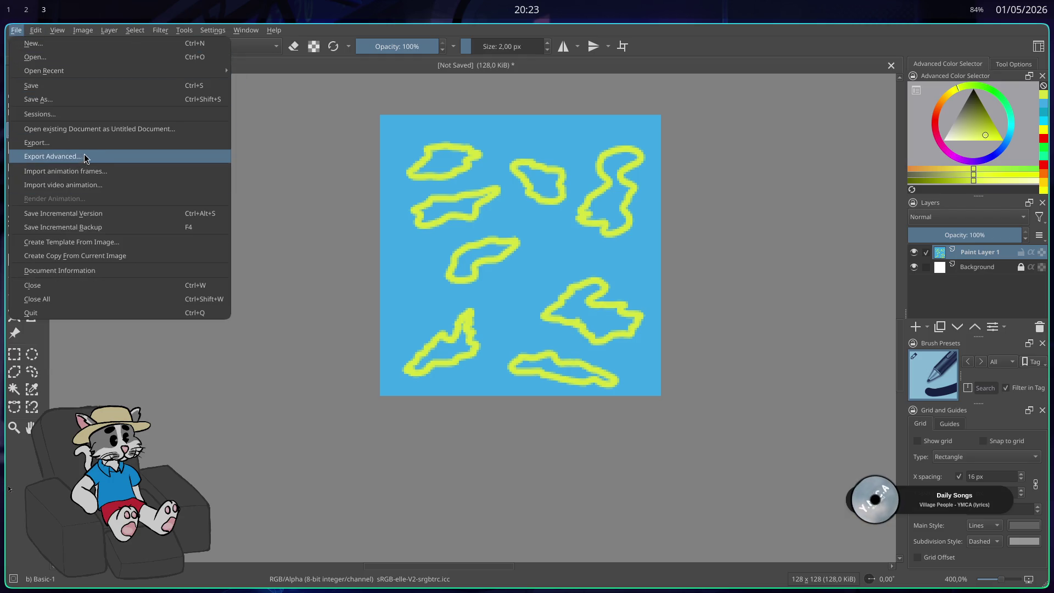
left_click(102, 144)
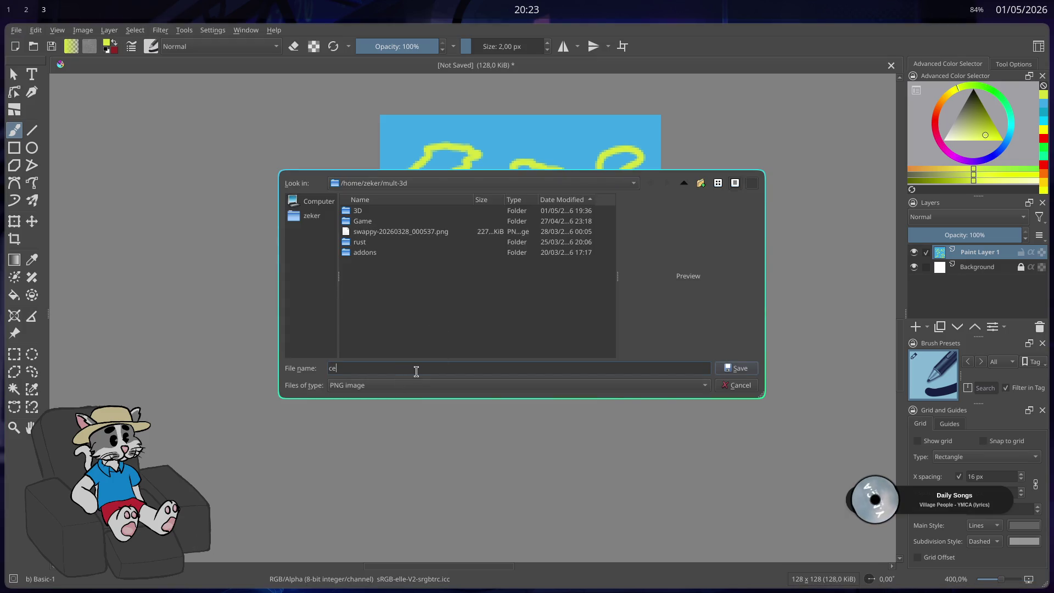
left_click(739, 370)
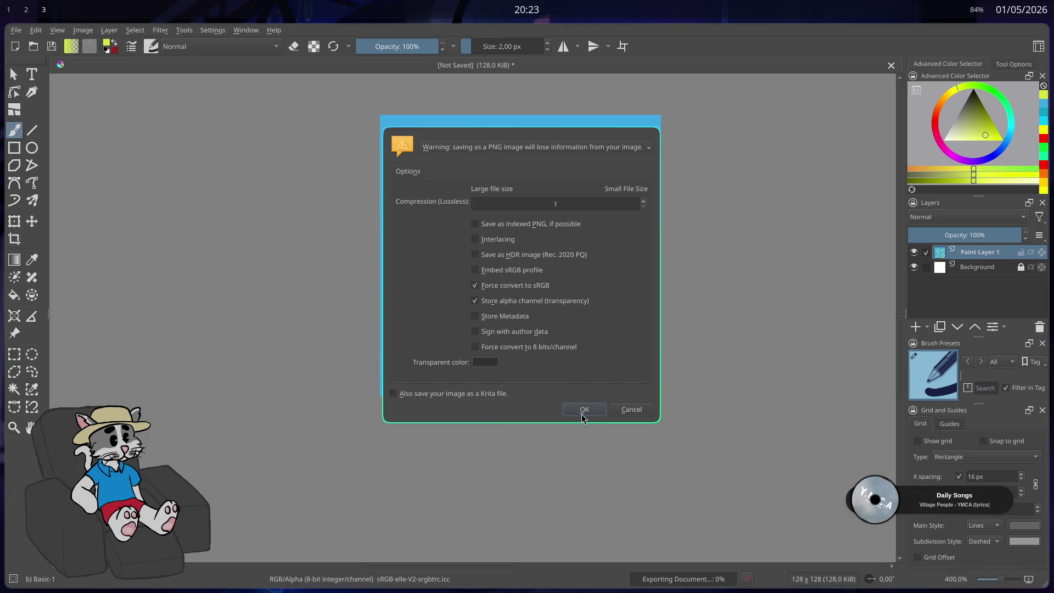
left_click(584, 413)
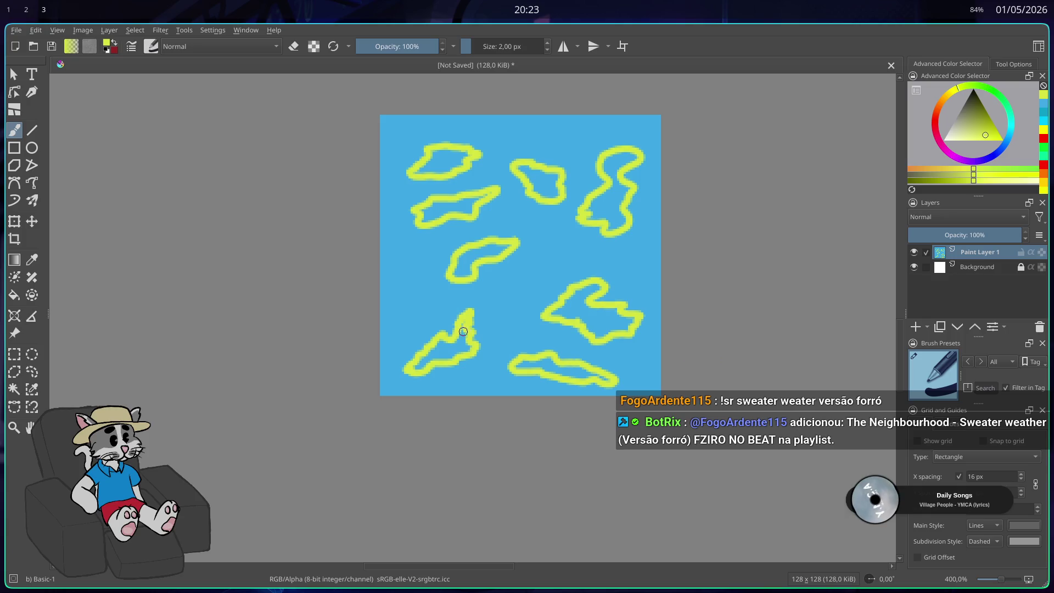
key("super+2")
key("super+f")
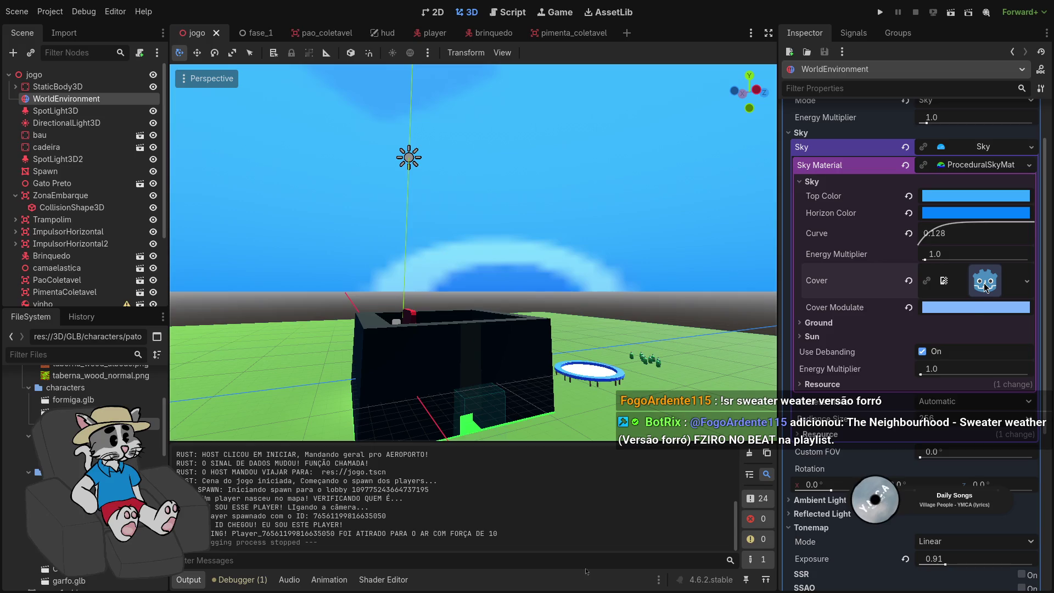
Replace the sky material's Cover texture with the exported cloud drawing
left_click(909, 280)
left_click(1026, 271)
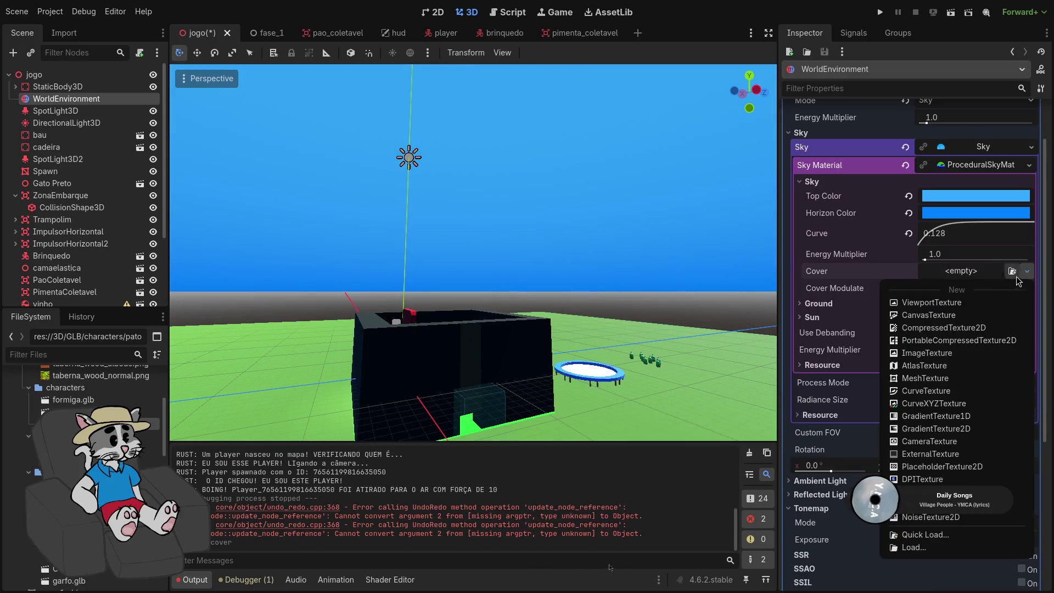
left_click(914, 547)
double_click(599, 207)
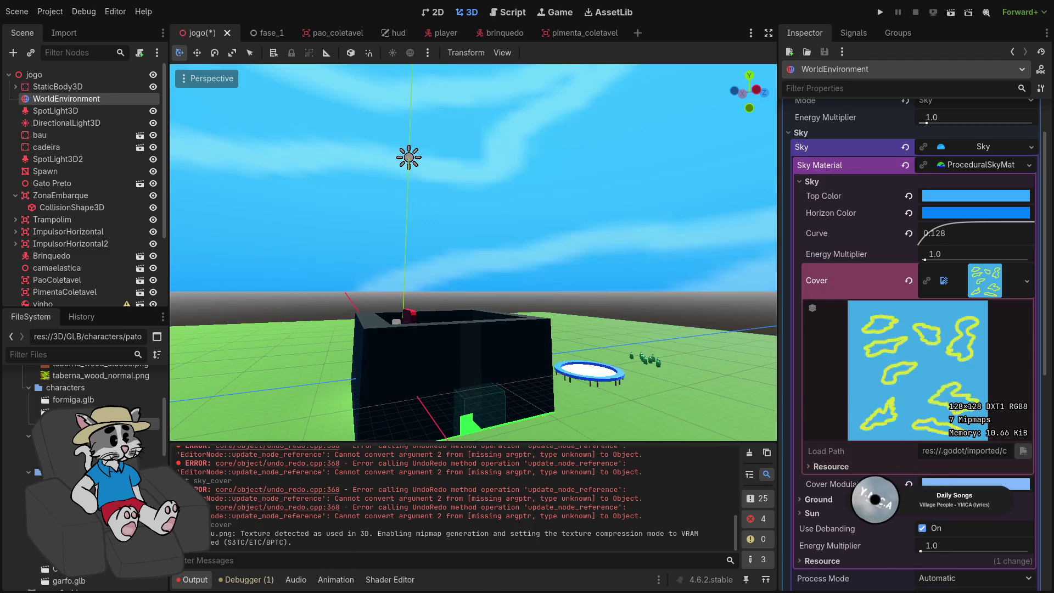
Experiment with the Cover Modulate tint colour, then run the project to test the sky
left_click(909, 484)
left_click(944, 486)
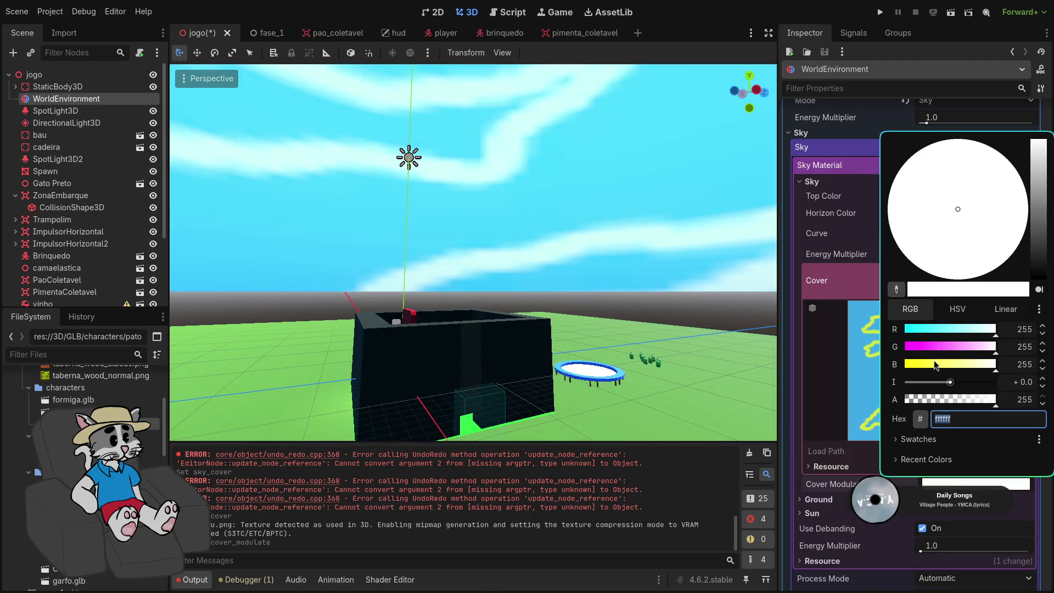
left_click(935, 364)
mouse_move(1043, 205)
left_mouse_down()
mouse_move(1042, 213)
mouse_move(1041, 140)
left_mouse_up()
mouse_move(989, 400)
left_mouse_down()
mouse_move(880, 403)
mouse_move(999, 401)
left_mouse_up()
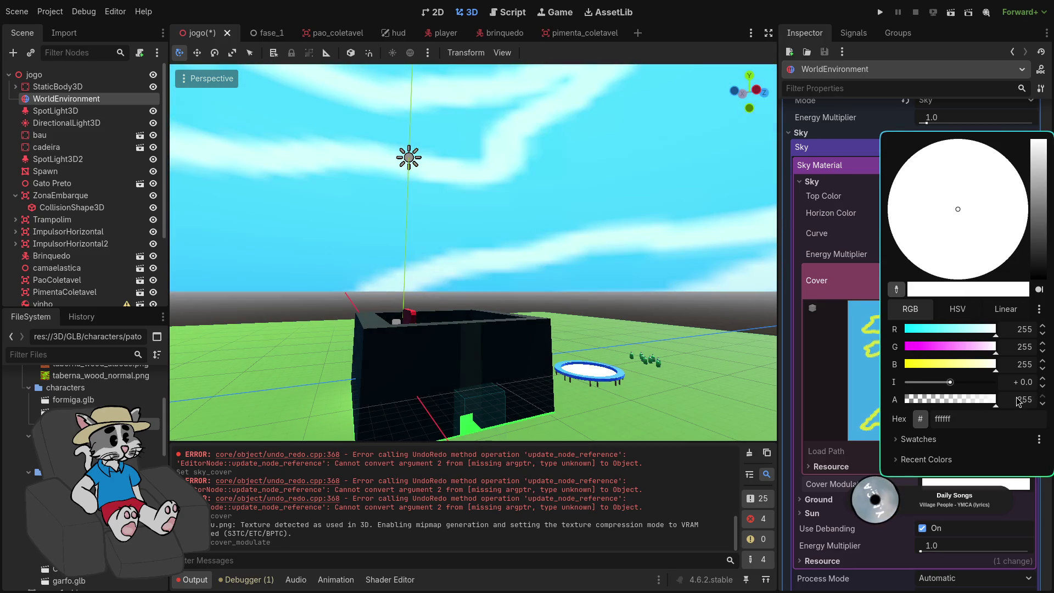
left_click(800, 478)
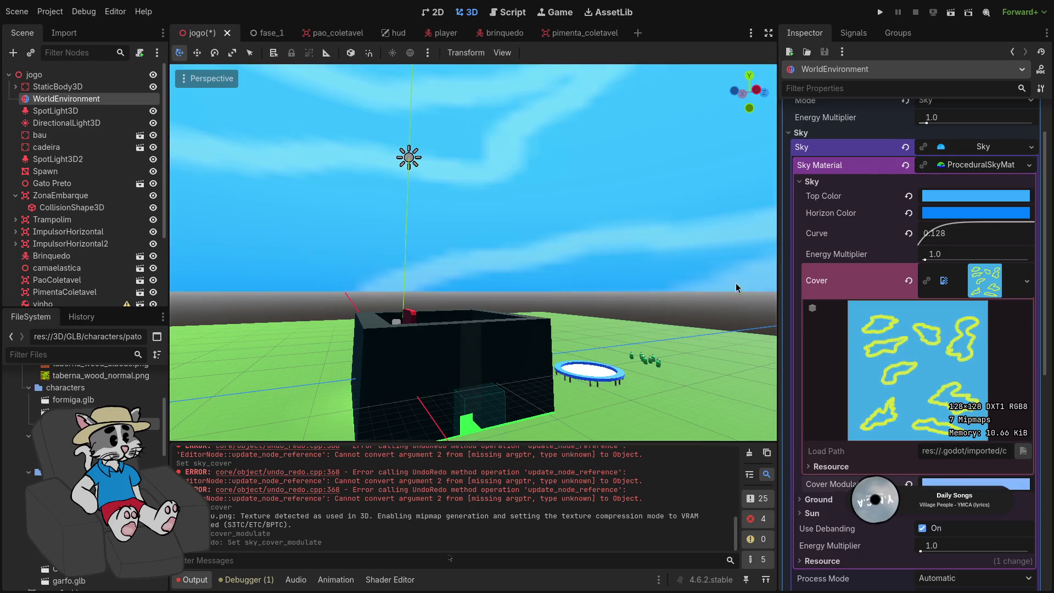
left_click(880, 12)
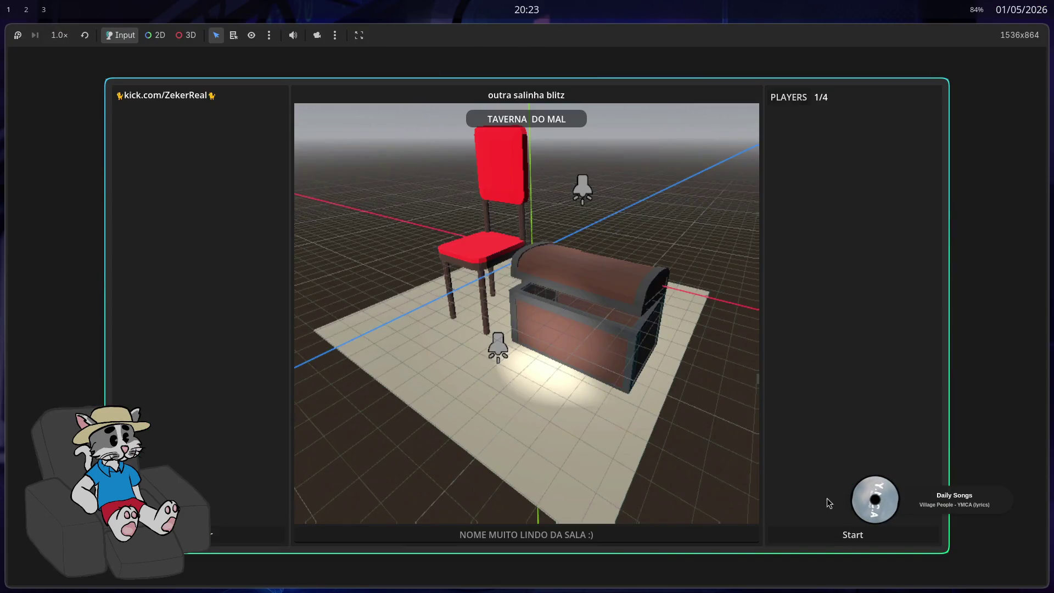
Start the match from the host lobby, view the clouds in-game, then stop the game
left_click(831, 537)
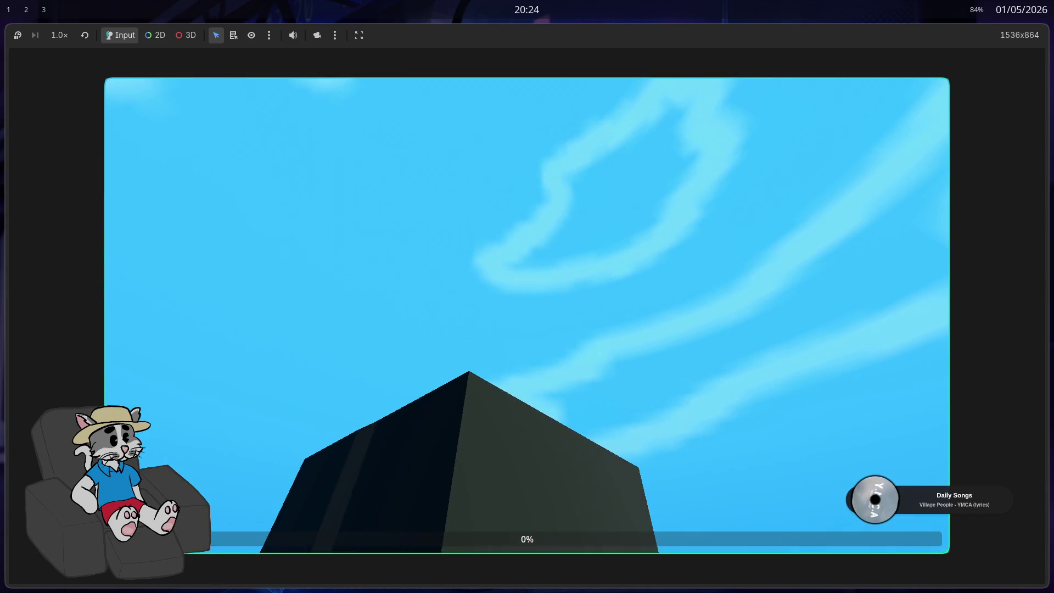
key("F8")
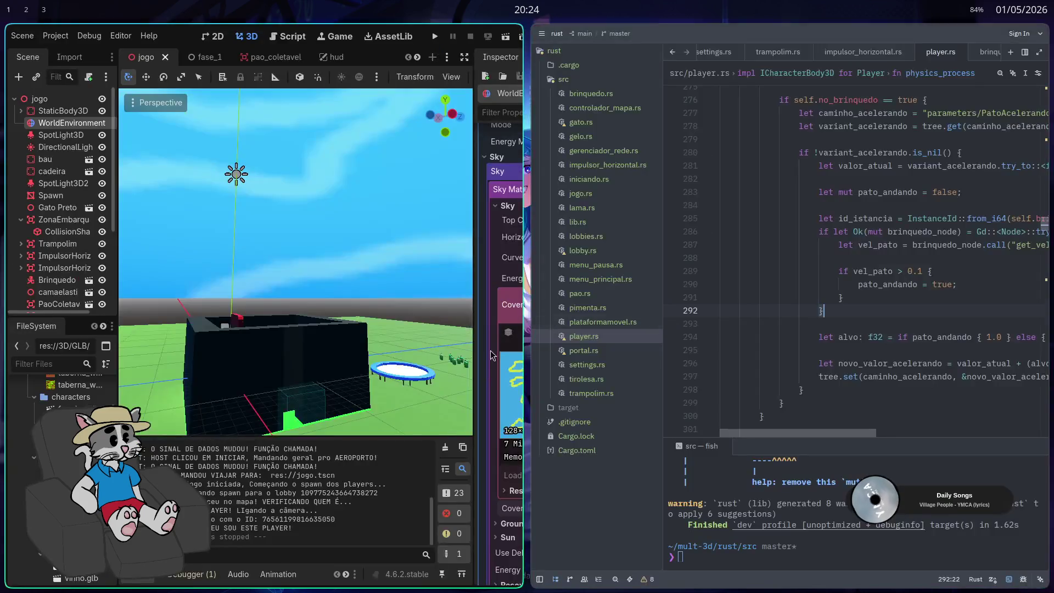
Try white for the sky Top Color, then revert Top and Horizon colours to default greys and rerun
key("super+f")
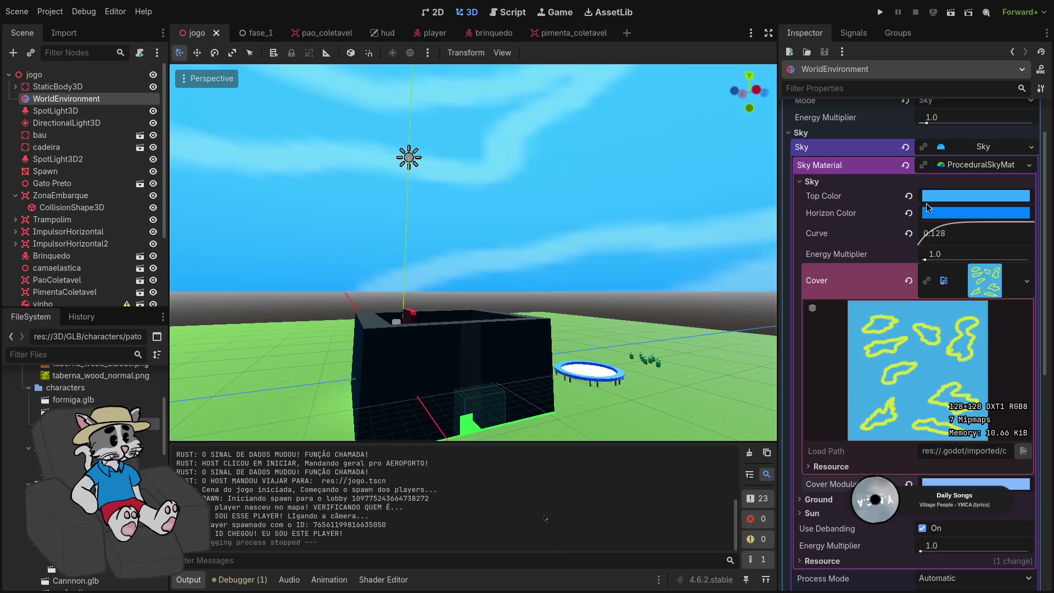
left_click(909, 197)
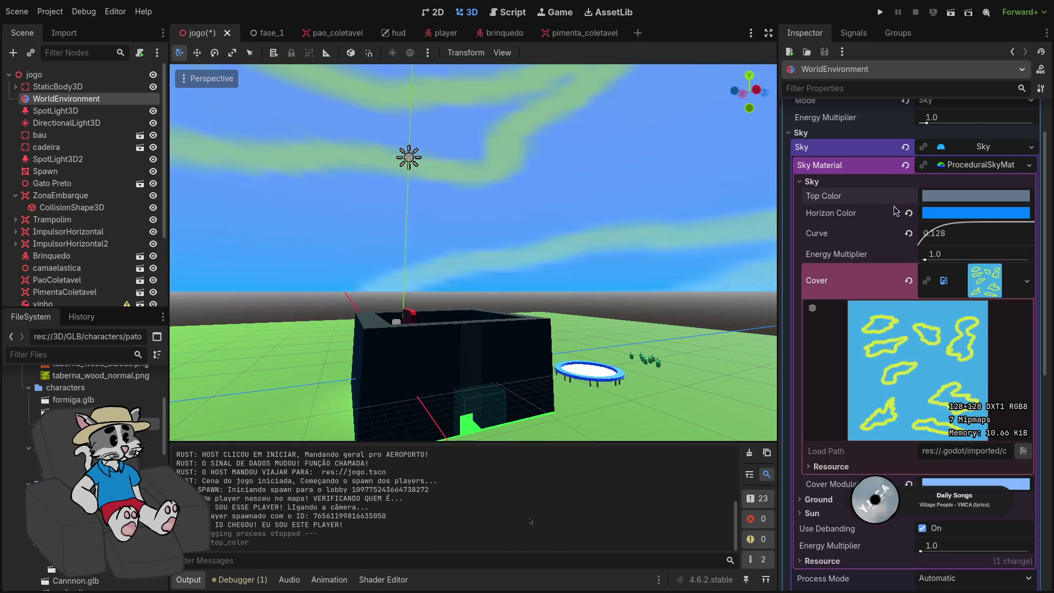
key("ctrl+z")
left_click(941, 196)
mouse_move(1039, 247)
left_mouse_down()
mouse_move(1042, 202)
mouse_move(1039, 288)
mouse_move(1038, 251)
left_mouse_up()
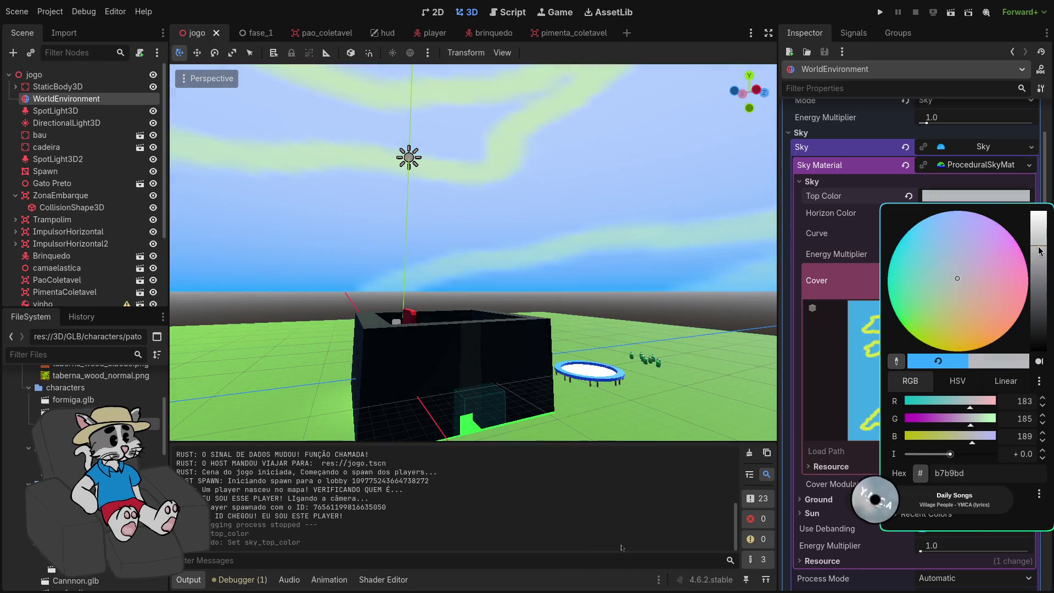
left_click(827, 259)
left_click(909, 213)
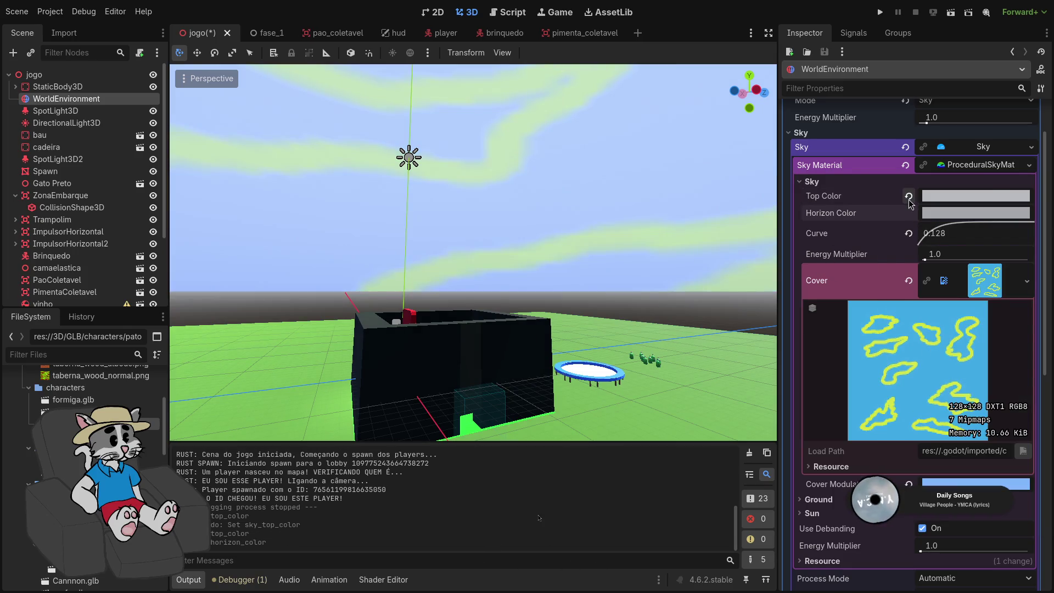
left_click(909, 196)
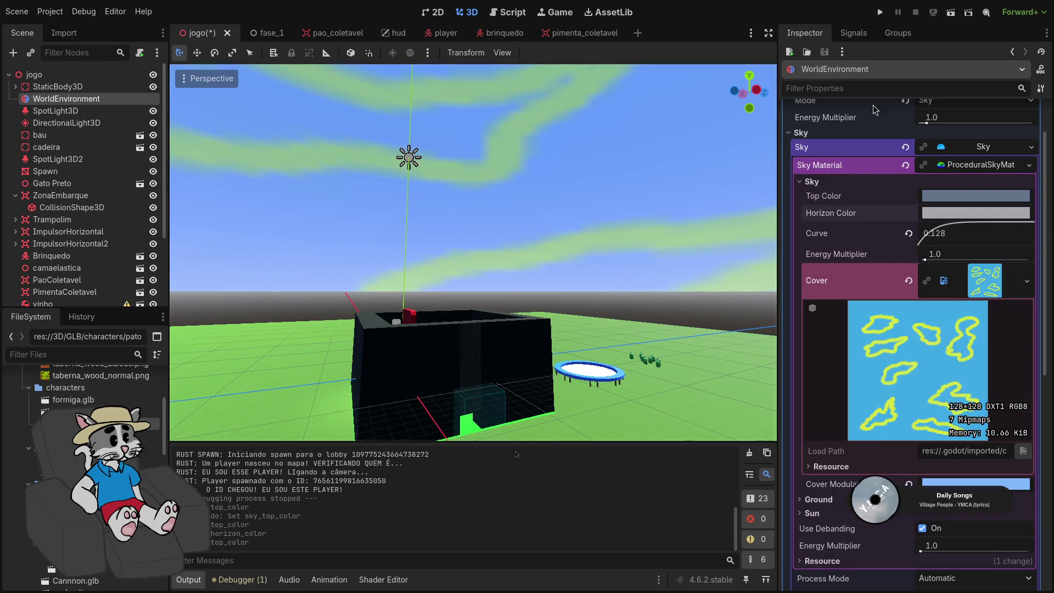
left_click(879, 15)
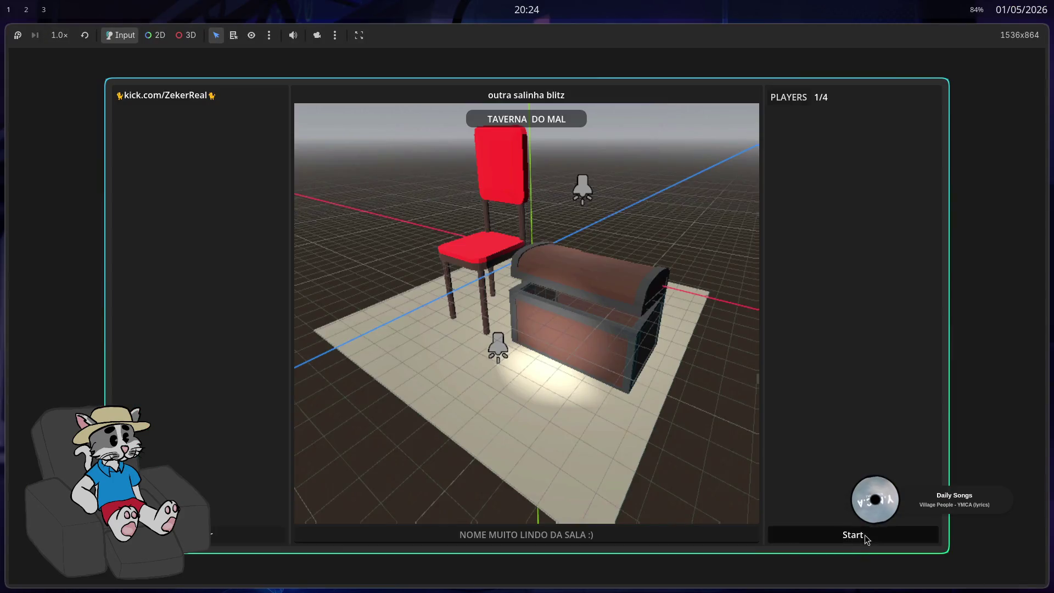
left_click(862, 537)
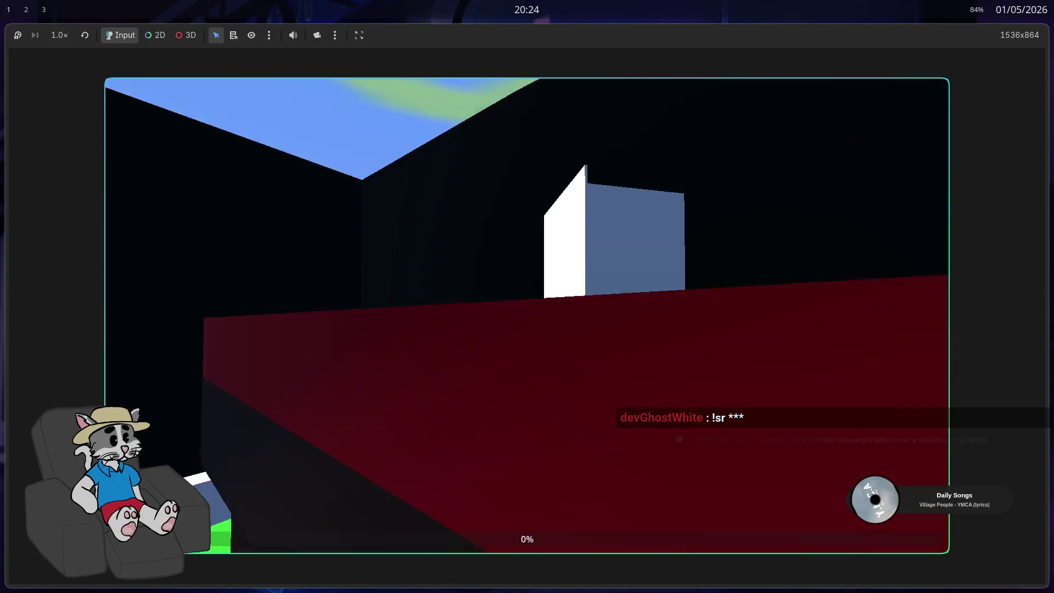
key("w")
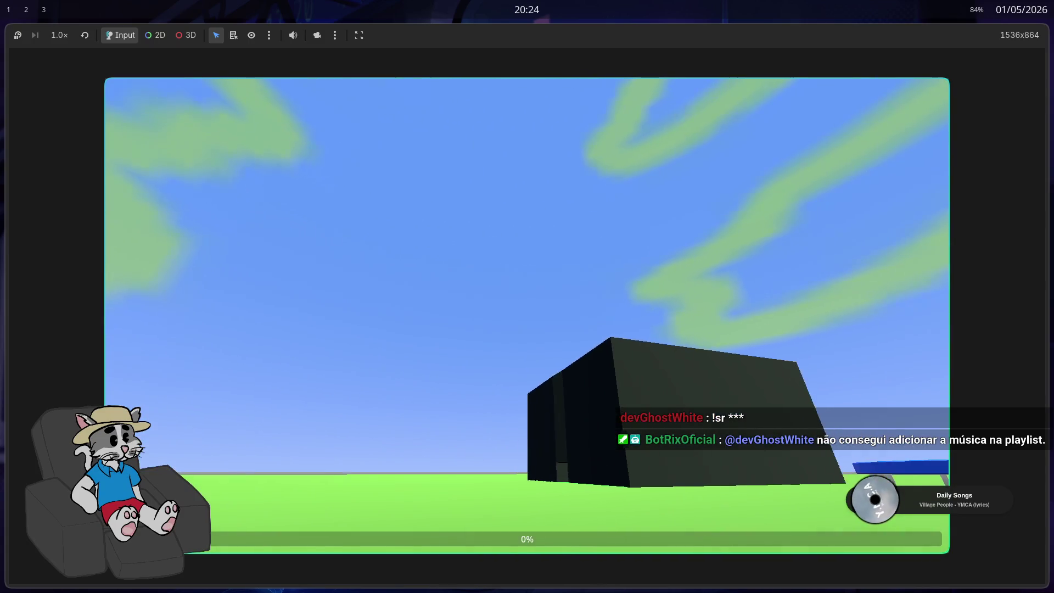
key("F8")
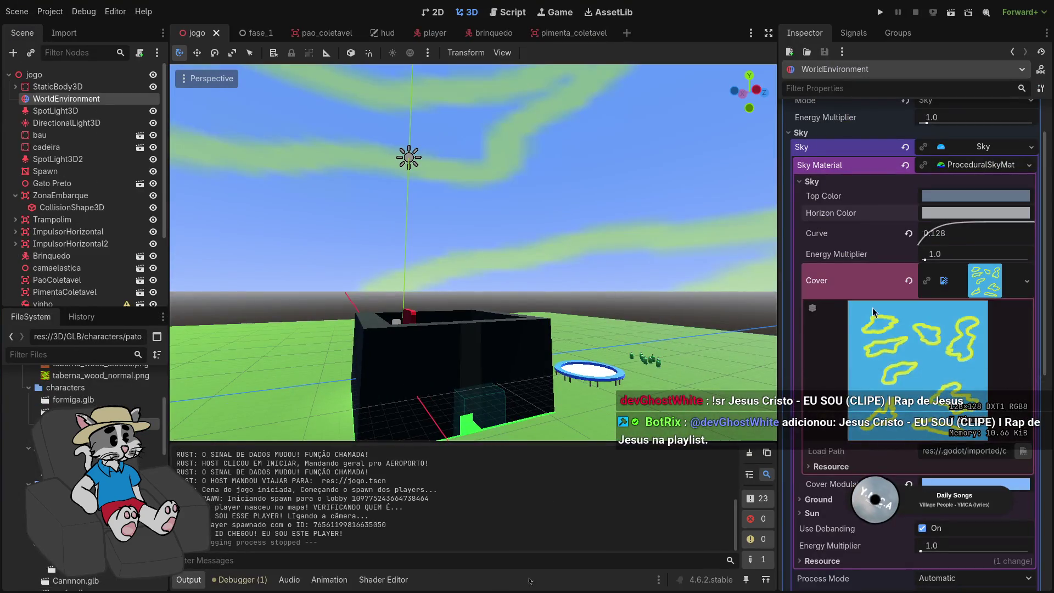
Undo the sky edits, briefly restore the cloud cover, then remove it again for a cloudless blue sky
key("ctrl+z")
key("ctrl+z")
key("ctrl+z")
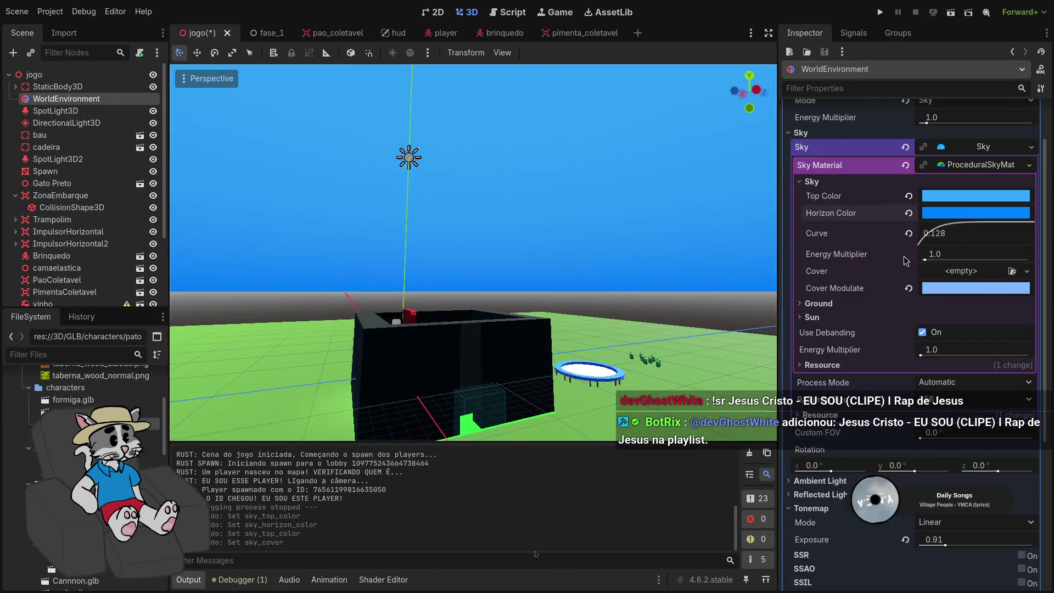
key("ctrl+shift+z")
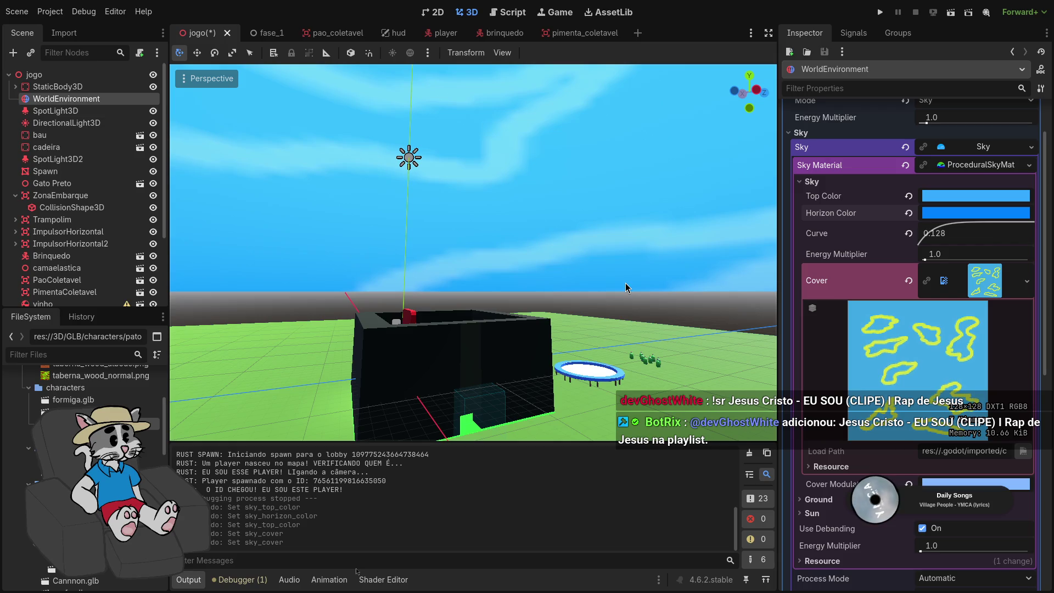
mouse_move(625, 282)
left_mouse_down()
mouse_move(610, 258)
mouse_move(609, 220)
mouse_move(659, 286)
mouse_move(753, 329)
left_mouse_up()
key("ctrl+z")
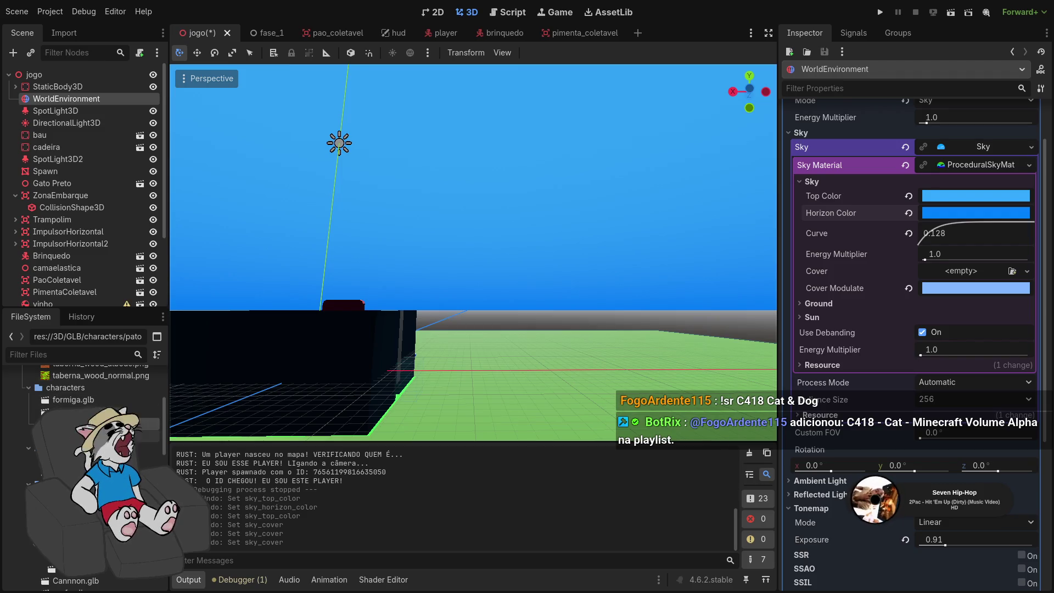
scroll(82, 467, "down", 5)
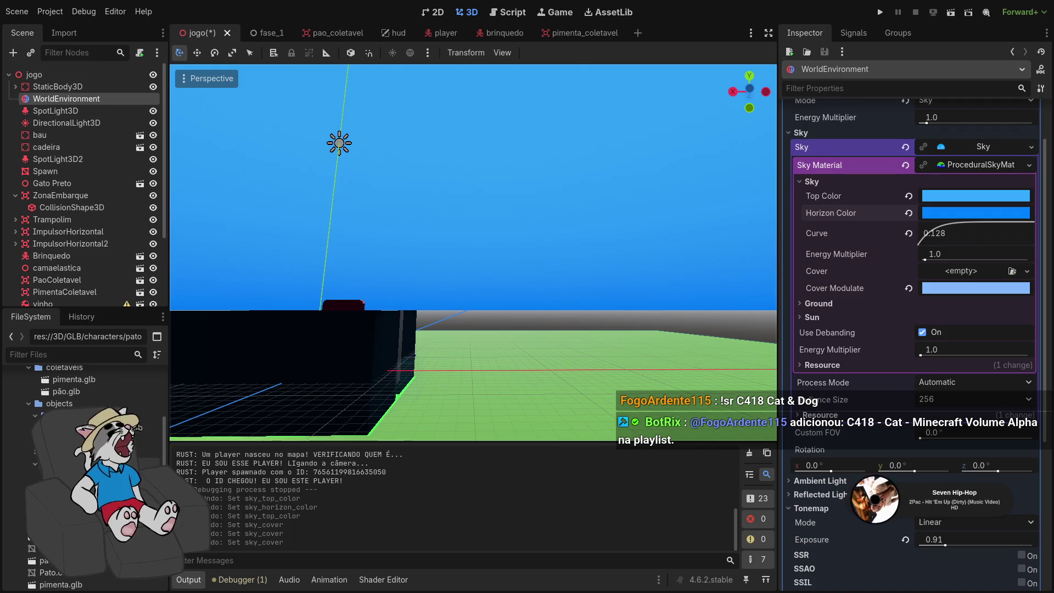
scroll(82, 467, "up", 2)
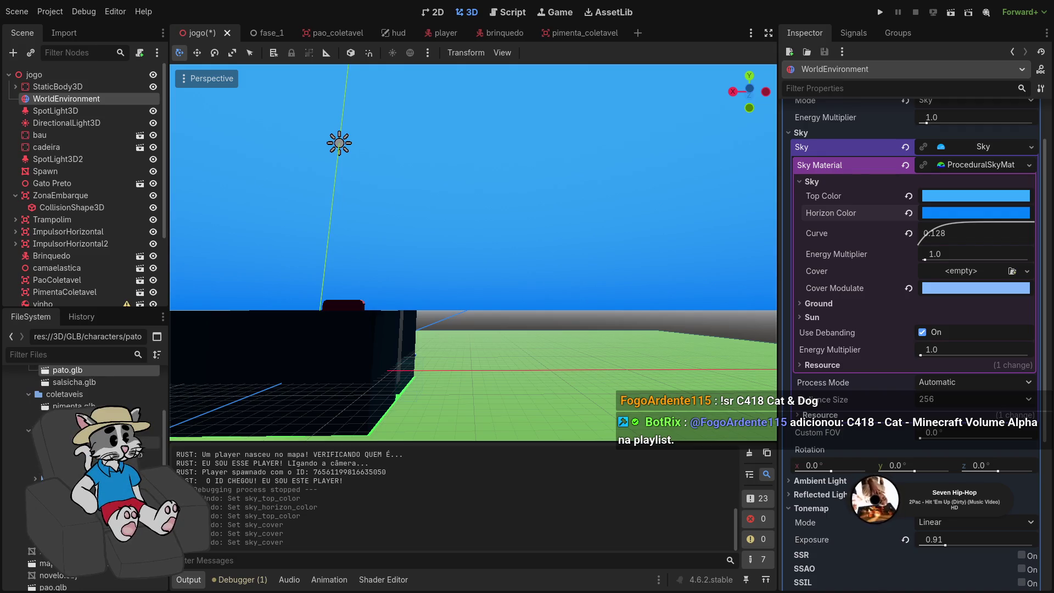
scroll(83, 467, "up", 3)
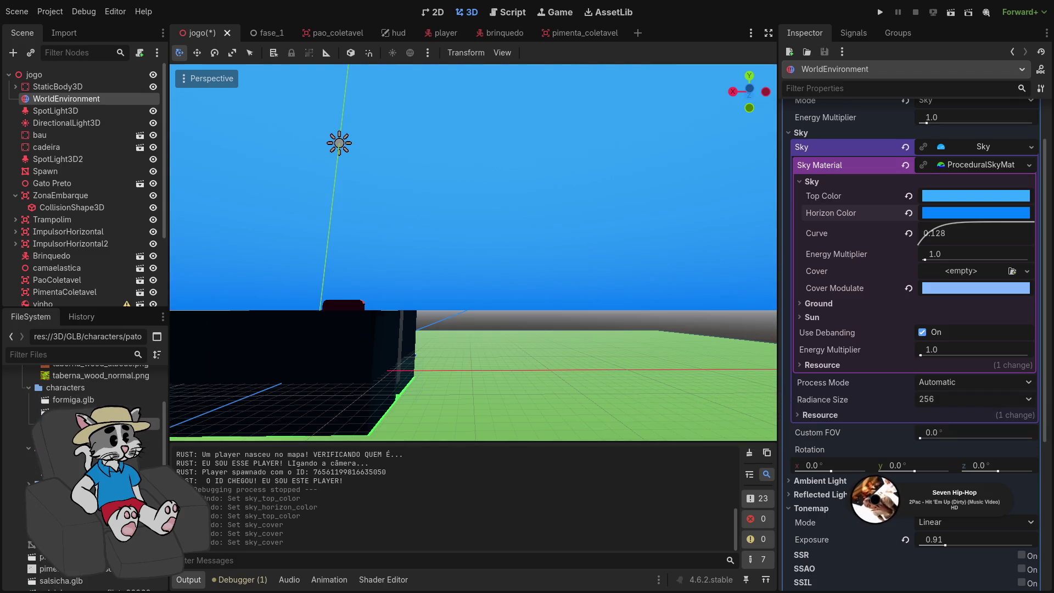
Open salsicha.glb's import settings, replay the Sit (run) animation preview several times, then close it
double_click(60, 581)
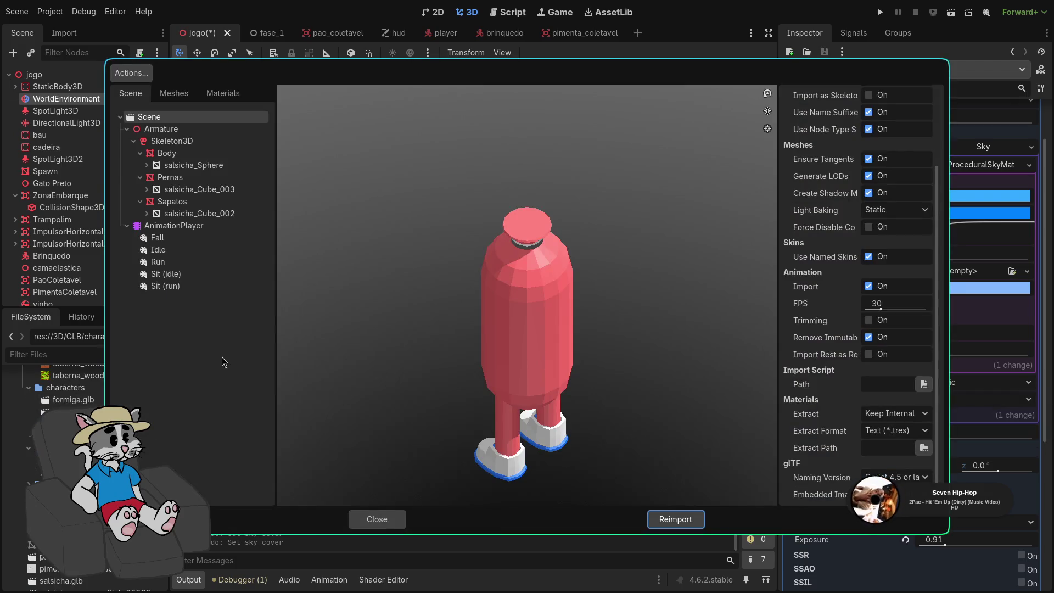
left_click(193, 286)
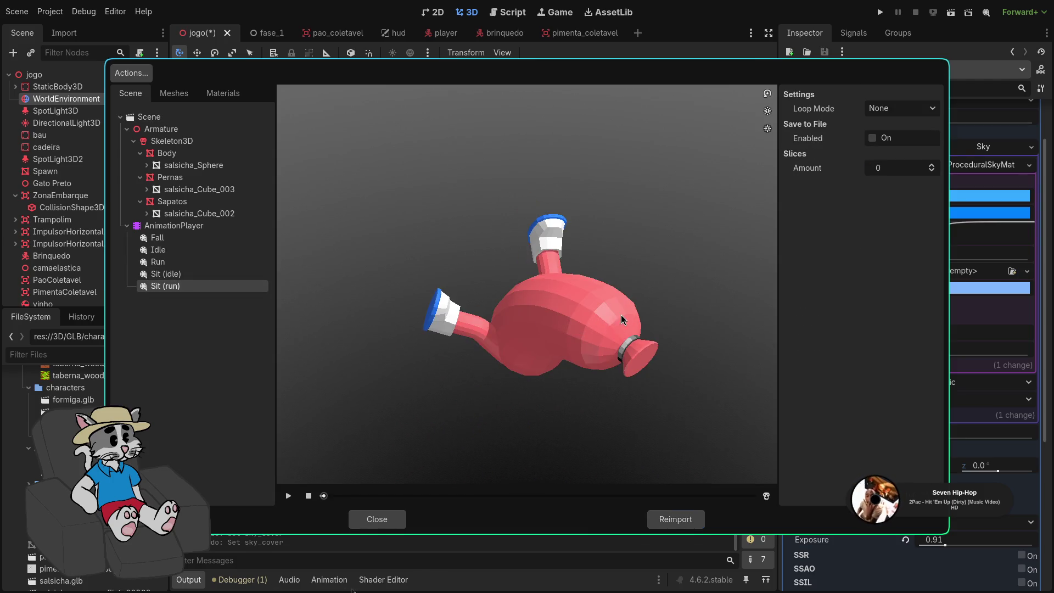
left_click(288, 495)
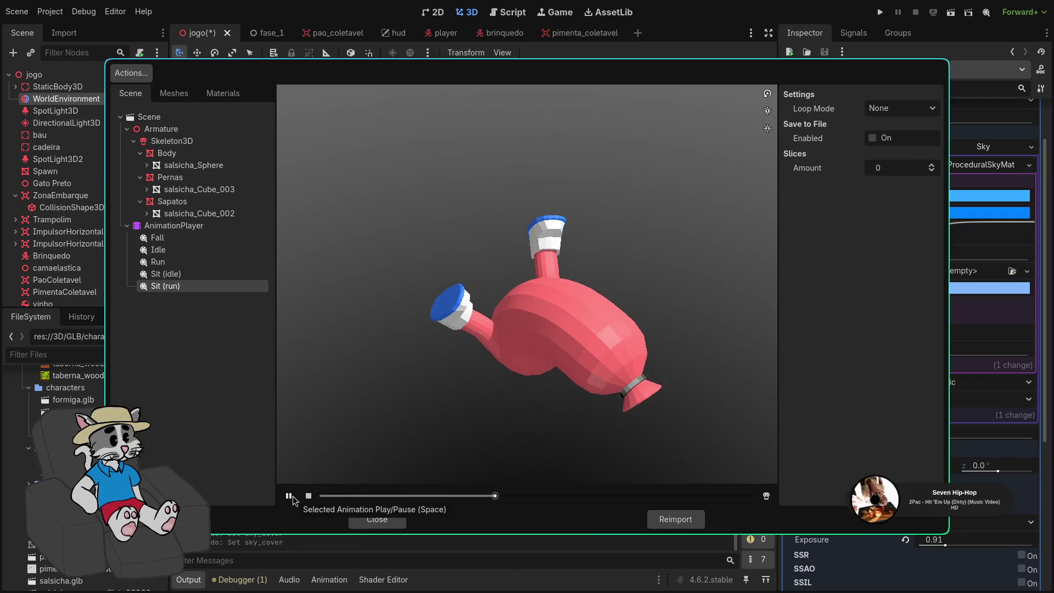
left_click(289, 496)
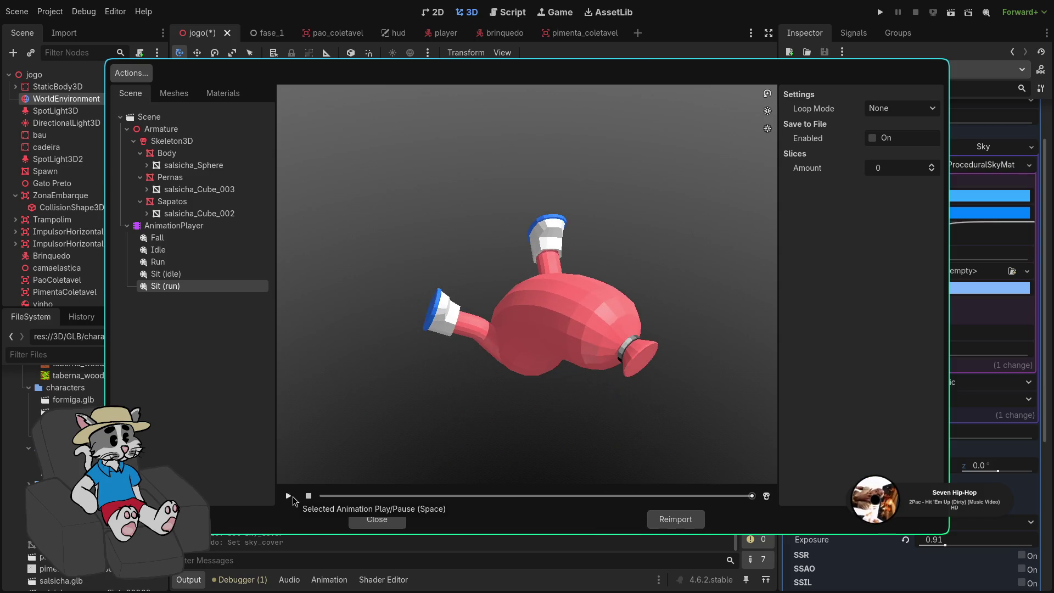
left_click(293, 496)
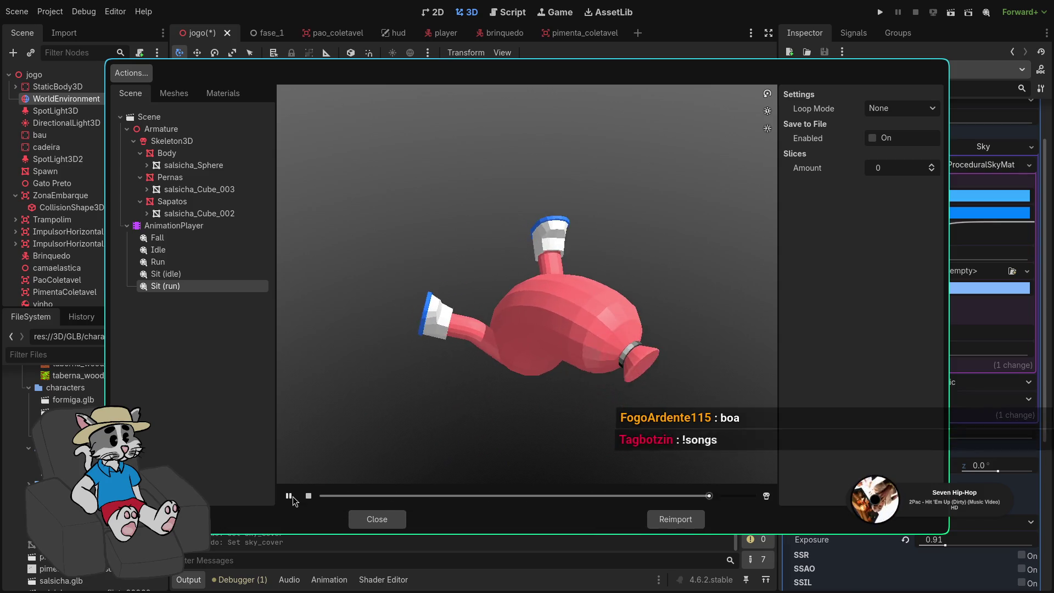
left_click(292, 497)
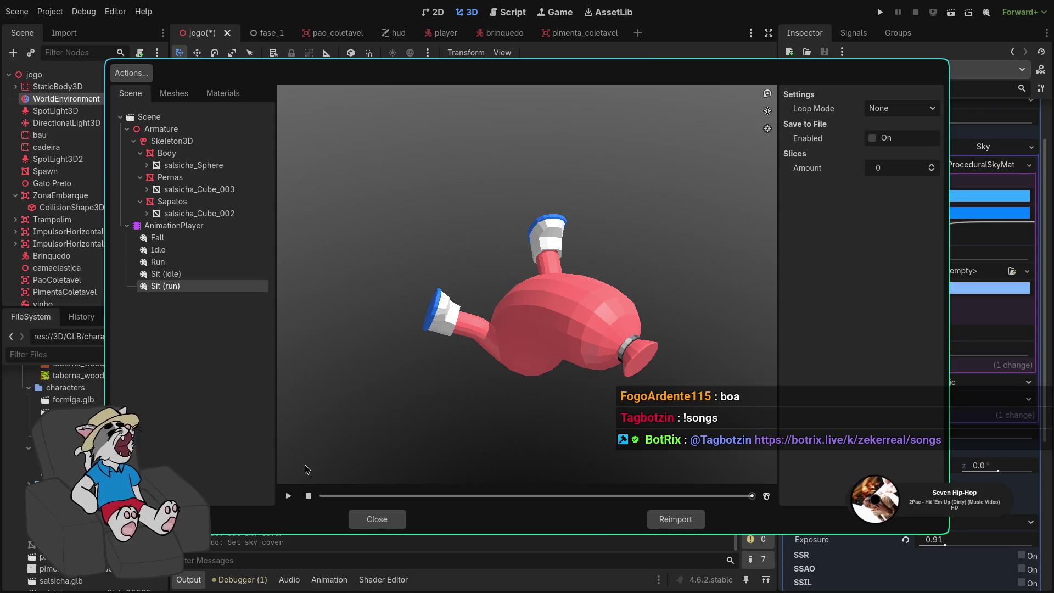
left_click(290, 497)
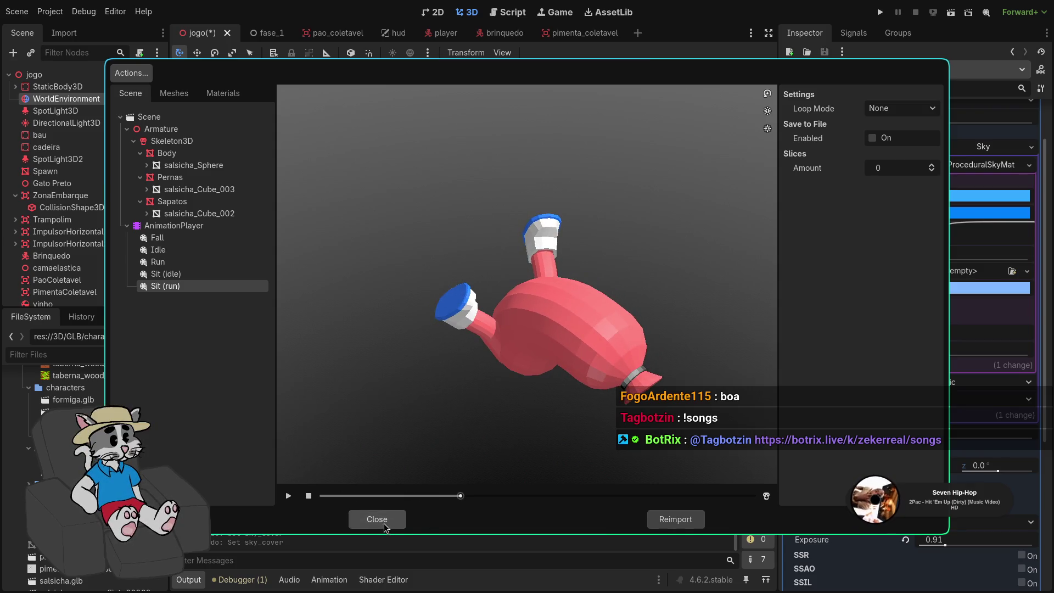
left_click(377, 519)
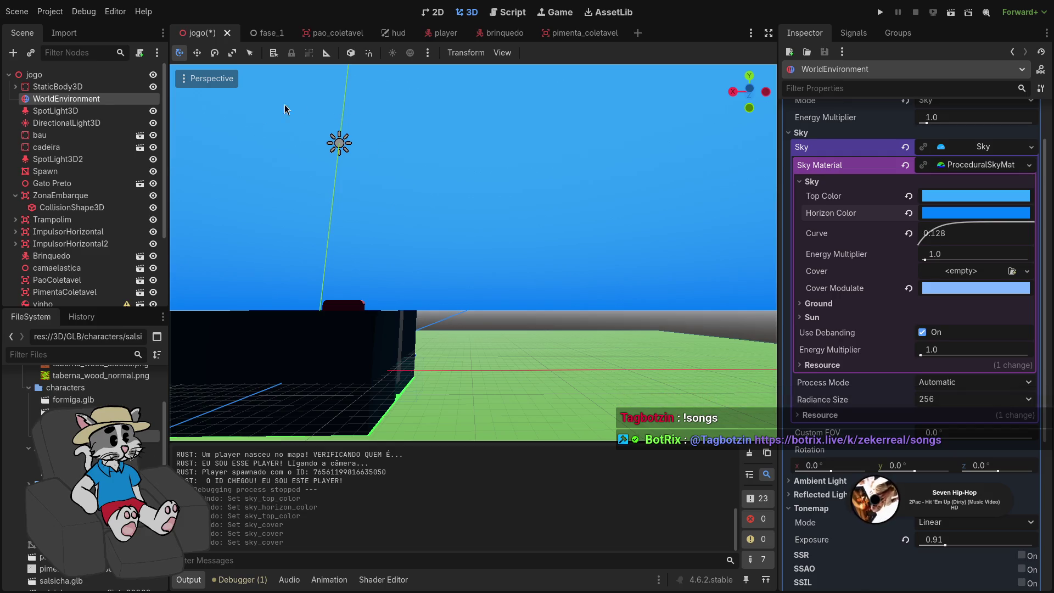
Switch to the player scene, then quit Krita without saving the drawing
scroll(107, 269, "down", 1)
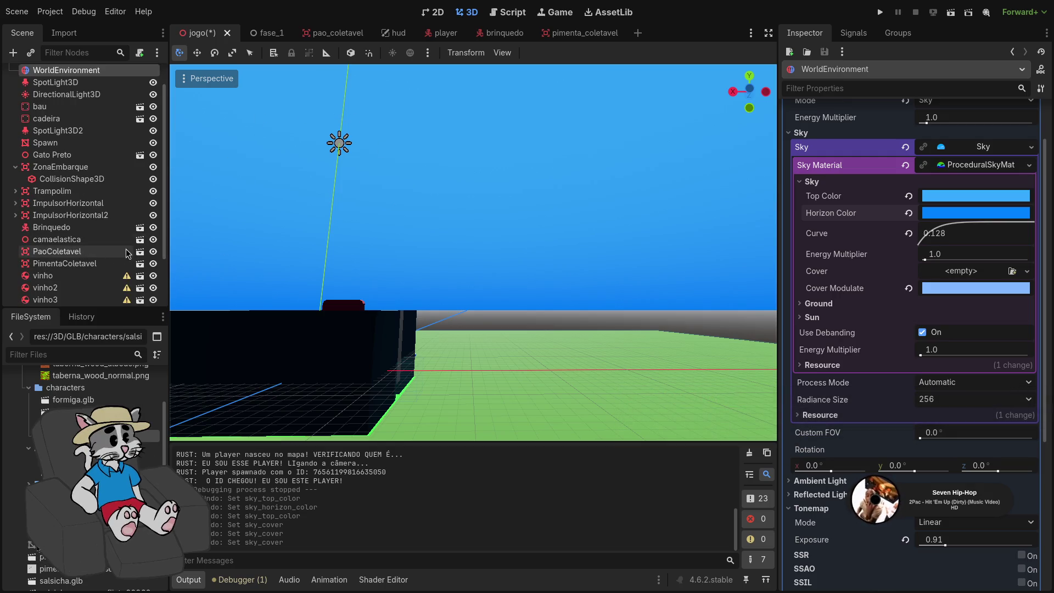
left_click(434, 30)
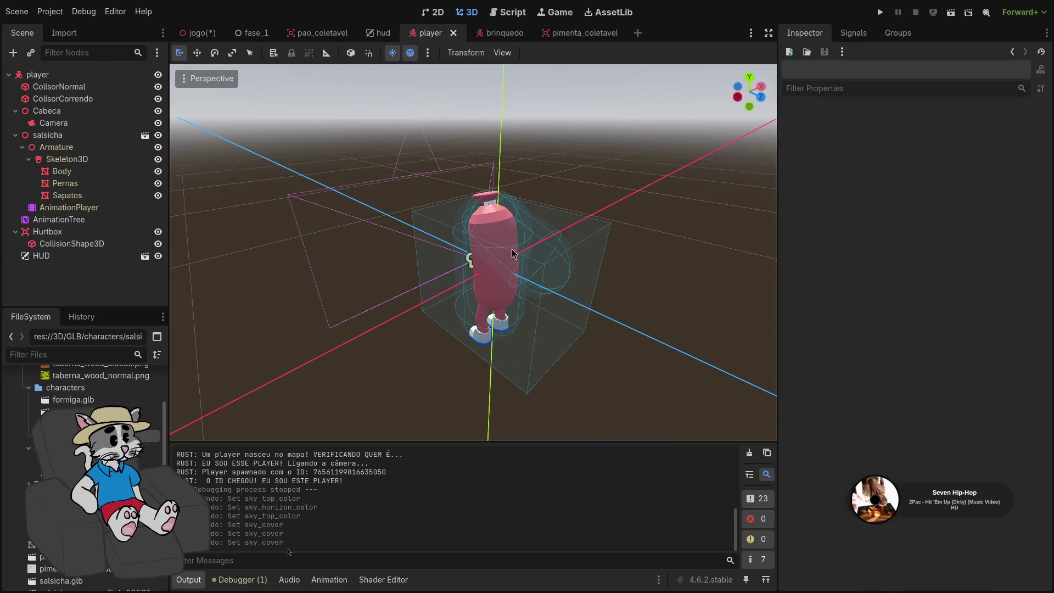
key("alt+Tab")
key("alt+Tab")
key("alt+Tab")
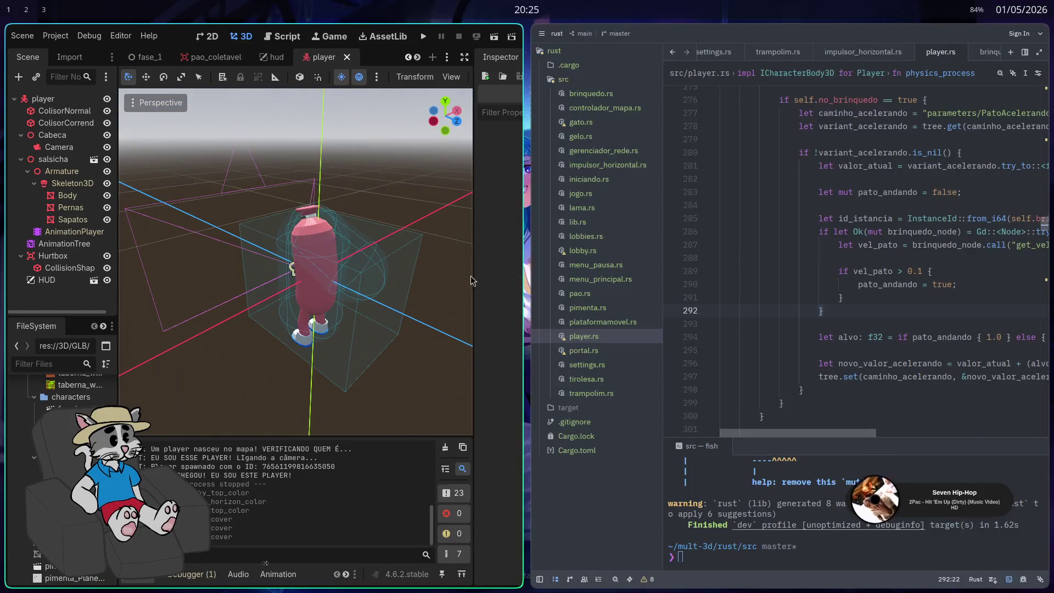
key("ctrl+q")
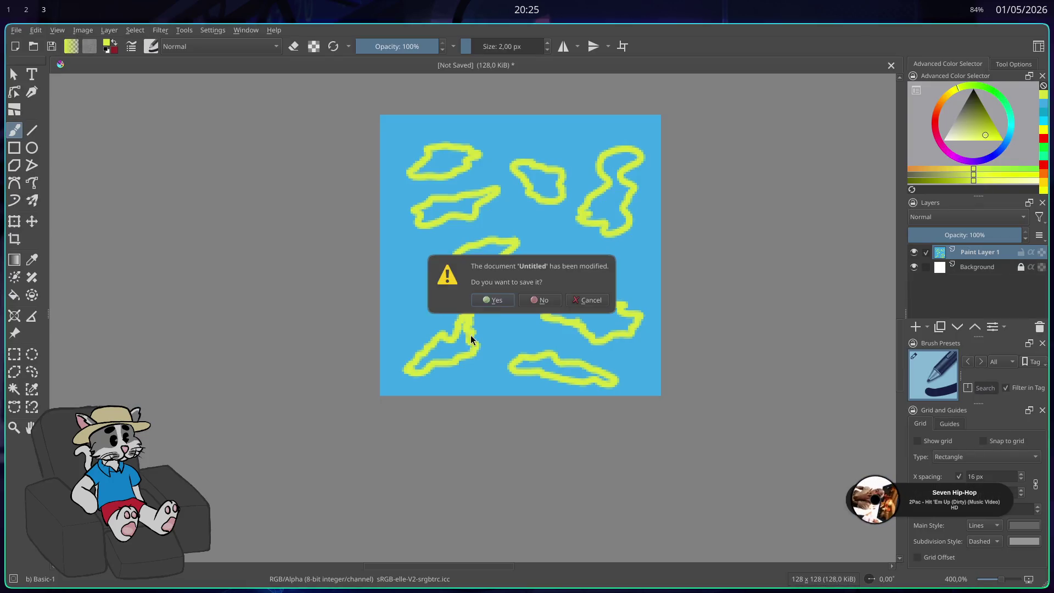
left_click(539, 301)
Launch the Dolphin file manager from the application launcher
key("super")
type("d")
key("Return")
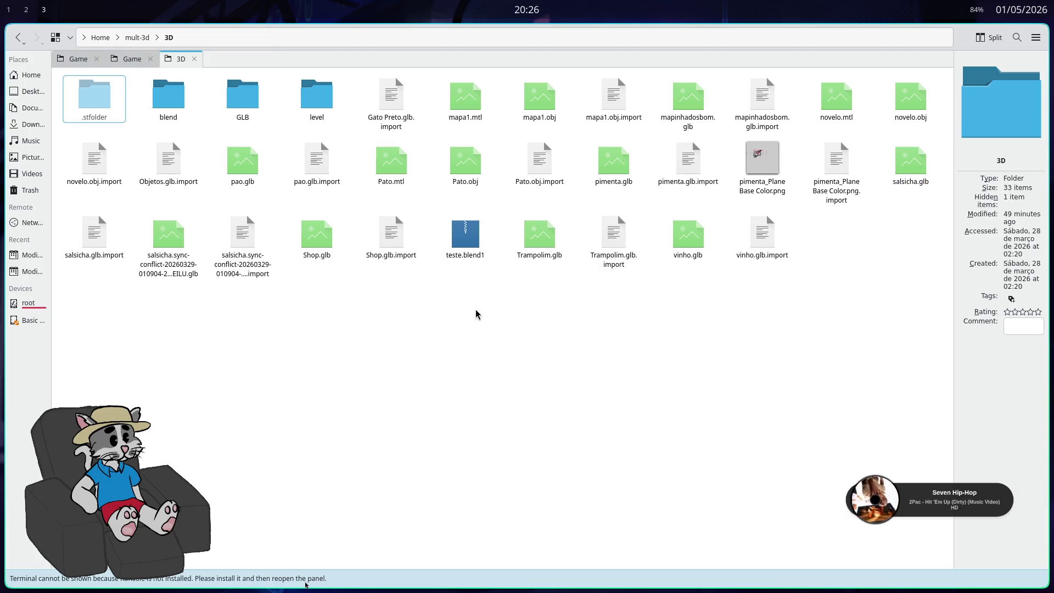
Overwrite salsicha.glb in GLB > characters with the newer copy of the model
double_click(242, 104)
key("super")
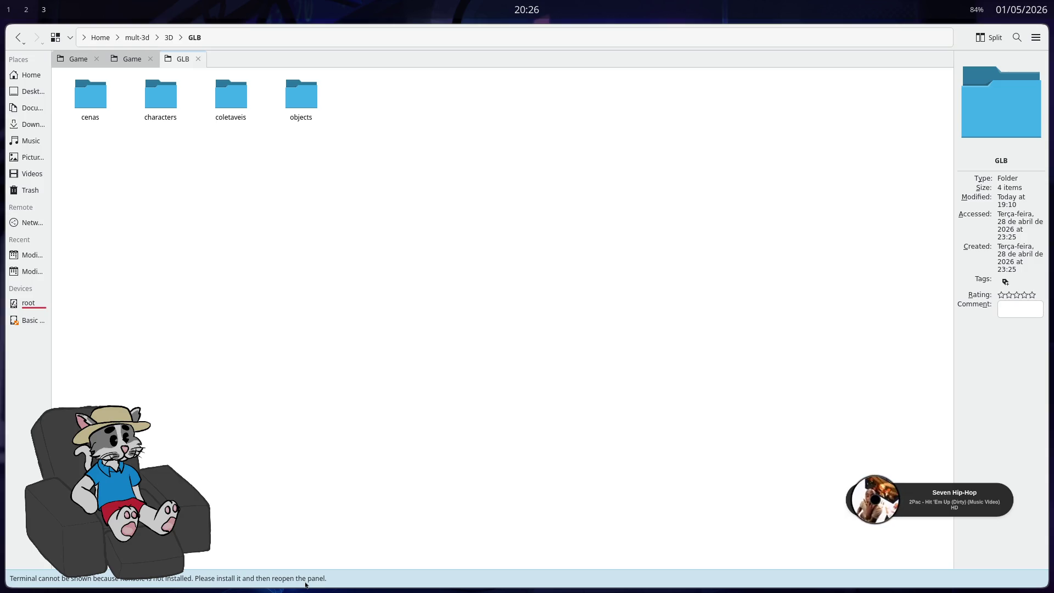
key("Escape")
double_click(159, 106)
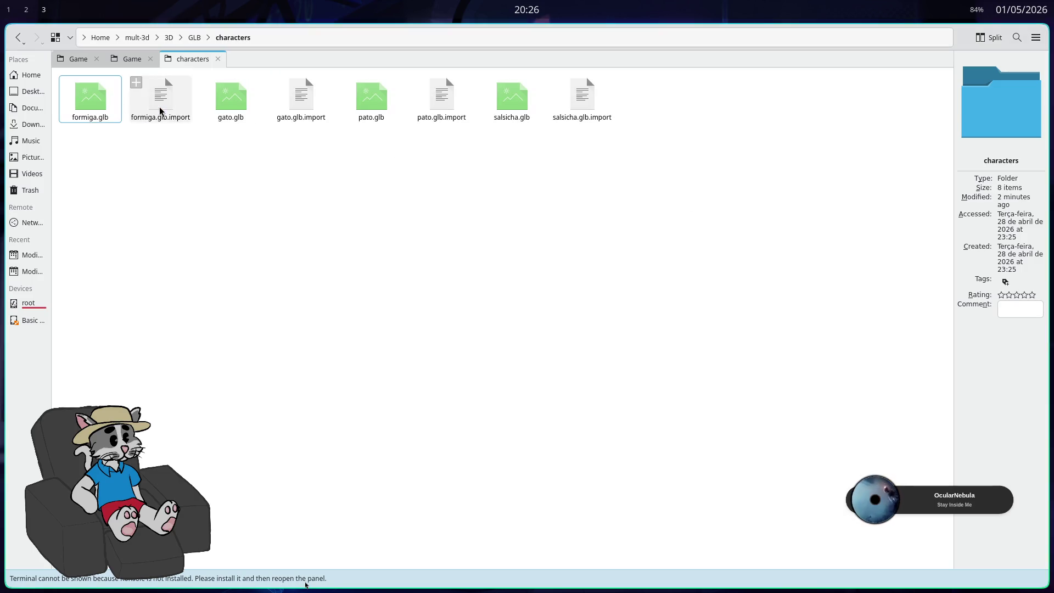
left_click(511, 101)
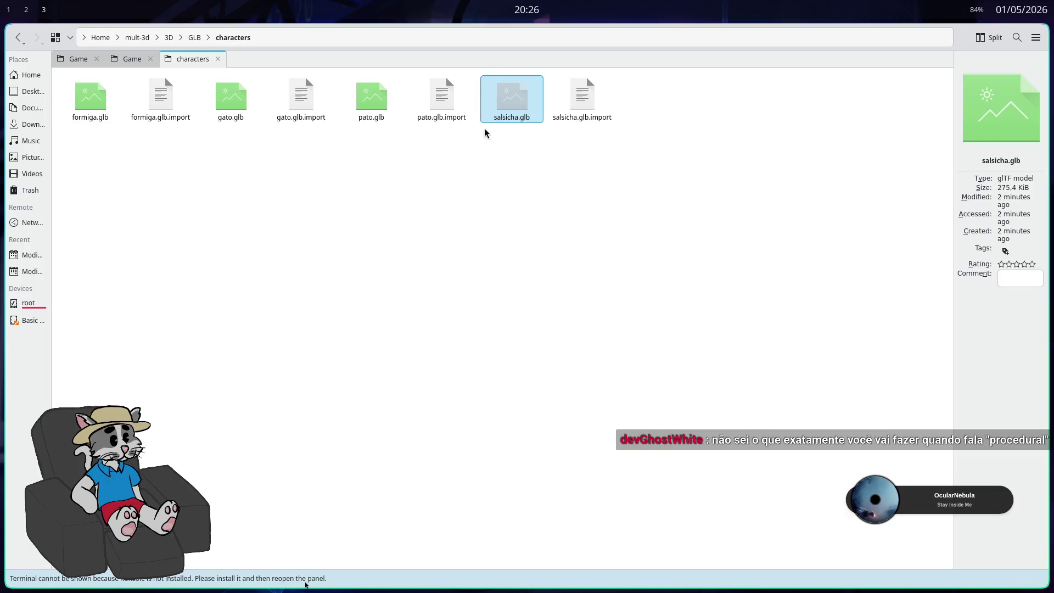
left_click(168, 43)
left_click(567, 383)
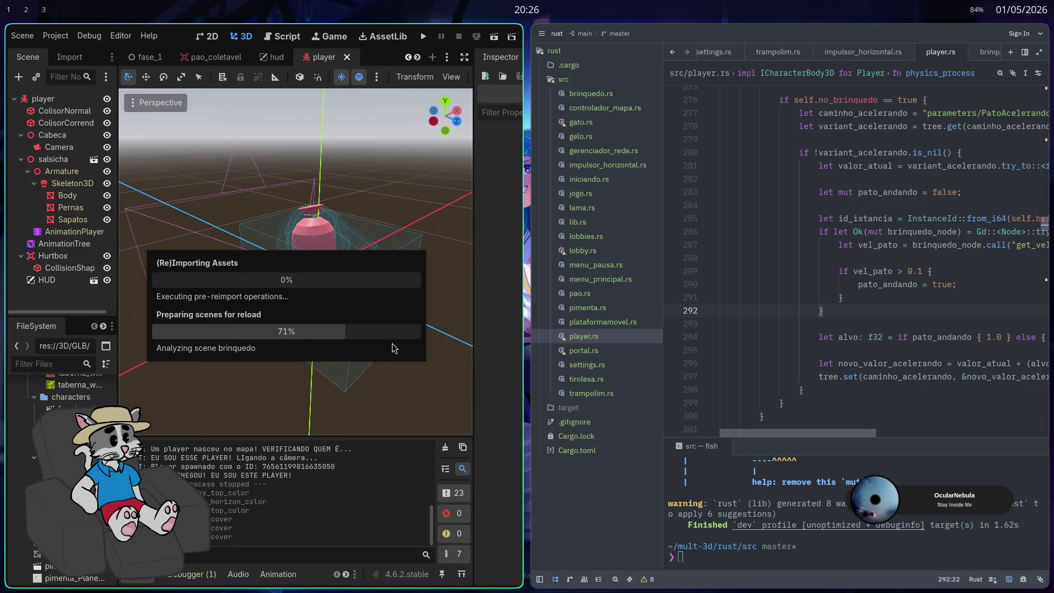
Maximize the Godot window and run the project once the reimport finishes
key("super+f")
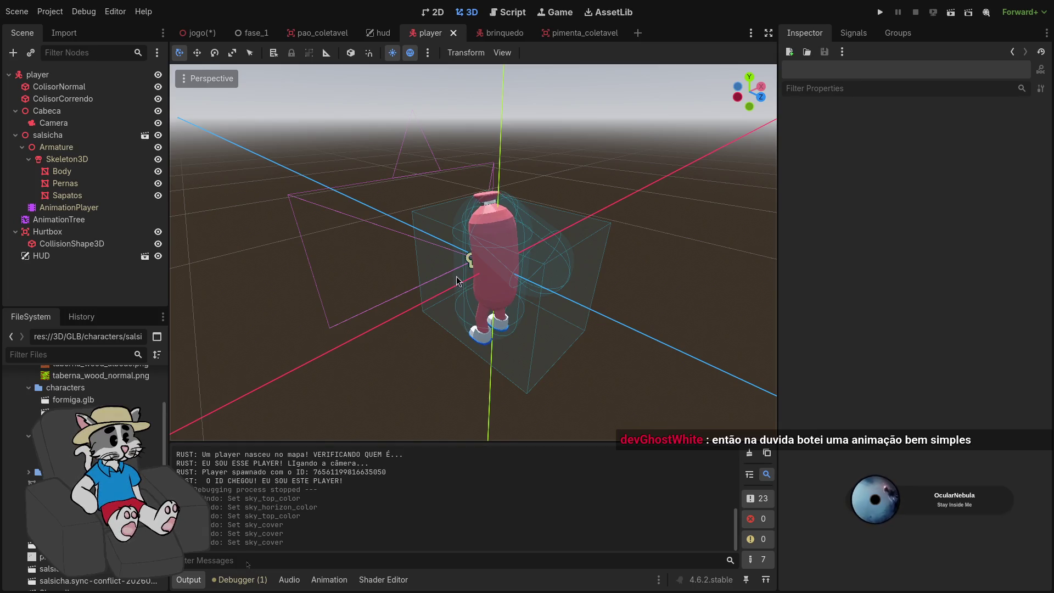
left_click(879, 15)
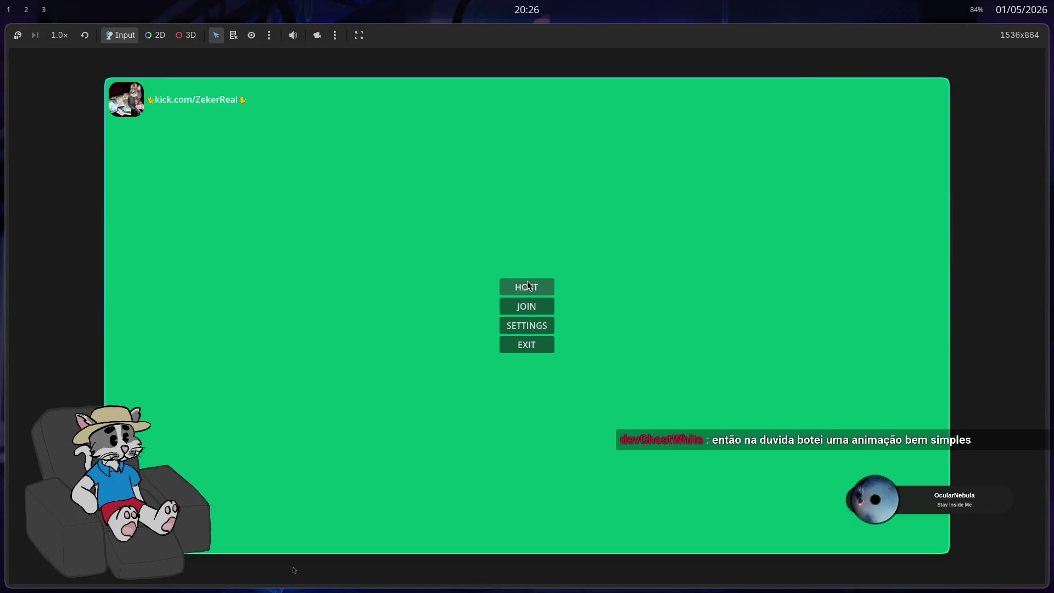
Host and start a test match to see the duck carrying the updated sausage, then stop with F8
left_click(528, 284)
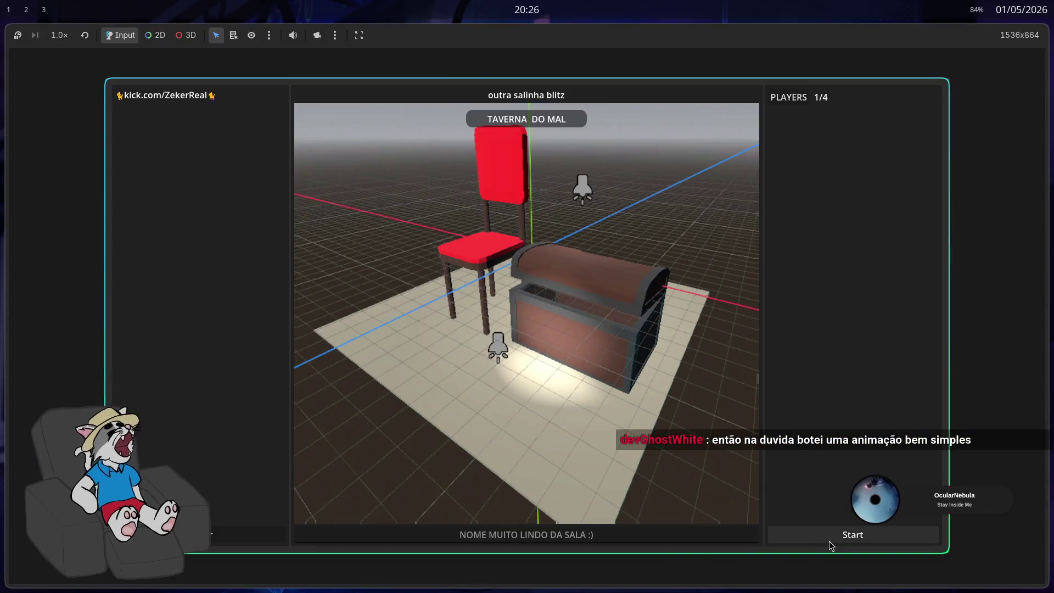
left_click(830, 541)
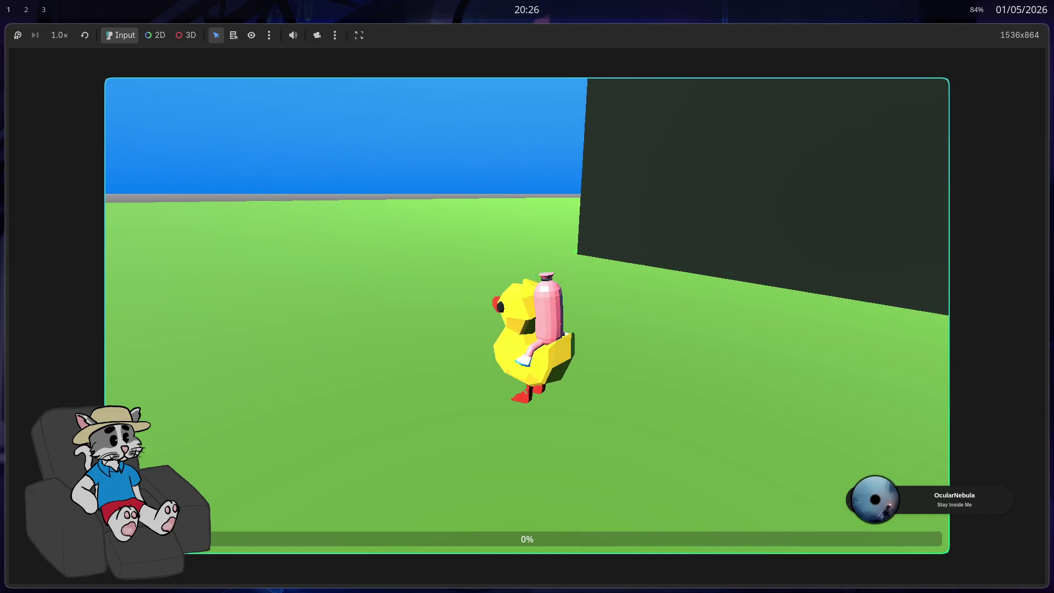
key("F8")
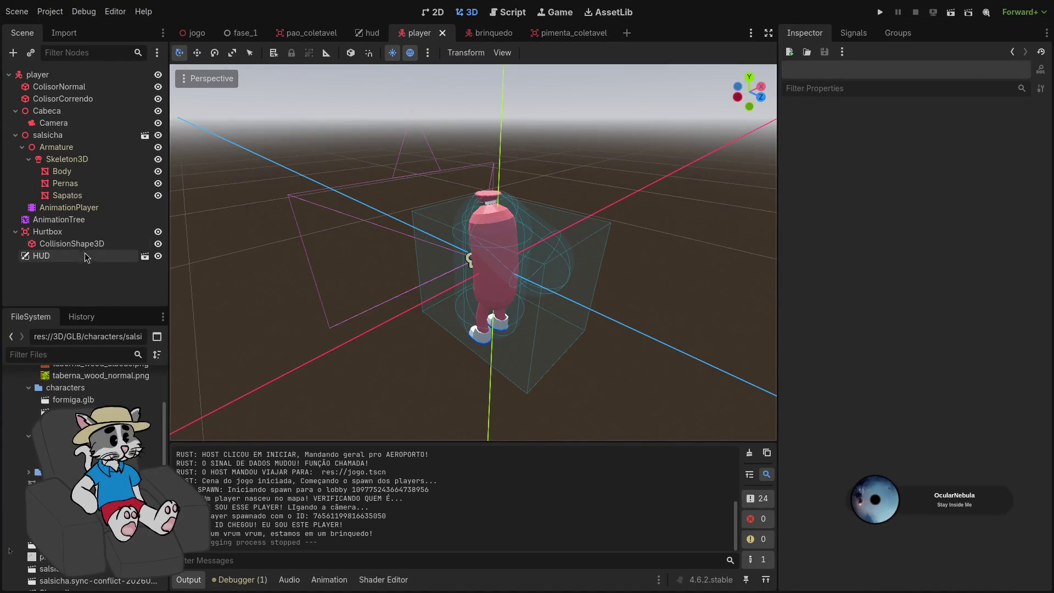
Load the Sit (run) animation in the player's AnimationTree animation panel
left_click(76, 218)
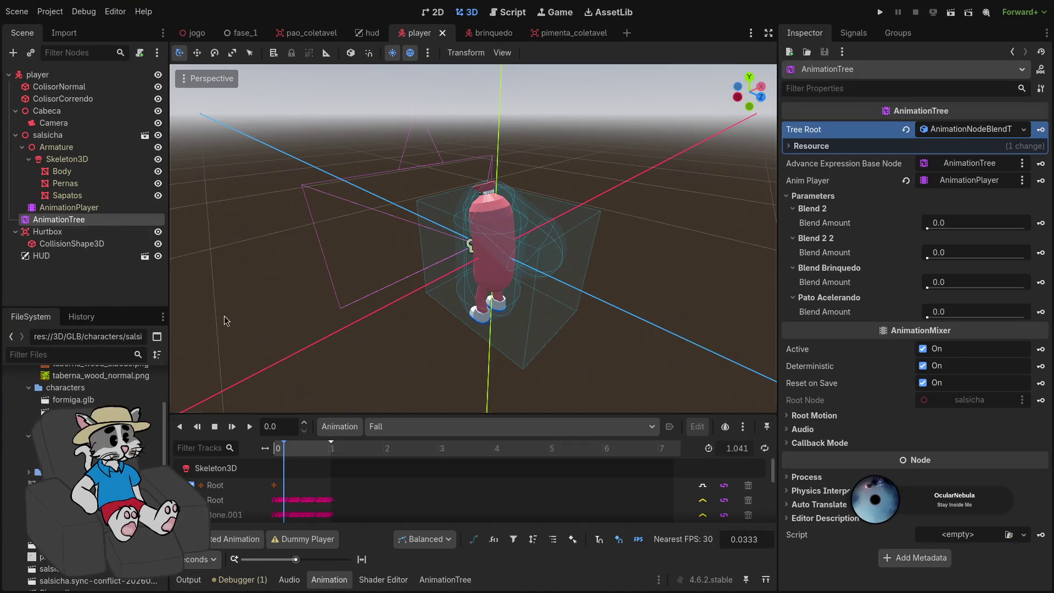
left_click(438, 586)
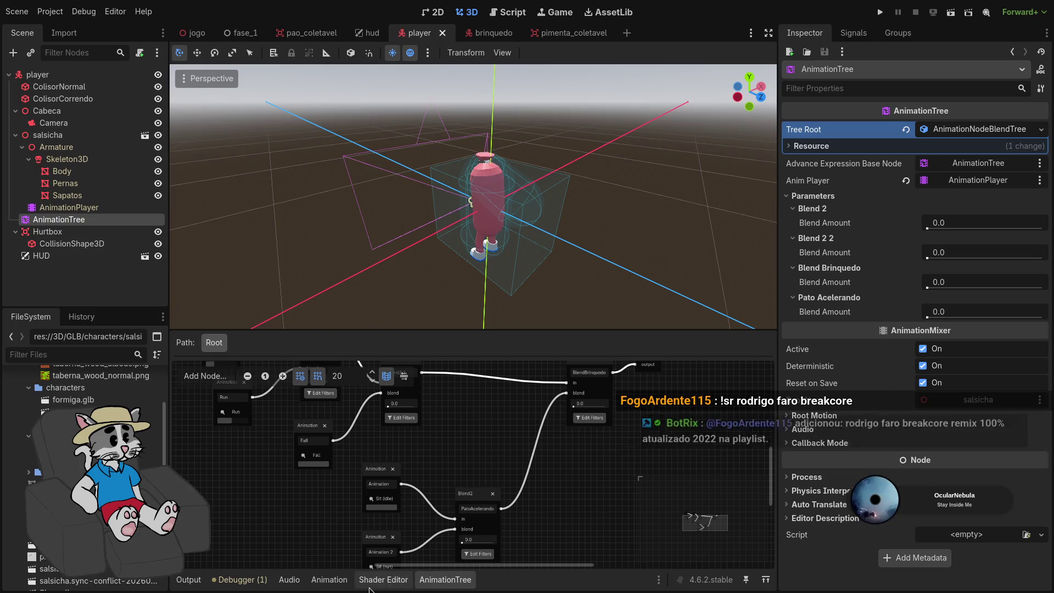
left_click(348, 583)
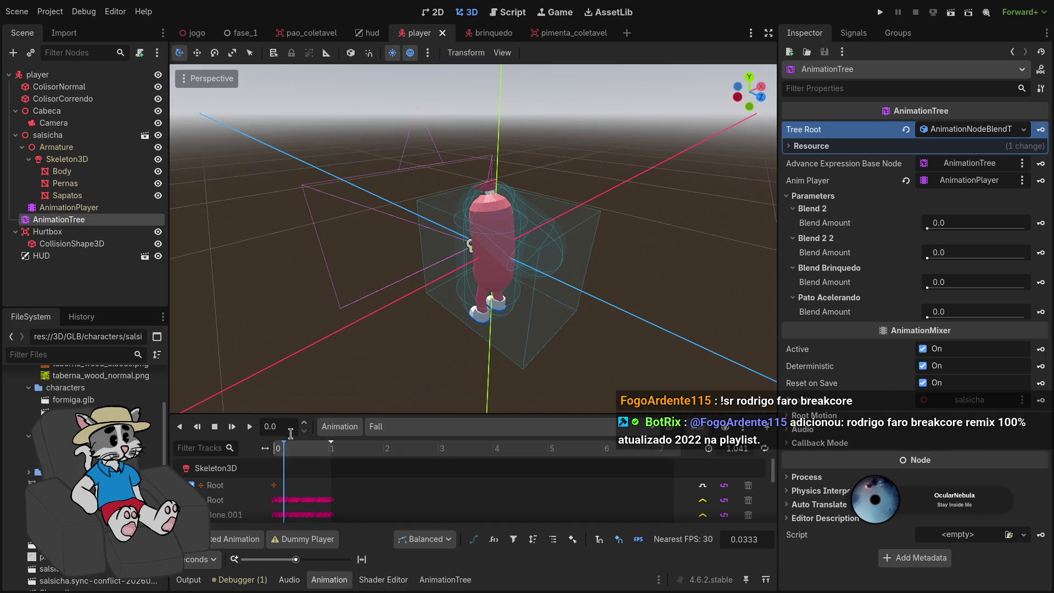
left_click(379, 426)
left_click(427, 499)
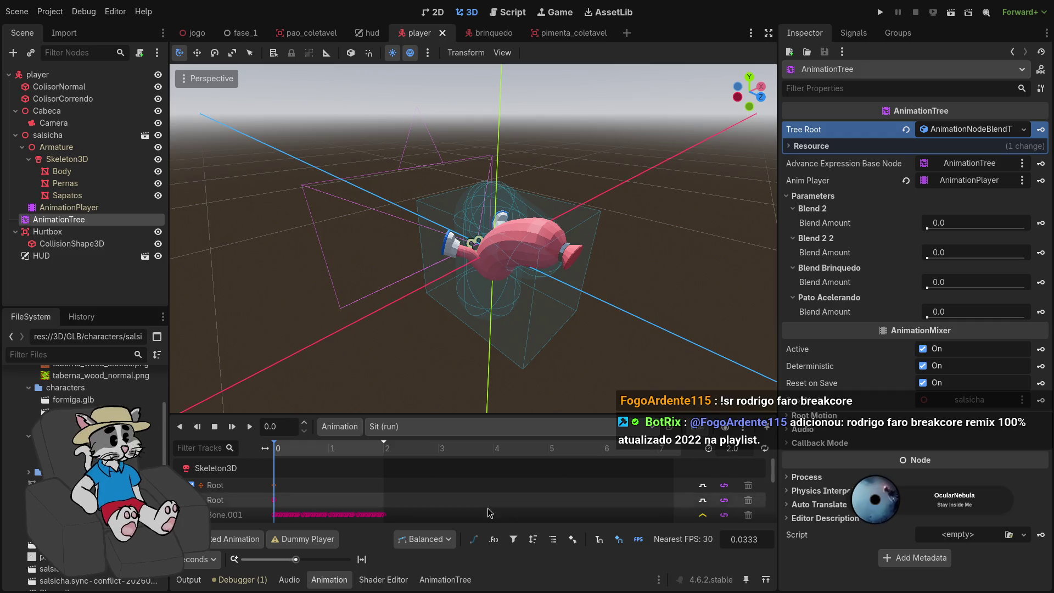
Try looping Sit (run), dismiss the imported-animation warning, and preview it to its end pose
left_click(765, 448)
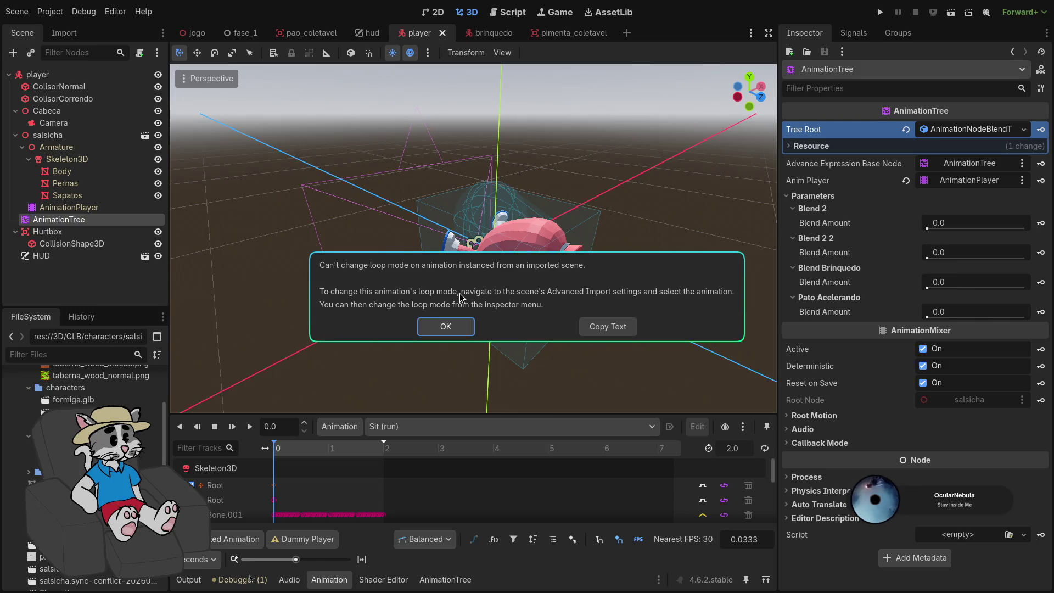
left_click(446, 327)
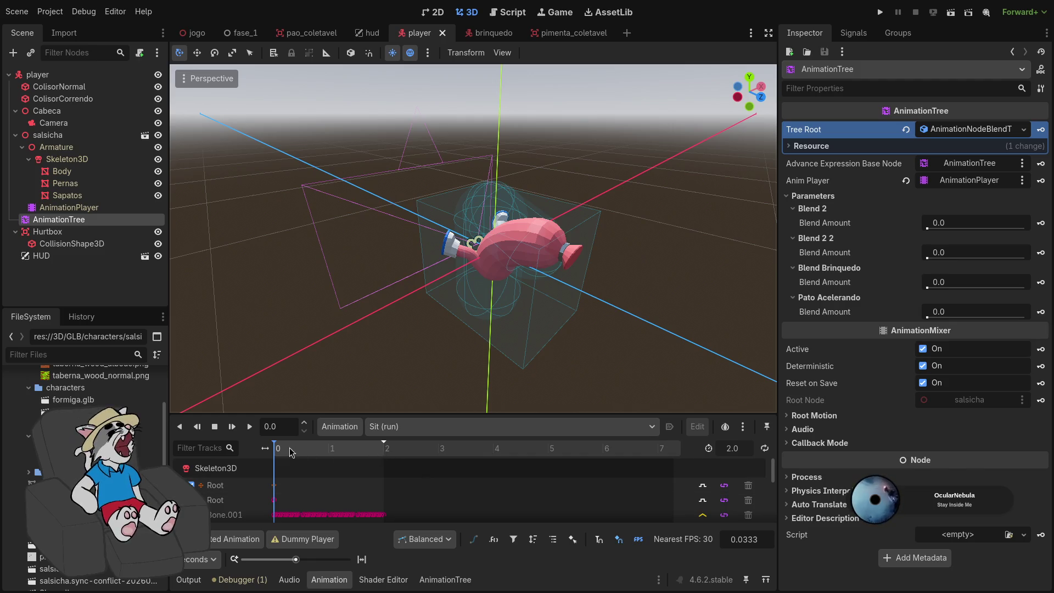
left_click(250, 431)
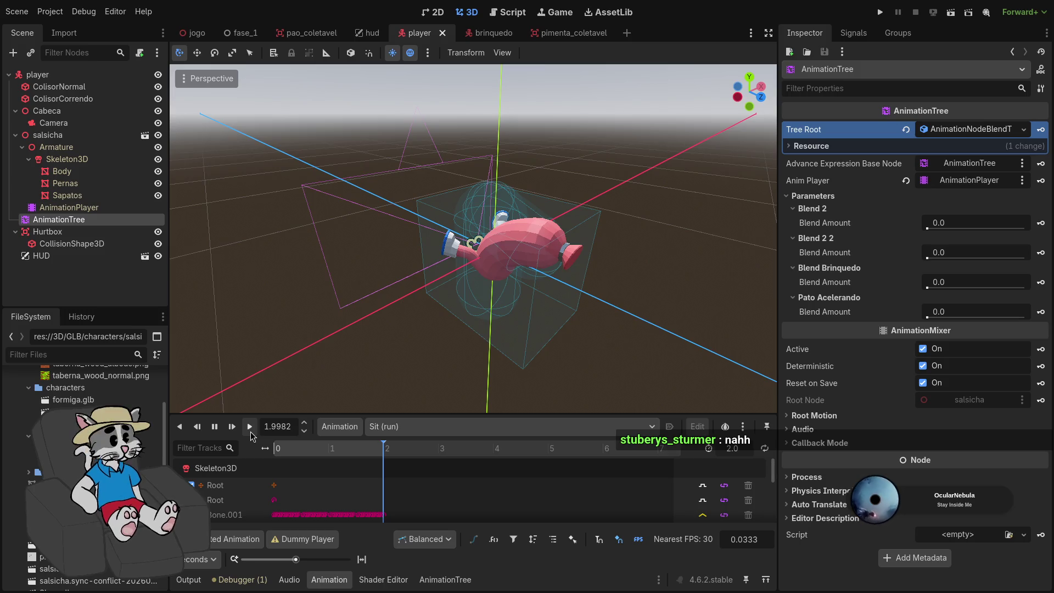
left_click(250, 431)
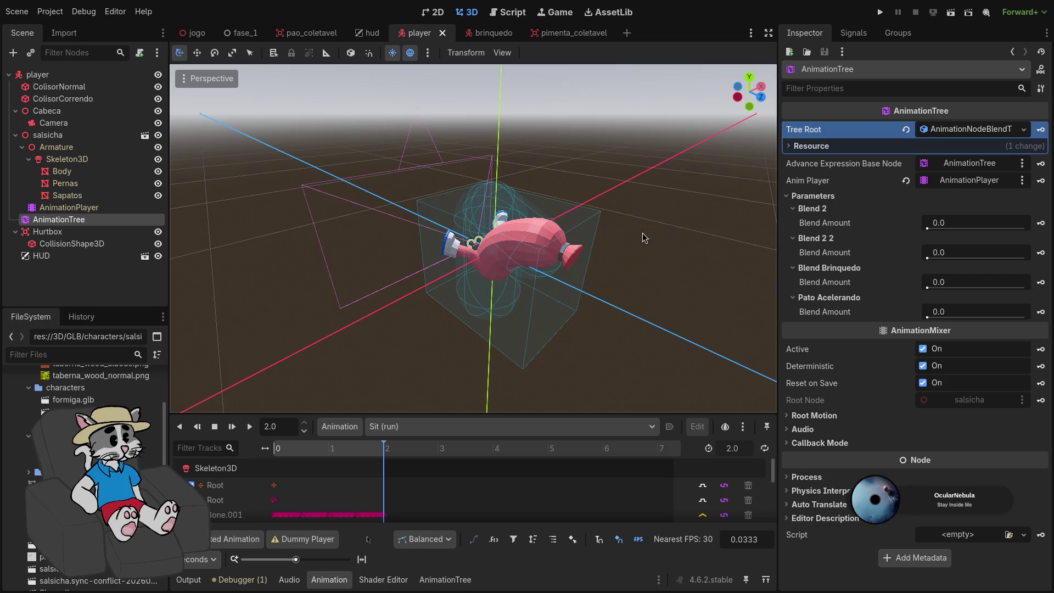
key("super+f")
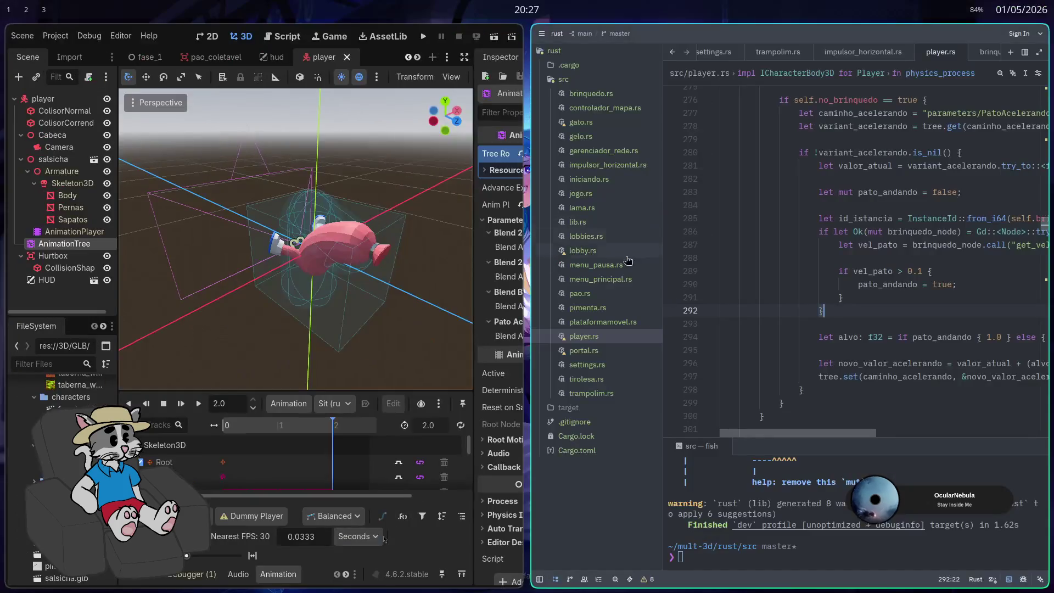
Temporarily drop pato.glb into the player scene, undo it, and run the project
key("super+f")
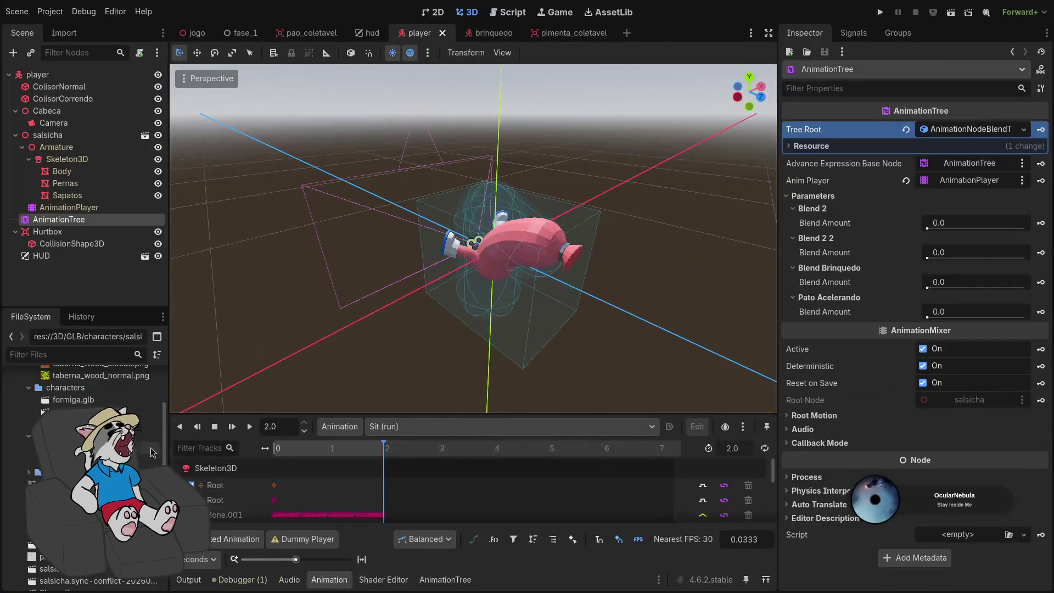
mouse_move(110, 451)
left_mouse_down()
mouse_move(379, 308)
mouse_move(530, 330)
left_mouse_up()
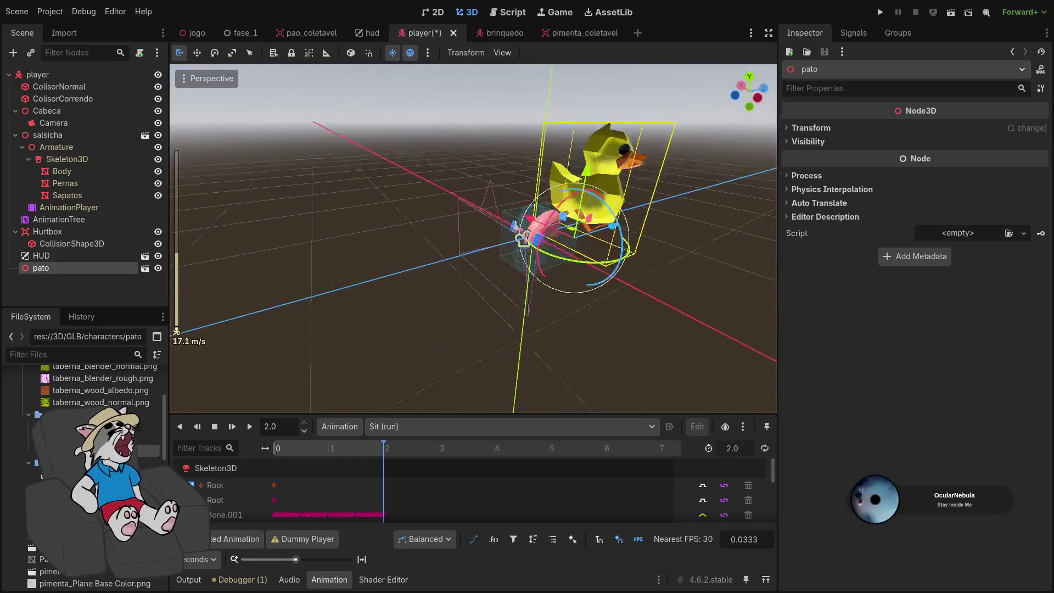
scroll(472, 239, "down", 10)
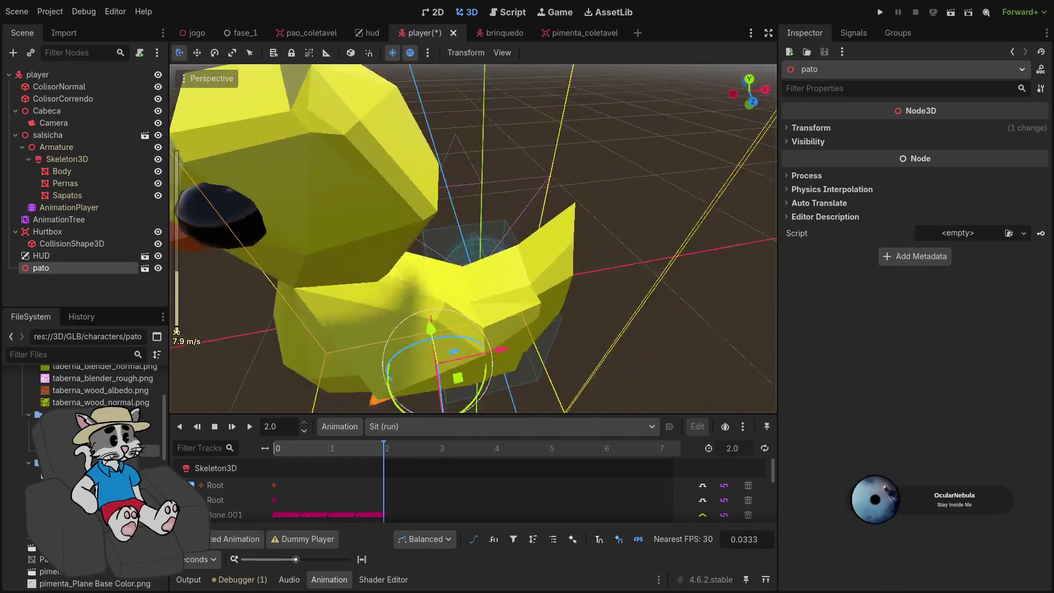
scroll(476, 320, "down", 3)
key("ctrl+z")
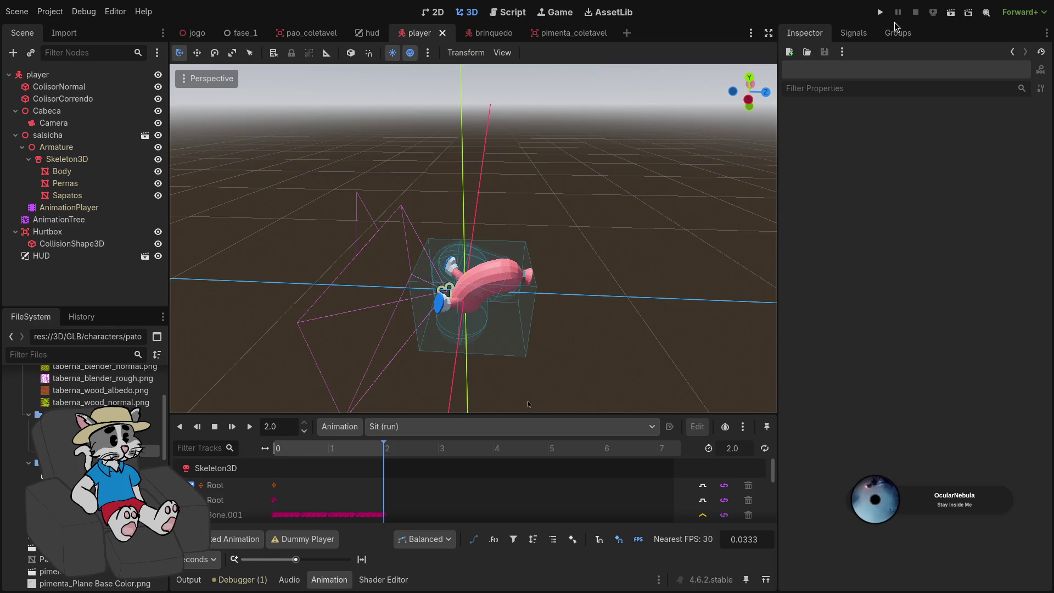
left_click(880, 12)
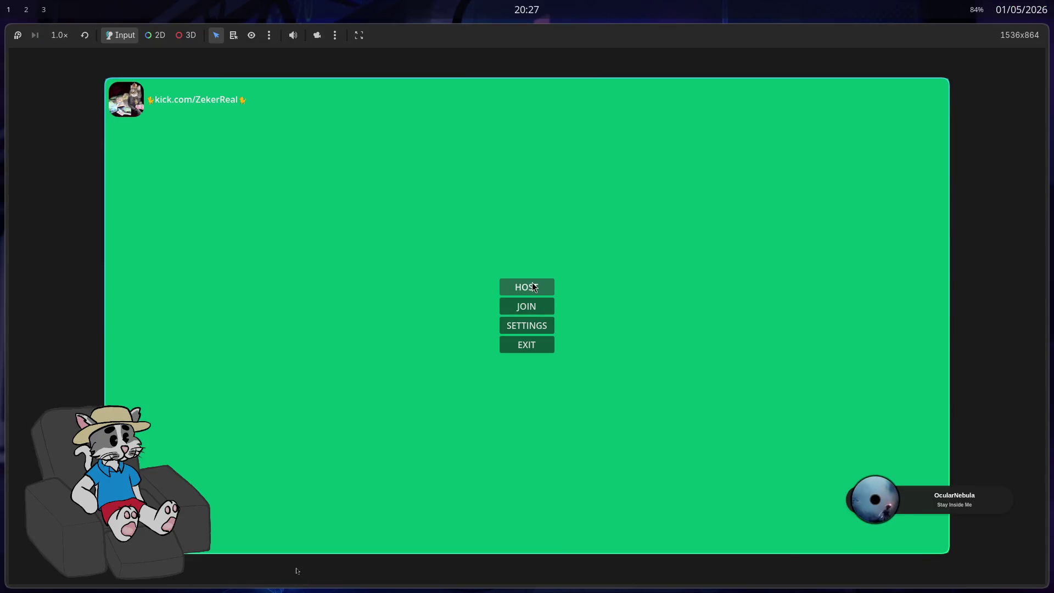
Host and start a test match, then click into the game window to take control
left_click(533, 283)
left_click(806, 538)
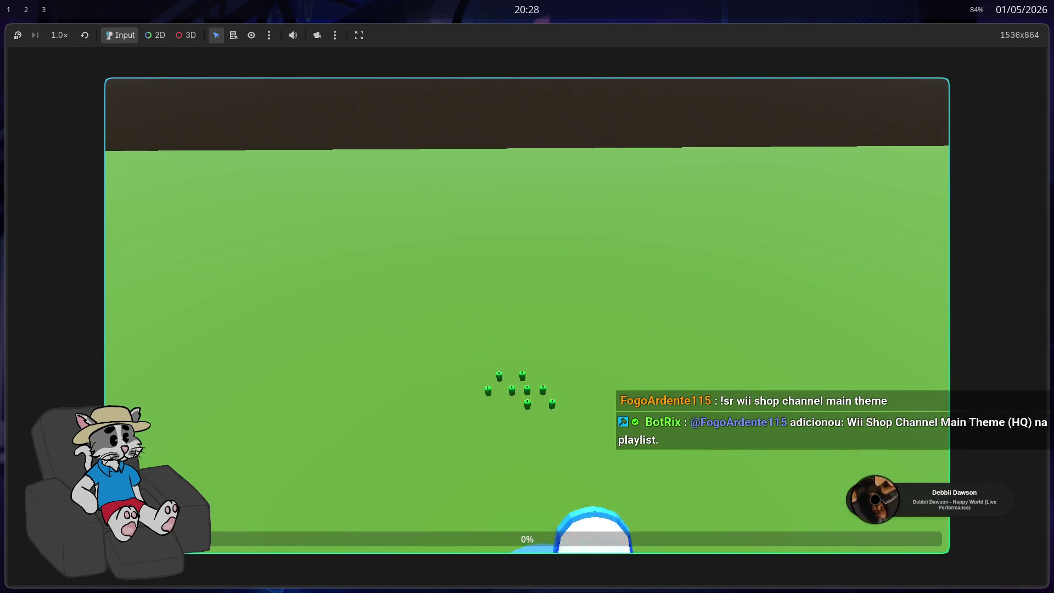
left_click(521, 323)
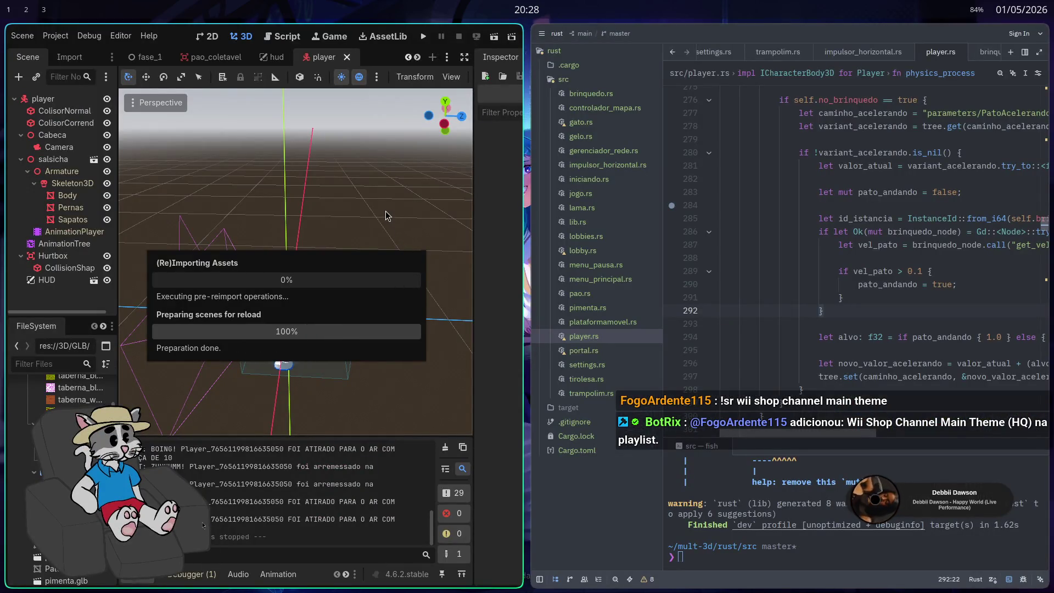
Fullscreen the editor and trial-place the pato.glb and gato models, undoing each
key("super+f")
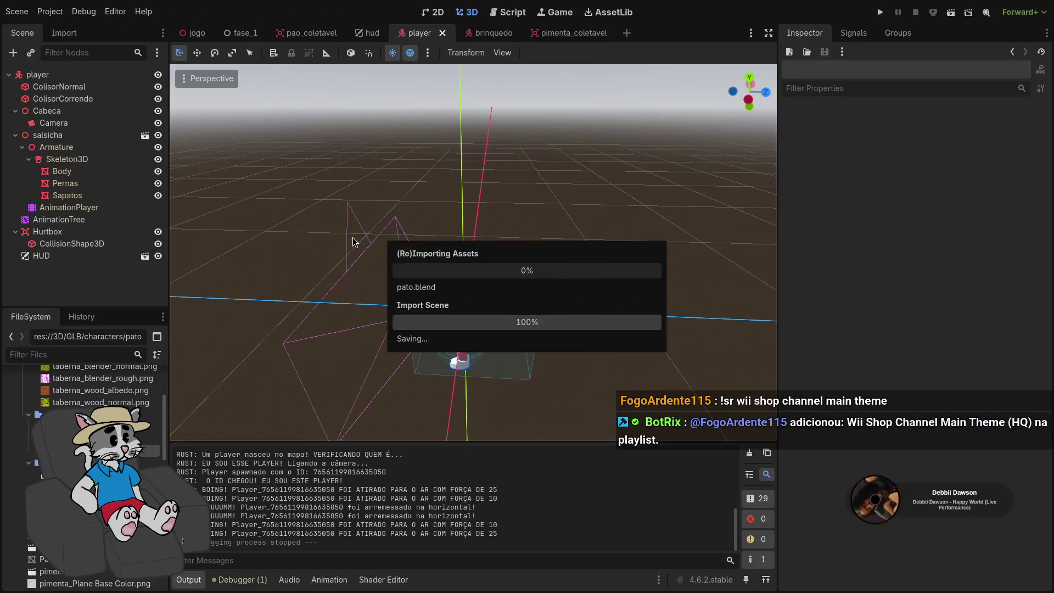
left_click_drag(66, 451, 511, 347)
key("ctrl+z")
scroll(93, 385, "up", 5)
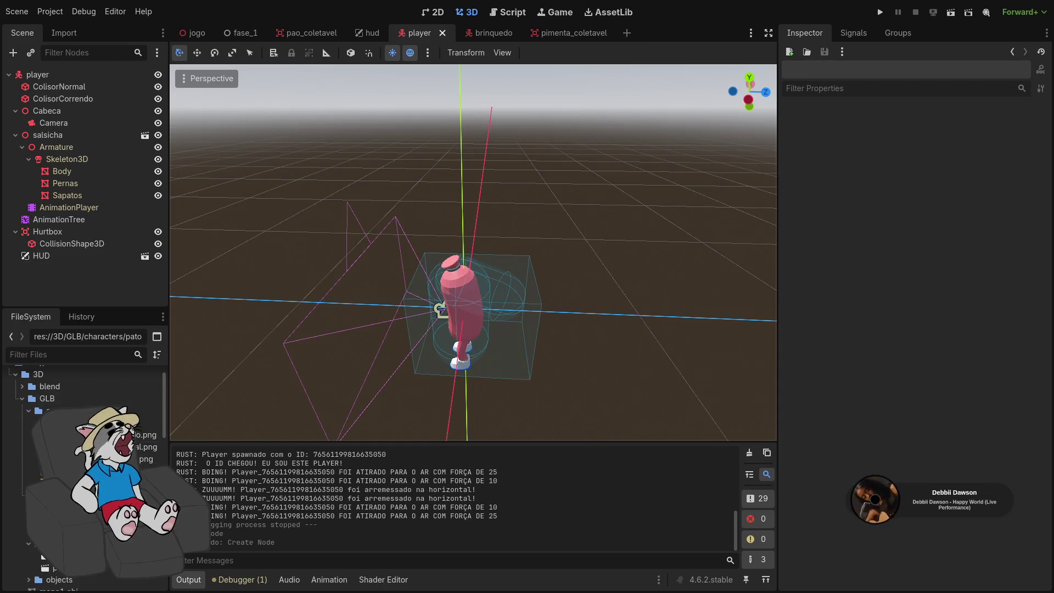
left_click_drag(82, 478, 523, 348)
key("ctrl+z")
Add pato.glb to the player scene, frame it for a look, then undo it
mouse_move(338, 448)
left_mouse_down()
mouse_move(539, 351)
mouse_move(527, 355)
left_mouse_up()
key("f")
key("s")
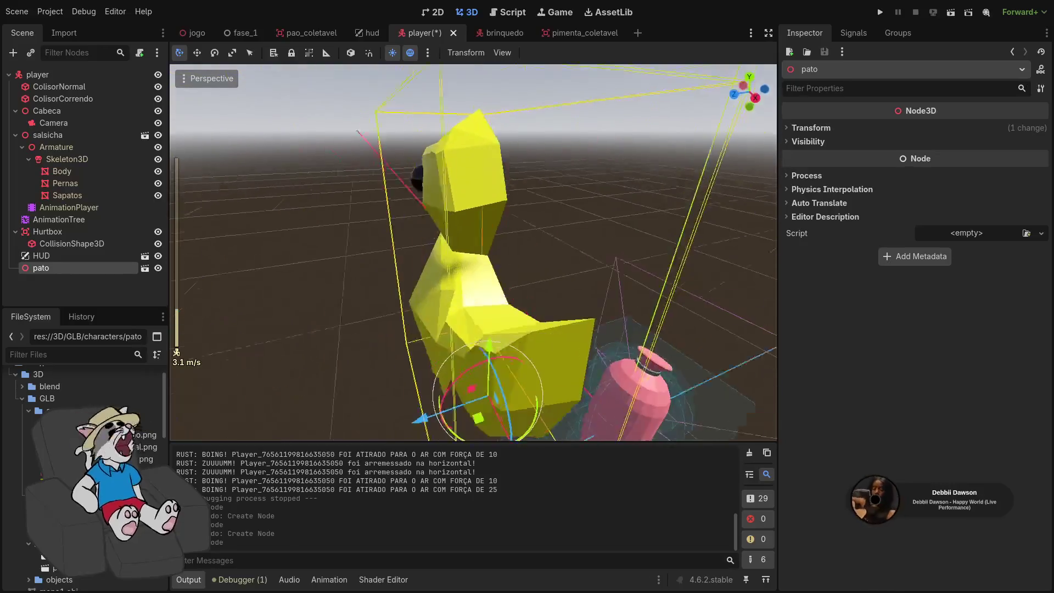
key("ctrl+z")
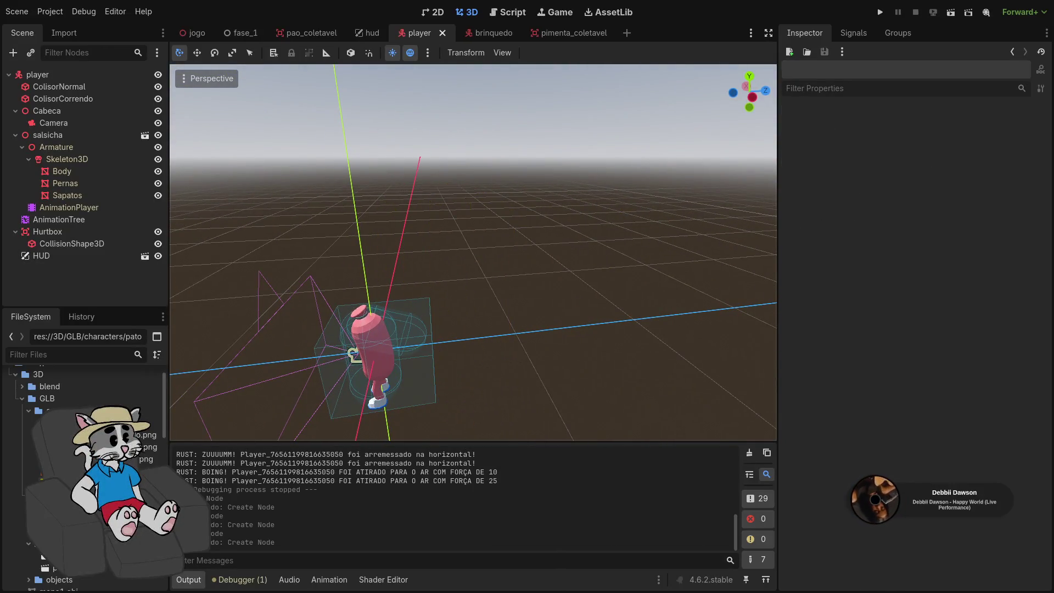
Preview the pato duck scene from the blend folder in the player, undo it, and select HUD
left_click(22, 398)
left_click(22, 386)
left_click_drag(148, 435, 495, 362)
key("f")
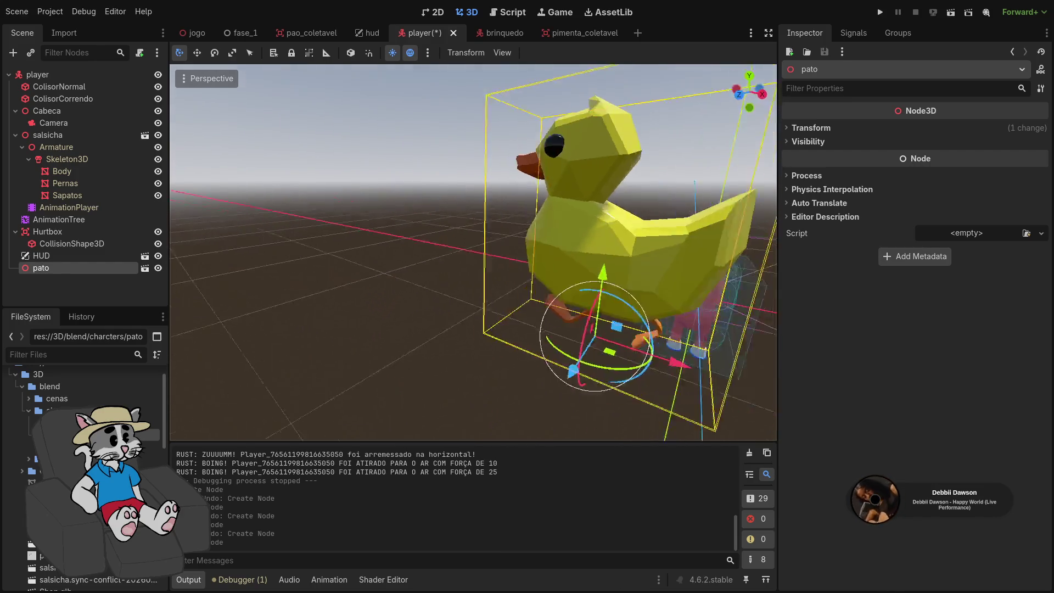
key("ctrl+z")
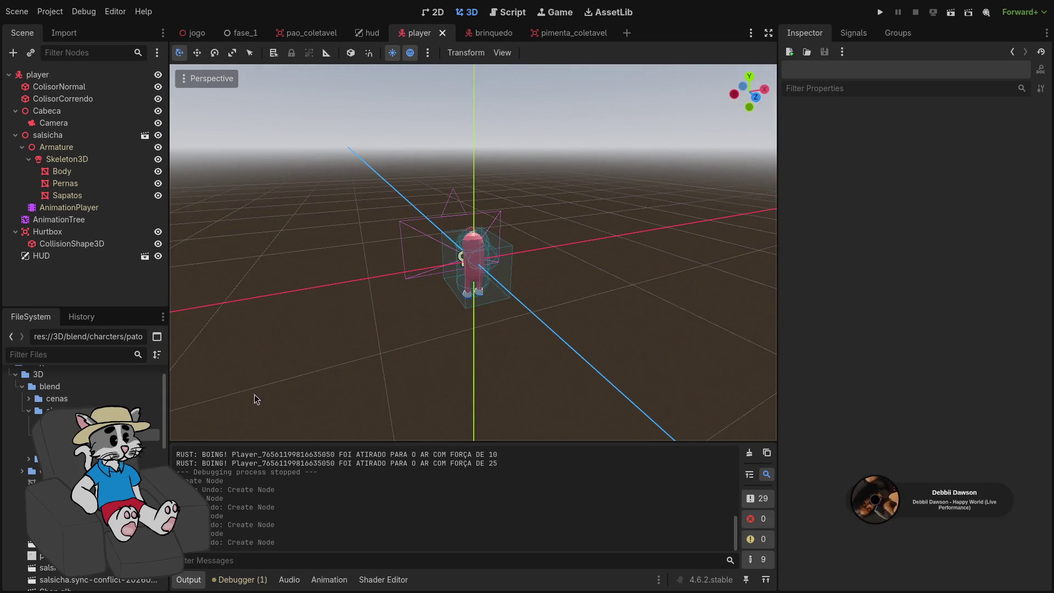
left_click(70, 254)
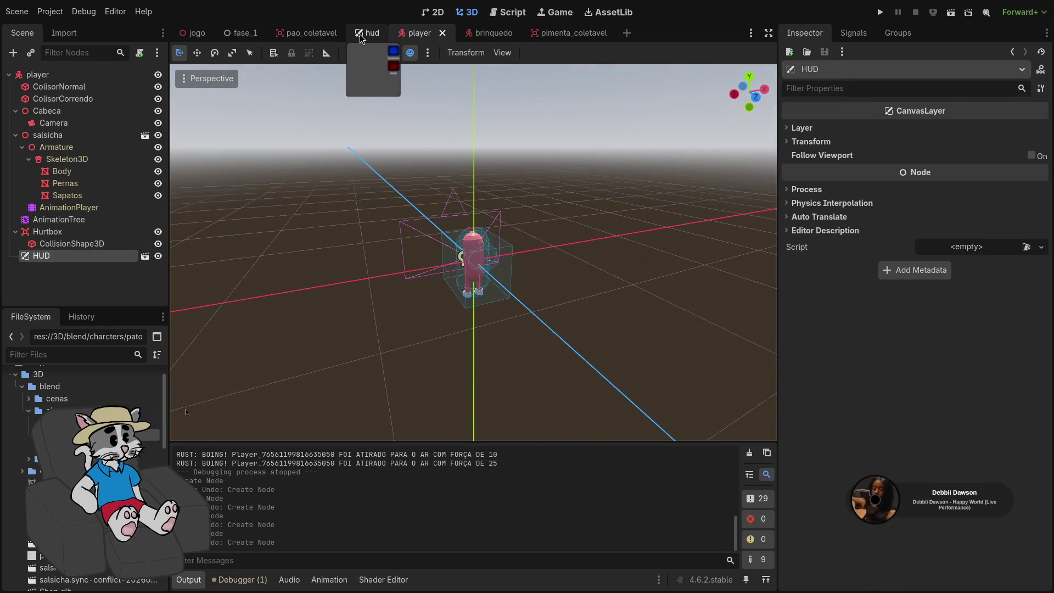
Open the hud scene and zoom the 2D canvas to its layout
left_click(369, 32)
right_click(496, 194)
left_click(532, 186)
scroll(701, 117, "down", 5)
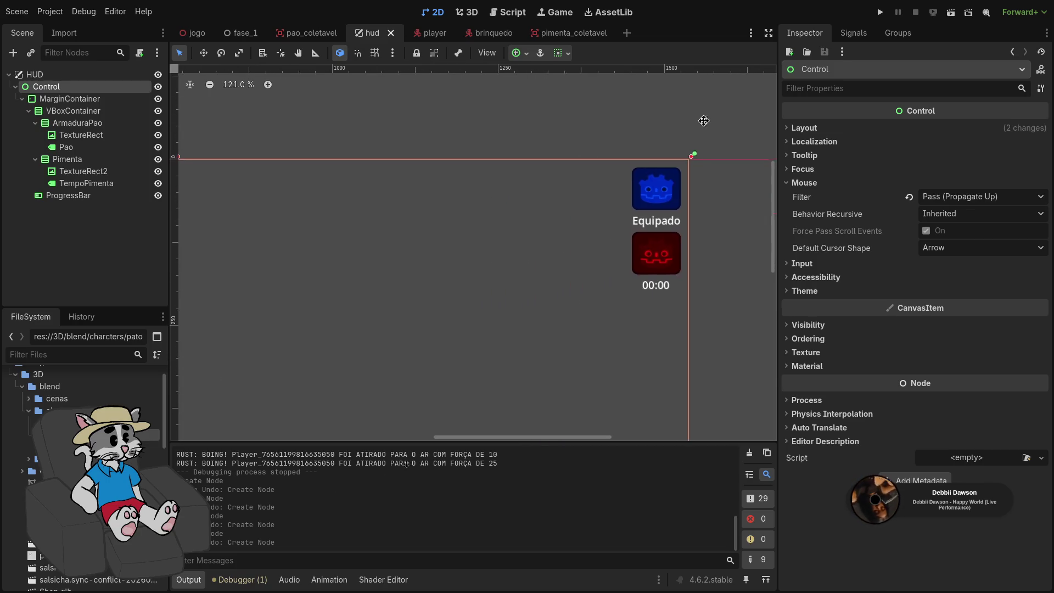
scroll(605, 236, "down", 3)
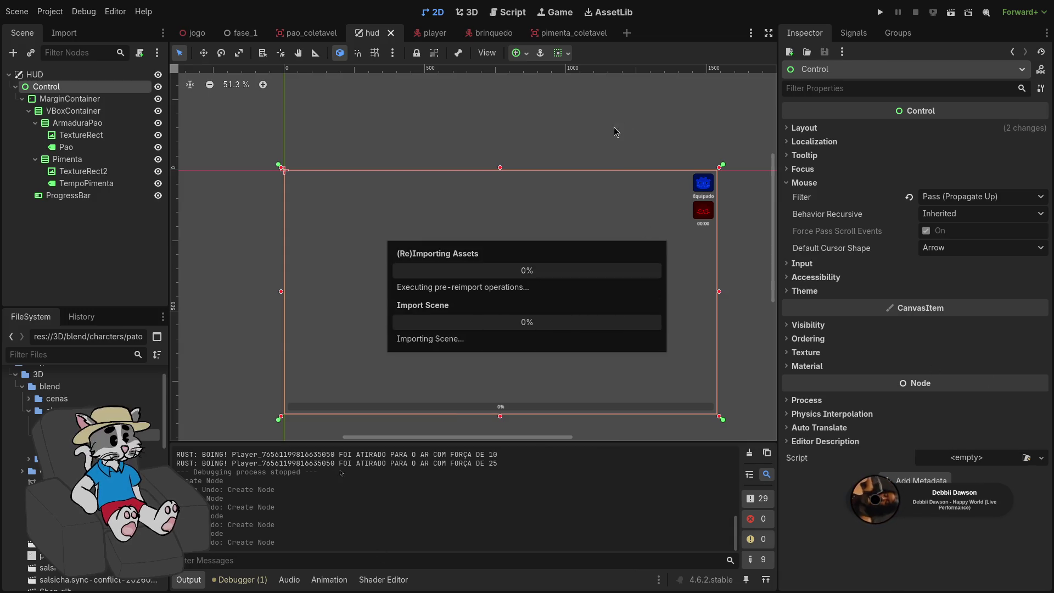
left_click_drag(608, 137, 577, 126)
scroll(575, 126, "up", 1)
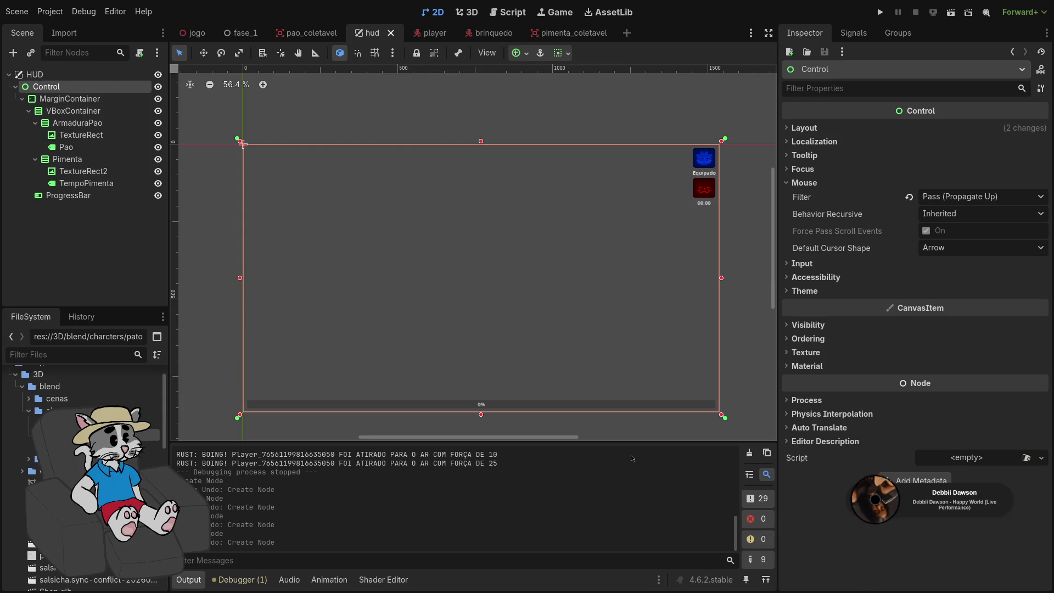
Pan the canvas to show the whole HUD with its progress bar, then run the project
left_click(730, 315)
scroll(727, 315, "up", 1)
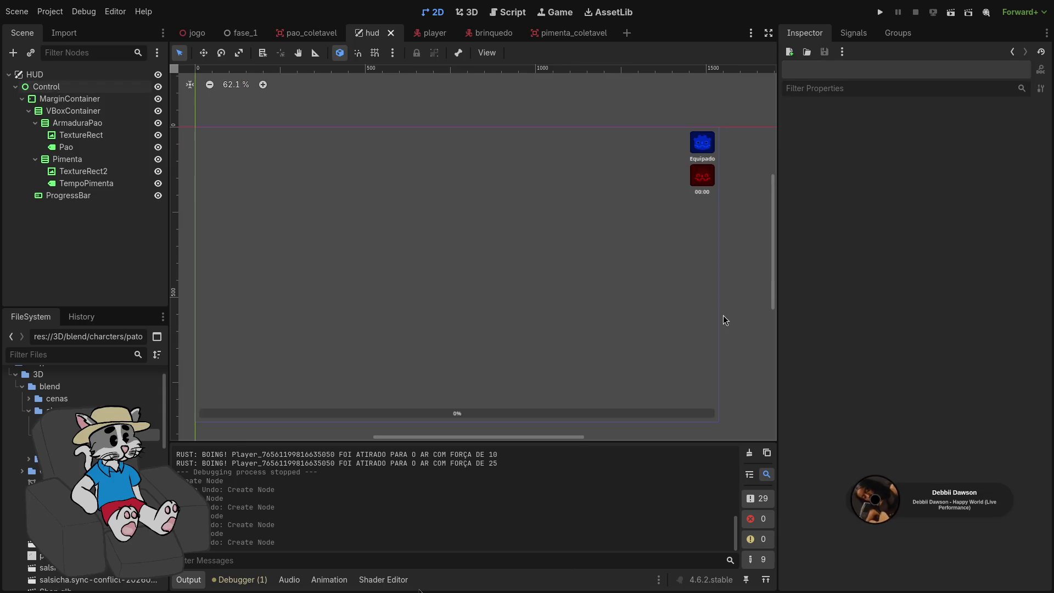
left_click_drag(727, 315, 744, 310)
left_click_drag(747, 310, 769, 315)
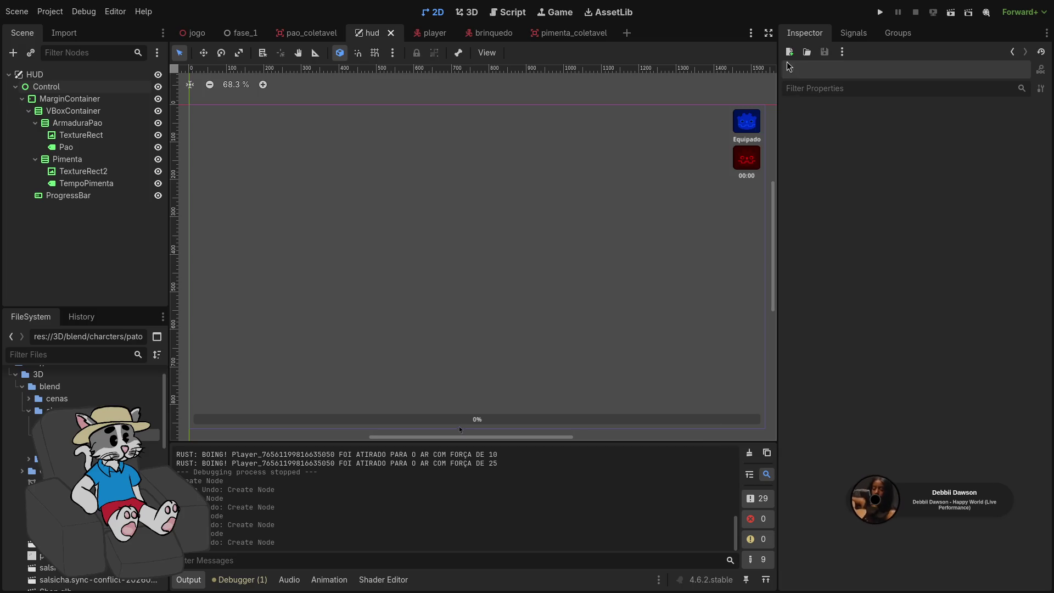
left_click(880, 12)
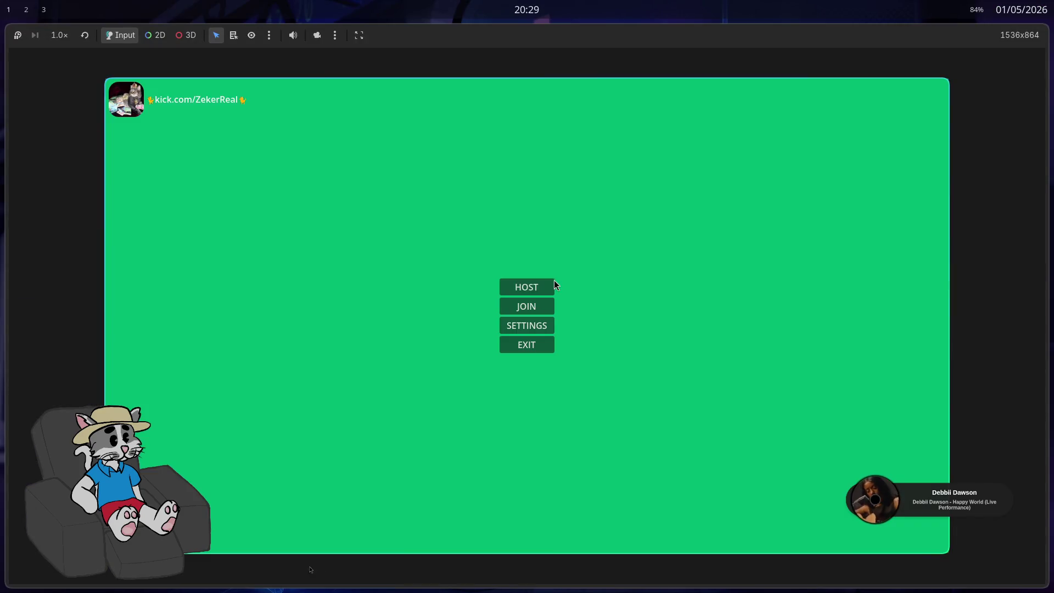
Host and start a match, walk toward the yellow duck, and capture a Print screenshot
left_click(552, 281)
left_click(824, 538)
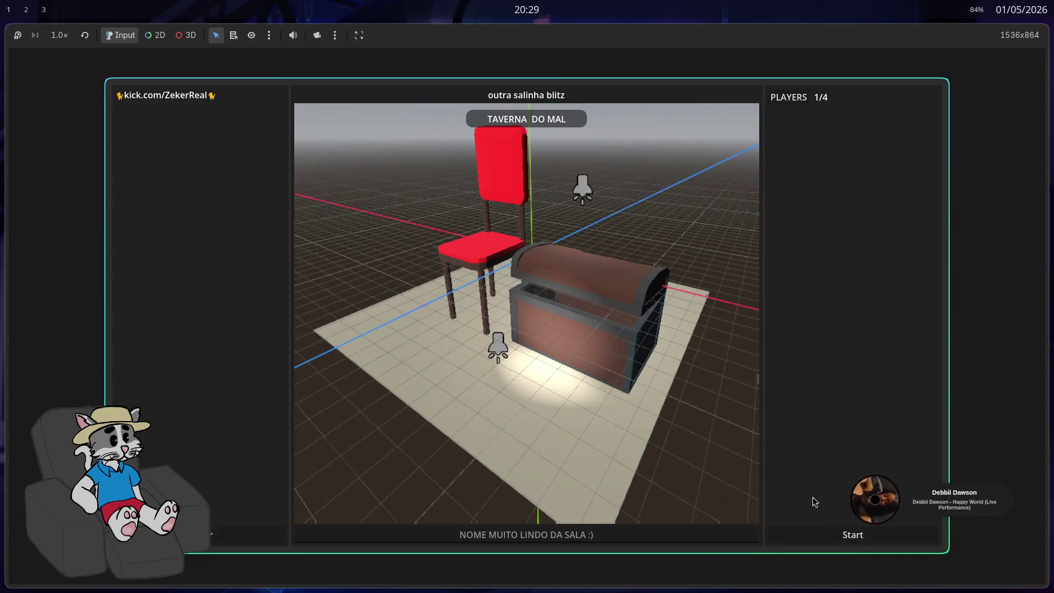
key("w")
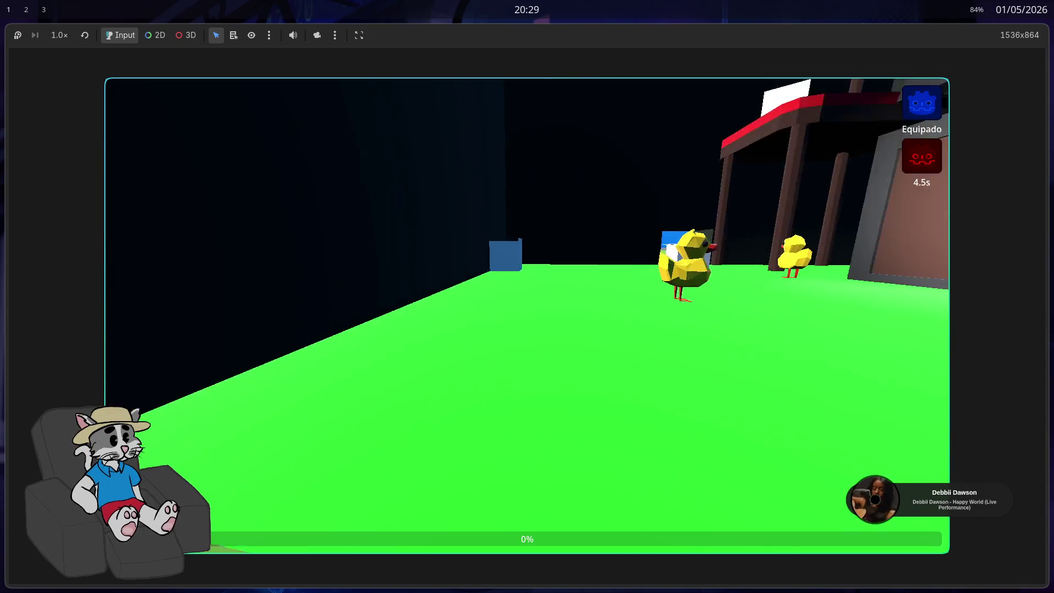
key("Escape")
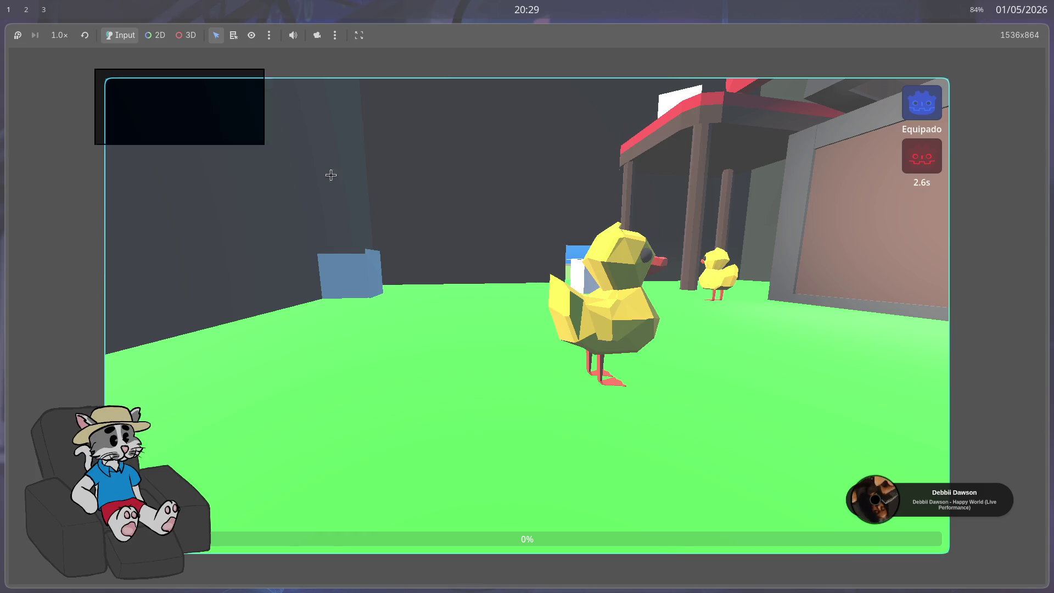
left_click(330, 171)
key("Print")
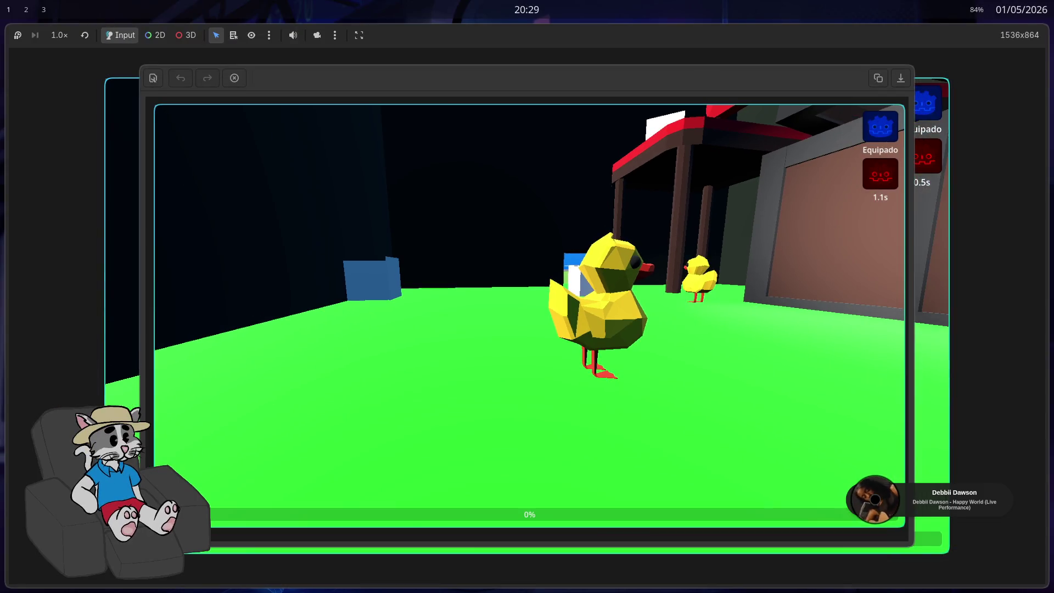
Copy the screenshot, discard three trial red loops, and sketch a red bar outline at the top-left
left_click(876, 79)
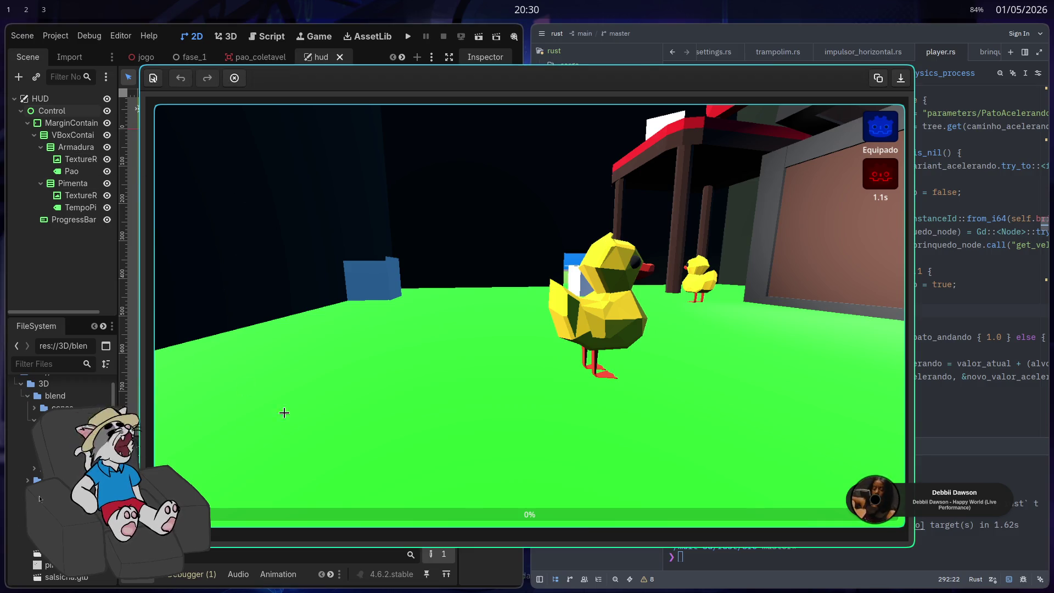
mouse_move(359, 450)
left_mouse_down()
mouse_move(333, 485)
mouse_move(672, 486)
mouse_move(420, 450)
left_mouse_up()
mouse_move(589, 431)
left_mouse_down()
mouse_move(631, 441)
mouse_move(594, 439)
left_mouse_up()
mouse_move(405, 408)
left_mouse_down()
mouse_move(396, 412)
mouse_move(428, 397)
left_mouse_up()
key("ctrl+z")
key("ctrl+z")
key("ctrl+z")
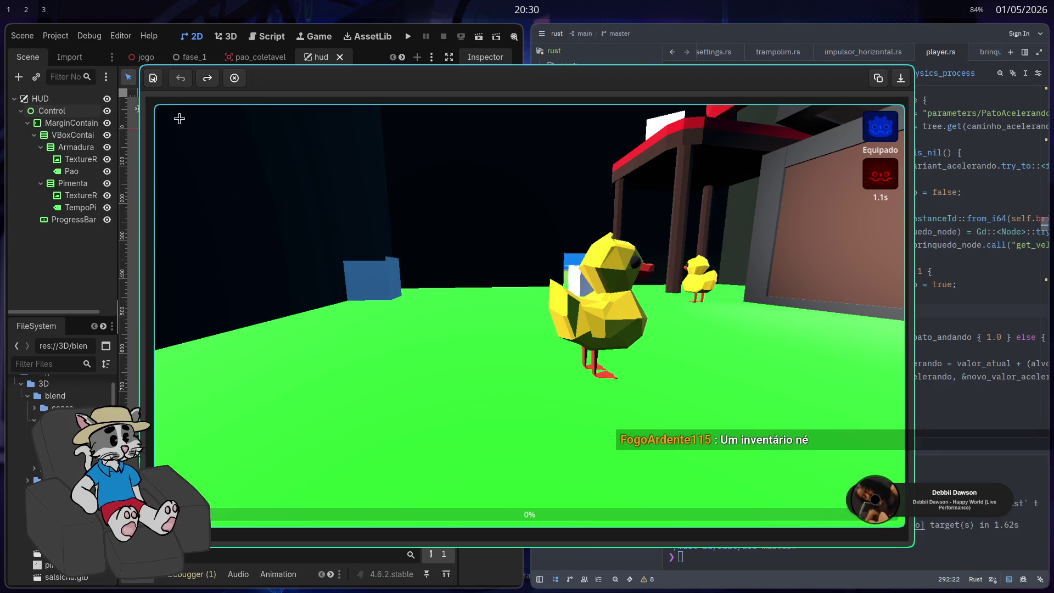
left_click_drag(180, 119, 345, 130)
left_click_drag(170, 125, 323, 142)
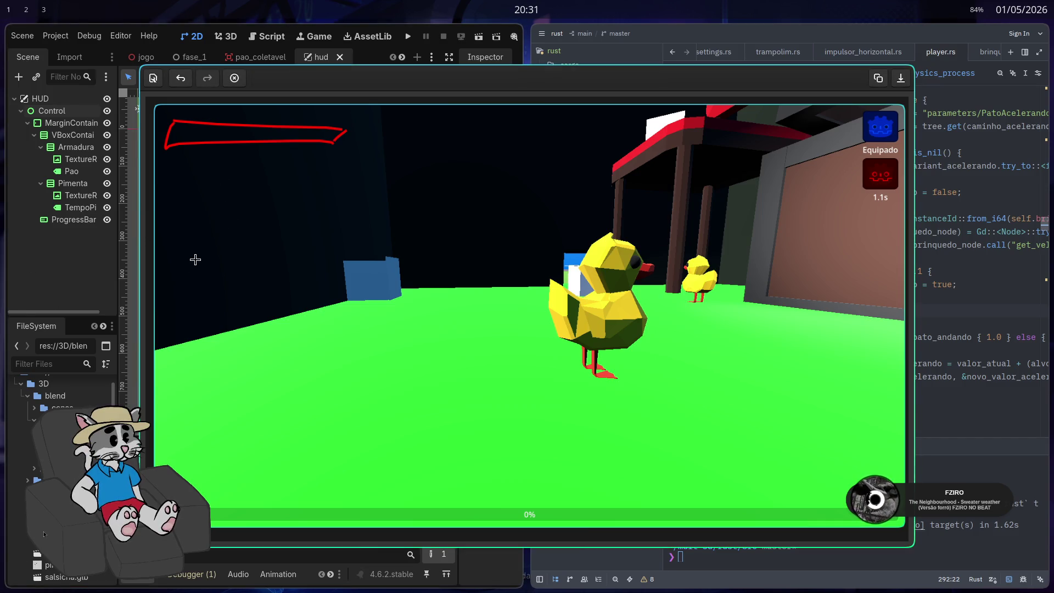
Redraw the red bar outline at the top-left after undoing the earlier attempts
key("ctrl+z")
mouse_move(164, 137)
left_mouse_down()
mouse_move(295, 122)
mouse_move(177, 134)
mouse_move(292, 150)
mouse_move(174, 143)
left_mouse_up()
key("ctrl+z")
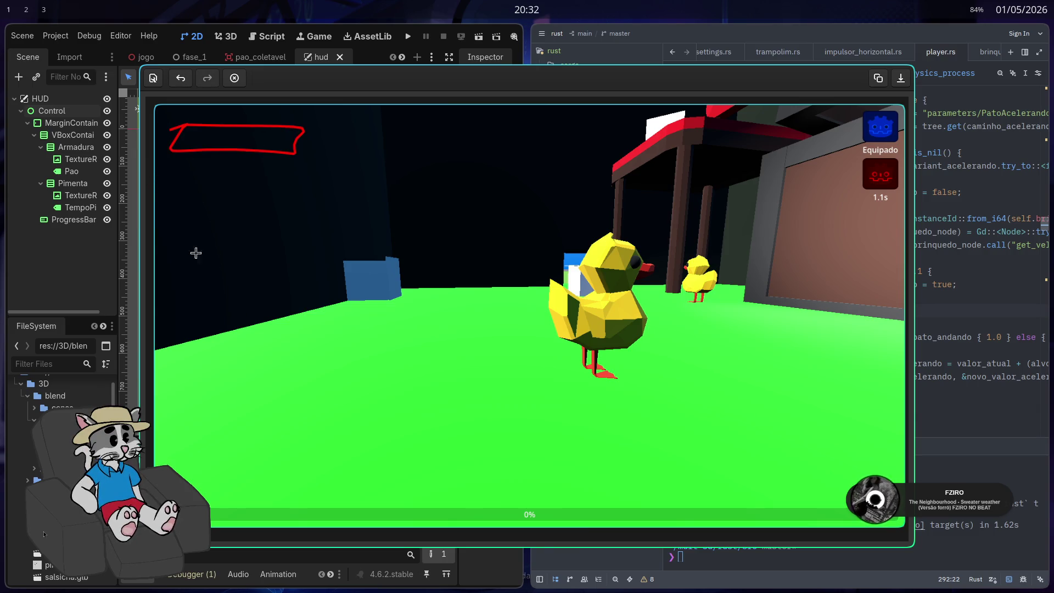
mouse_move(226, 197)
left_mouse_down()
mouse_move(249, 189)
mouse_move(200, 226)
left_mouse_up()
key("ctrl+z")
Sketch the duck doodles below the bar and add a stroke inside it
key("ctrl+z")
mouse_move(229, 190)
left_mouse_down()
mouse_move(198, 249)
mouse_move(191, 233)
mouse_move(176, 238)
left_mouse_up()
mouse_move(254, 221)
left_mouse_down()
mouse_move(309, 211)
mouse_move(378, 224)
mouse_move(385, 214)
mouse_move(324, 244)
mouse_move(323, 259)
mouse_move(360, 255)
left_mouse_up()
key("ctrl+z")
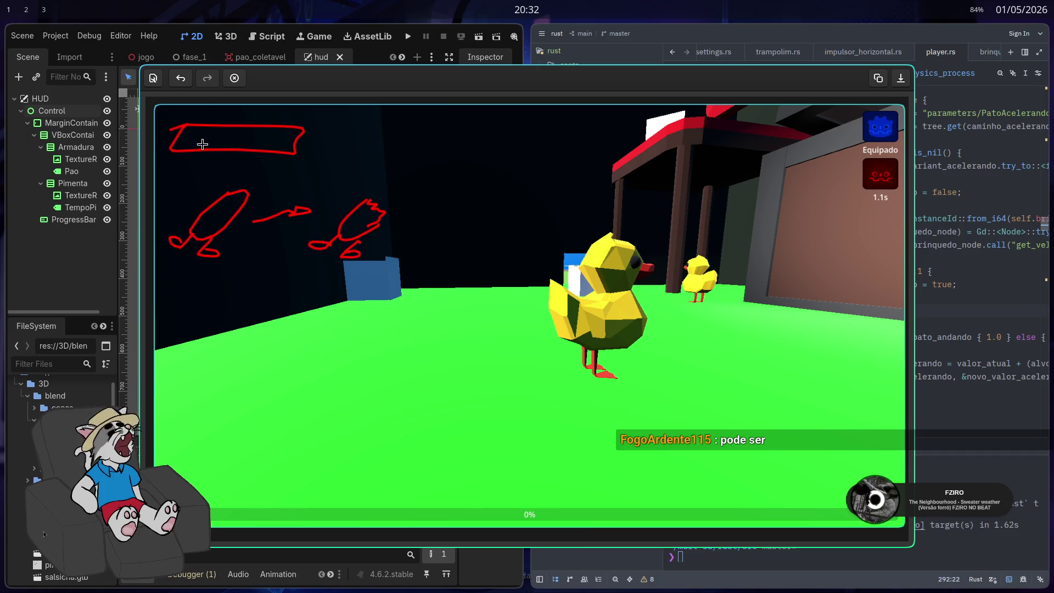
left_click_drag(262, 124, 252, 147)
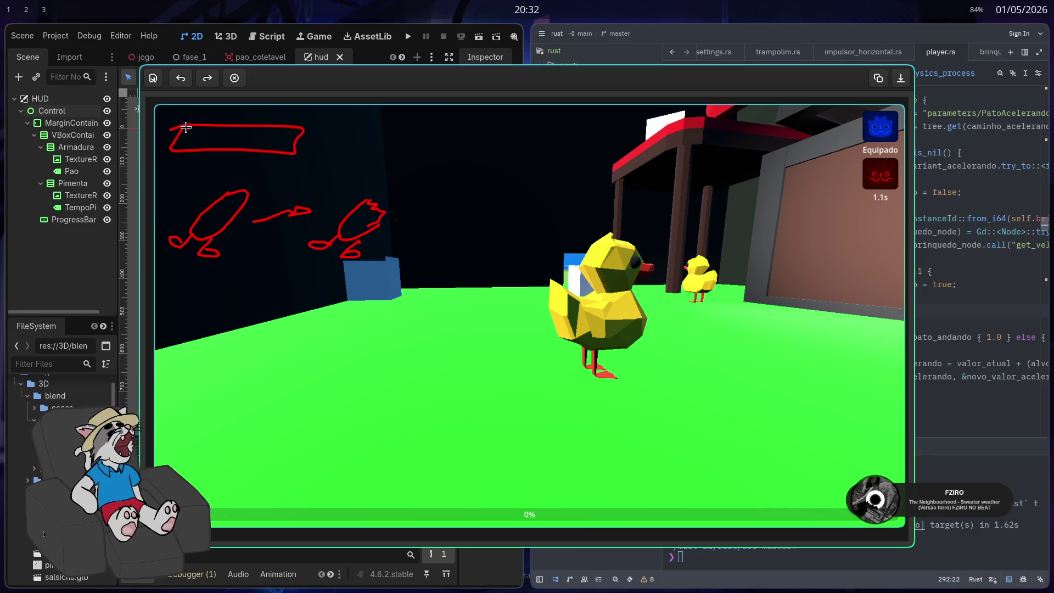
Shade part of the top-left bar red, undoing the stray strokes and the first bottom line
key("ctrl+z")
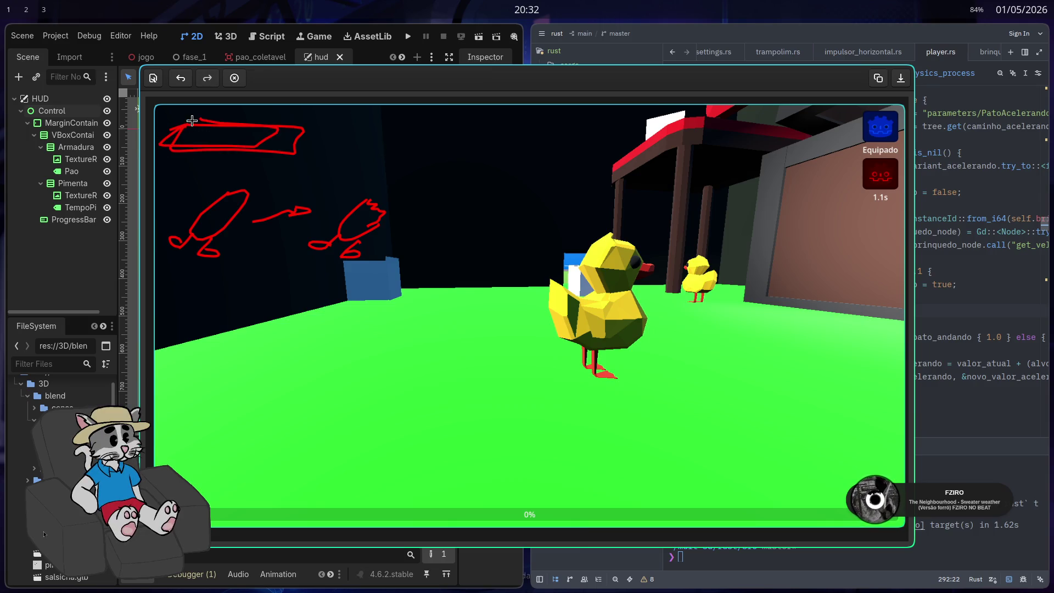
mouse_move(183, 133)
left_mouse_down()
mouse_move(235, 130)
mouse_move(183, 135)
left_mouse_up()
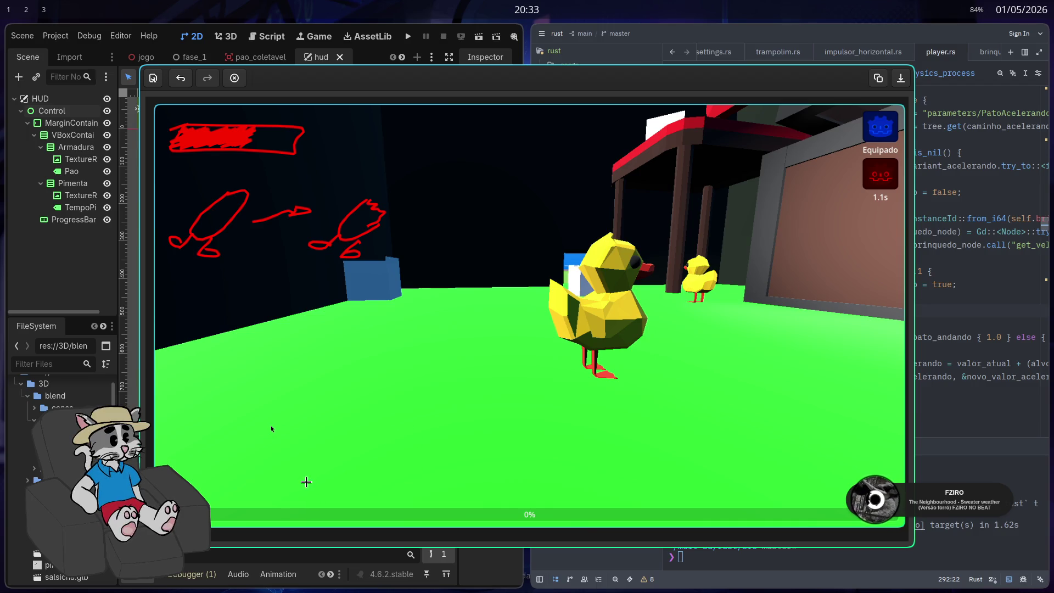
left_click_drag(328, 468, 600, 511)
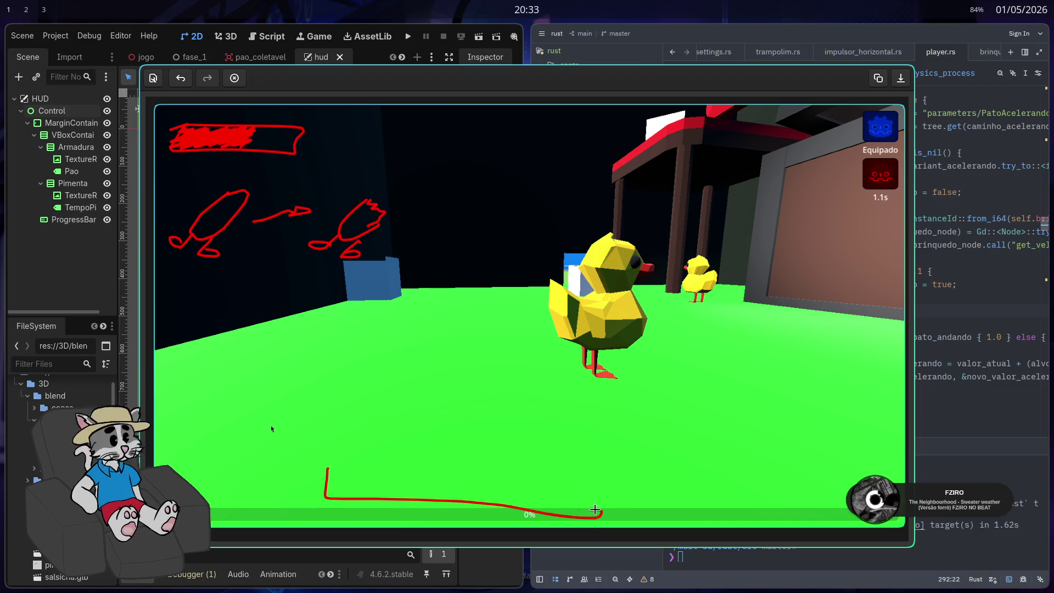
key("ctrl+z")
Outline a long red bar along the bottom and divide it into six segments
mouse_move(342, 463)
left_mouse_down()
mouse_move(668, 490)
mouse_move(681, 454)
mouse_move(657, 493)
left_mouse_up()
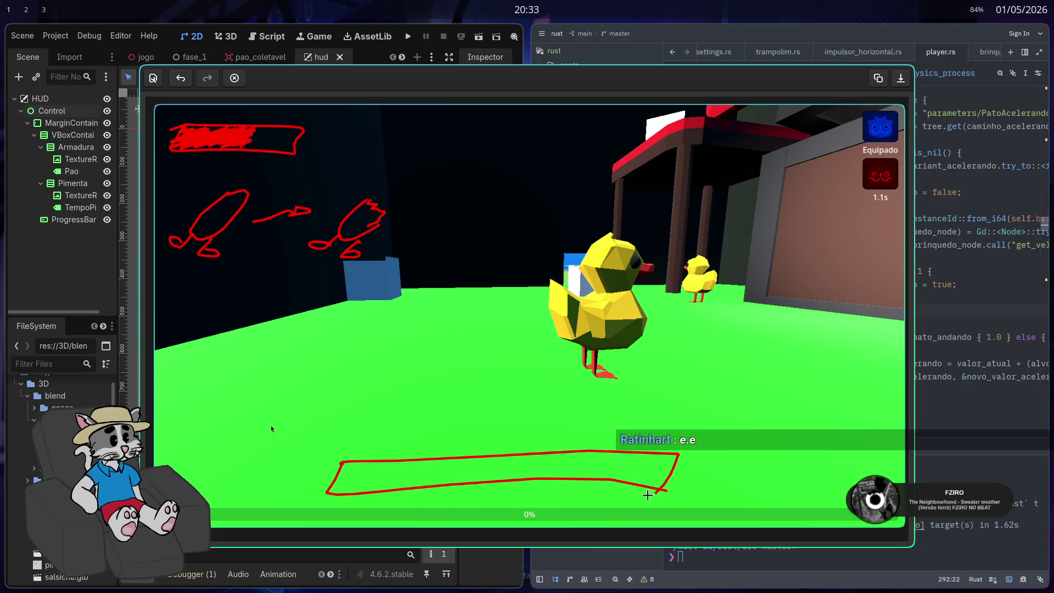
left_click_drag(336, 497, 655, 496)
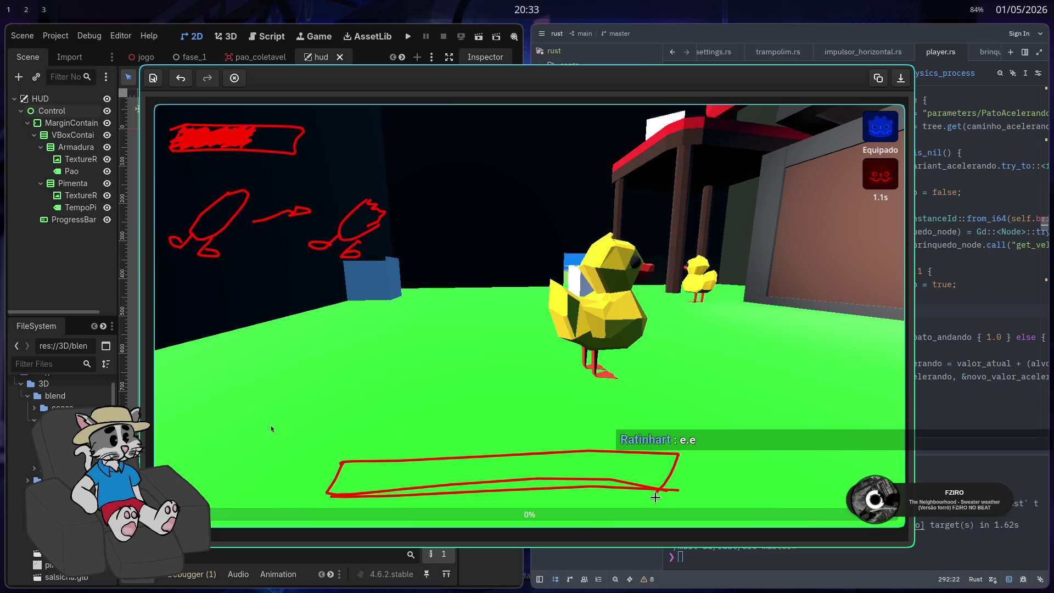
left_click_drag(392, 464, 381, 494)
left_click_drag(458, 463, 433, 494)
left_click_drag(536, 456, 518, 483)
left_click_drag(615, 454, 574, 492)
left_click(369, 476)
left_click(410, 472)
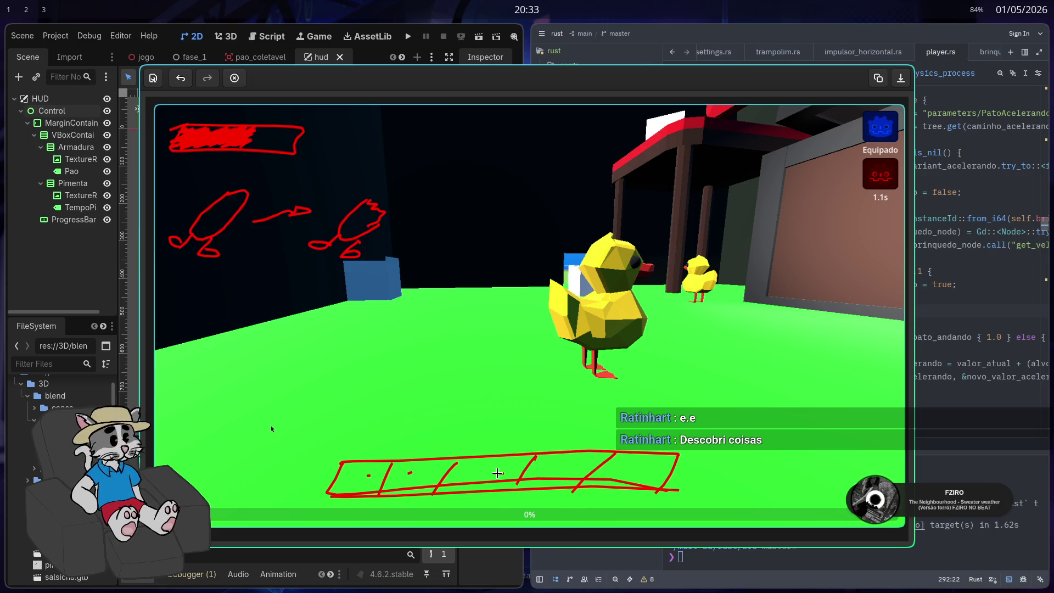
key("ctrl+z")
key("ctrl+z")
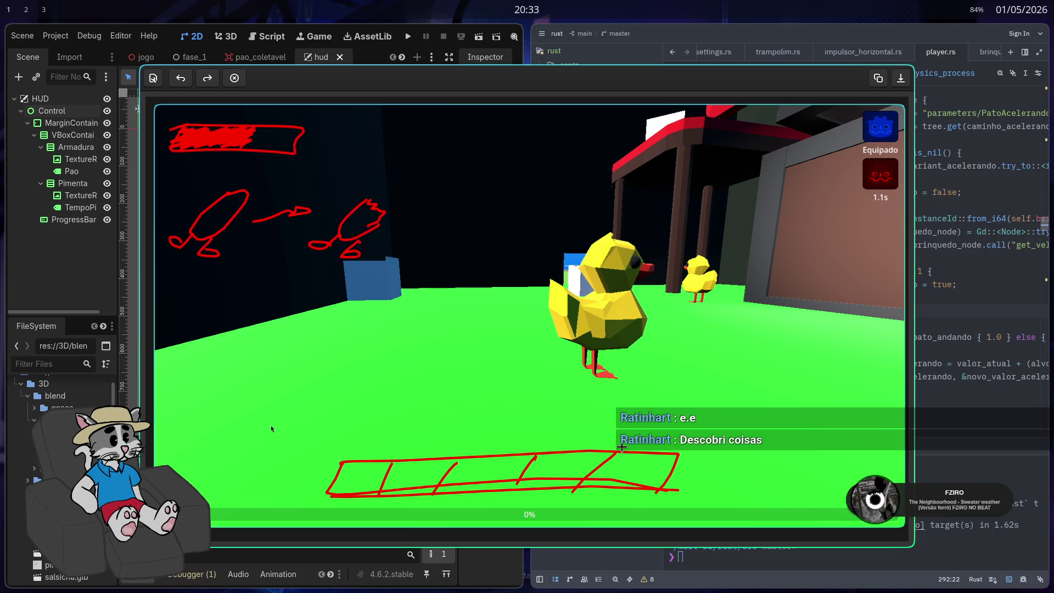
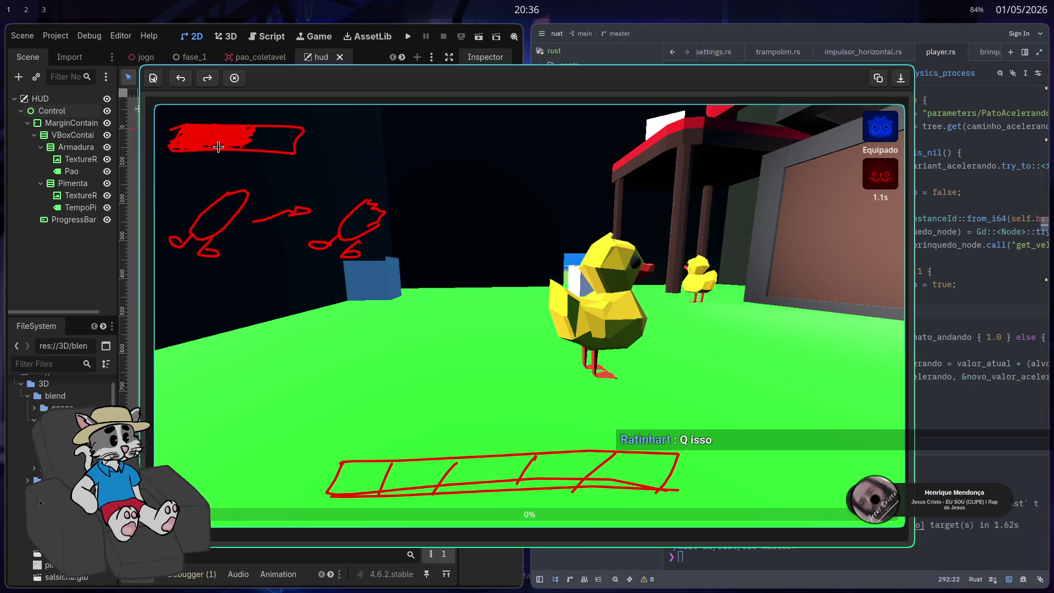
Mark the red bar sketch, copy and close the annotated screenshot, and maximise the editor
left_click(247, 134)
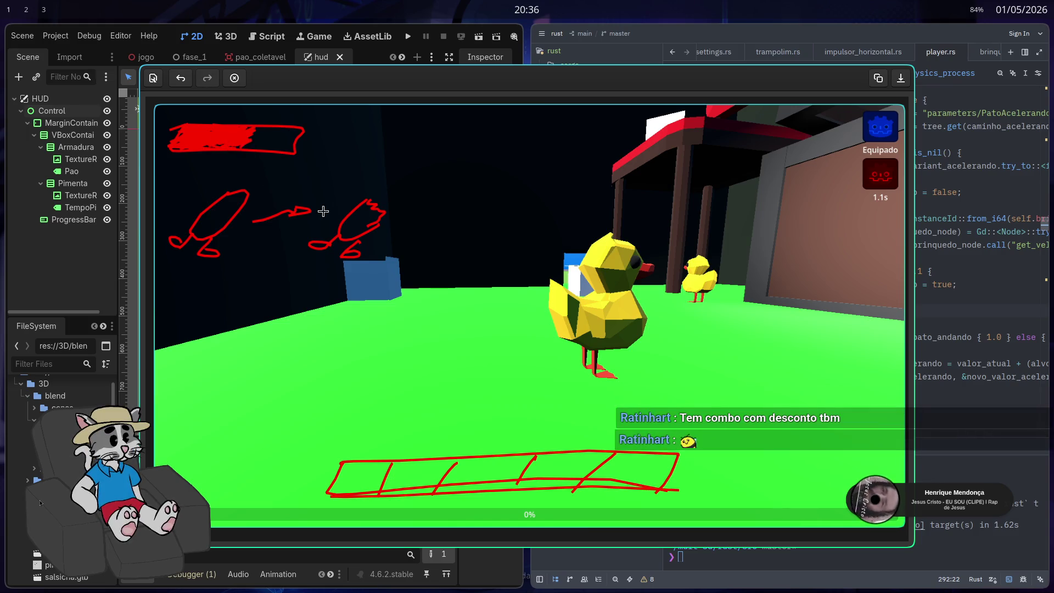
left_click(877, 78)
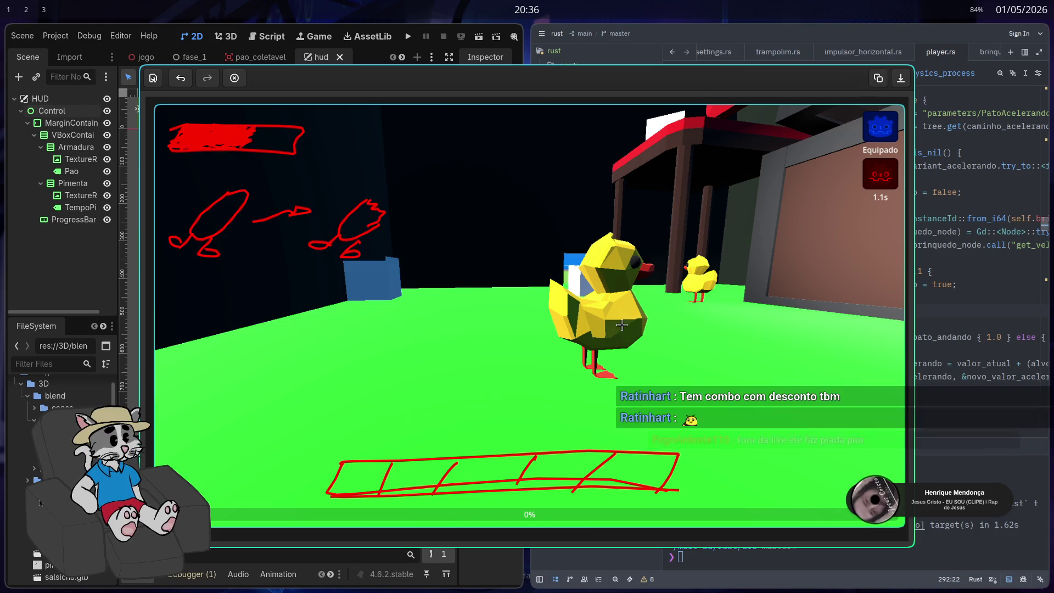
key("super+f")
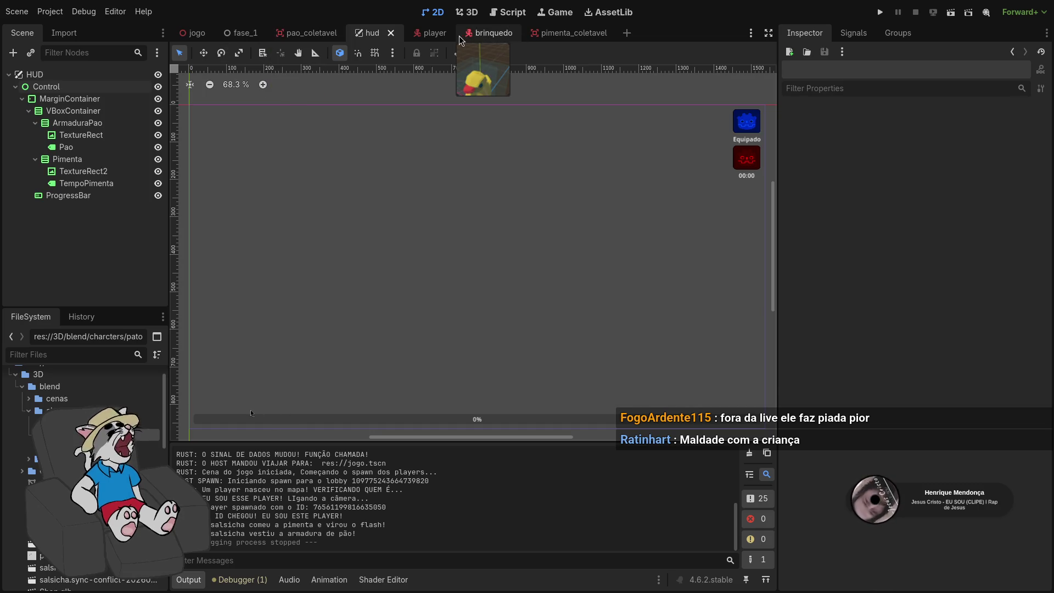
In the brinquedo scene, add pato.glb from the FileSystem as a new pato node
left_click(489, 36)
scroll(591, 202, "up", 5)
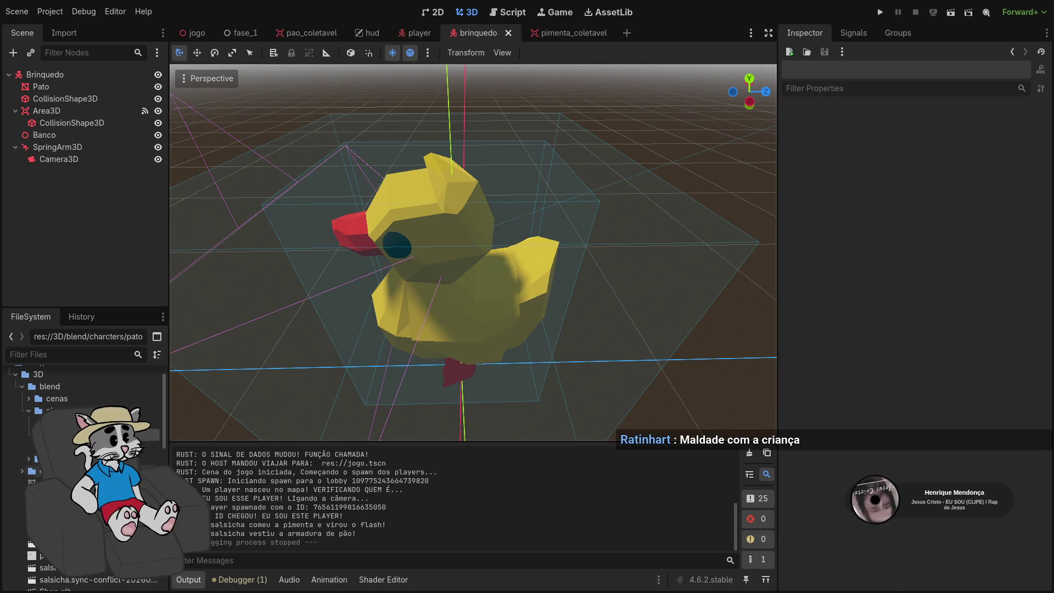
mouse_move(39, 411)
left_mouse_down()
mouse_move(165, 411)
mouse_move(547, 358)
mouse_move(38, 411)
left_mouse_up()
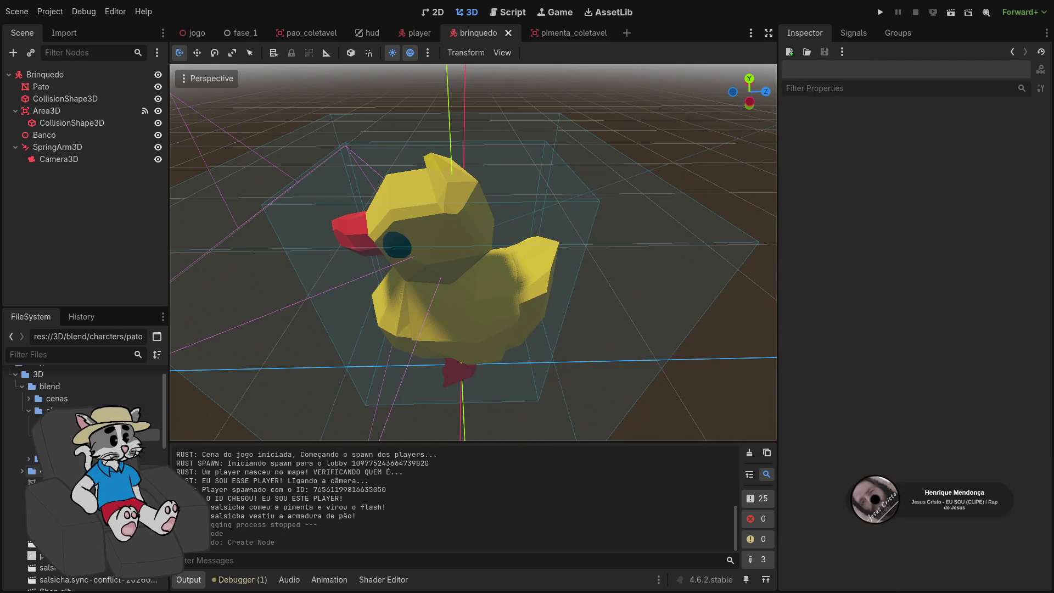
left_click(22, 471)
scroll(41, 475, "down", 2)
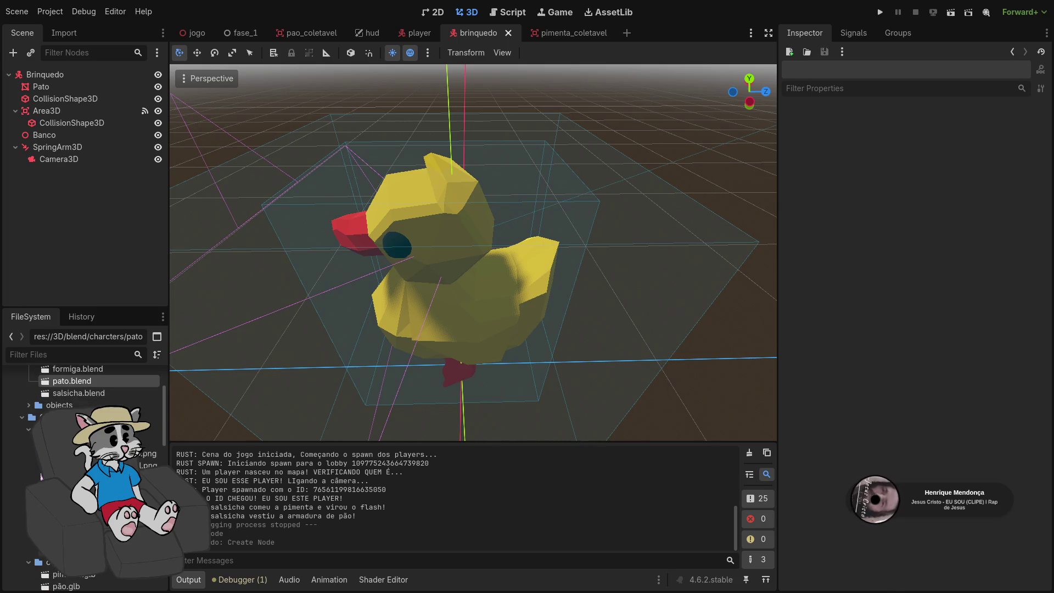
mouse_move(72, 381)
left_mouse_down()
mouse_move(564, 330)
mouse_move(549, 330)
mouse_move(615, 355)
left_mouse_up()
Move the pato duck along Z, X and Y into the collision box around the original duck
left_click_drag(511, 387, 567, 406)
scroll(477, 383, "down", 5)
mouse_move(563, 329)
left_mouse_down()
mouse_move(498, 370)
mouse_move(542, 345)
left_mouse_up()
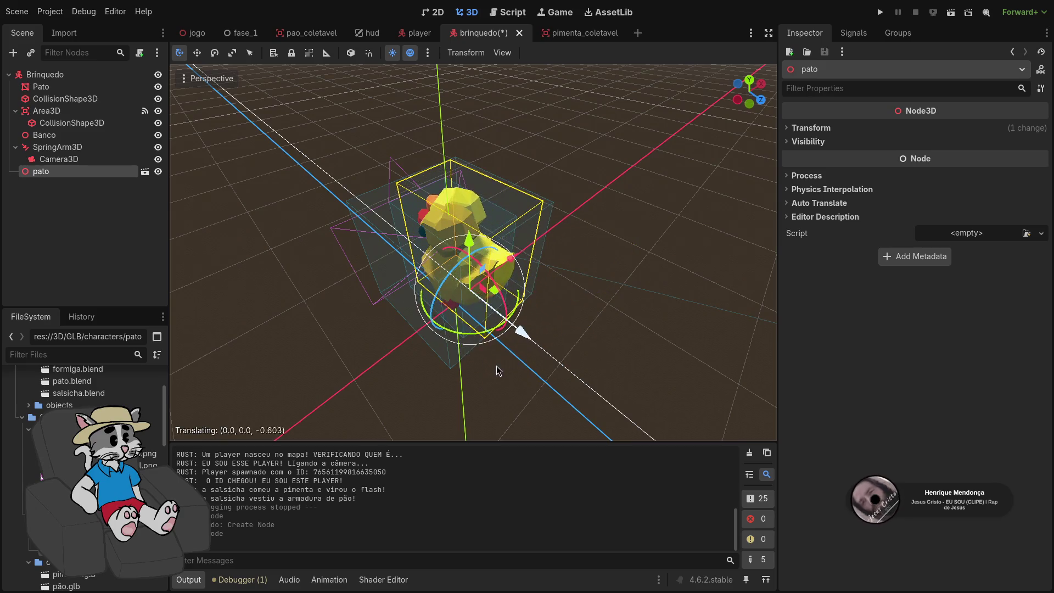
mouse_move(532, 298)
left_mouse_down()
mouse_move(472, 296)
mouse_move(516, 319)
mouse_move(511, 304)
left_mouse_up()
scroll(473, 247, "down", 3)
left_click_drag(430, 257, 439, 274)
scroll(439, 275, "up", 5)
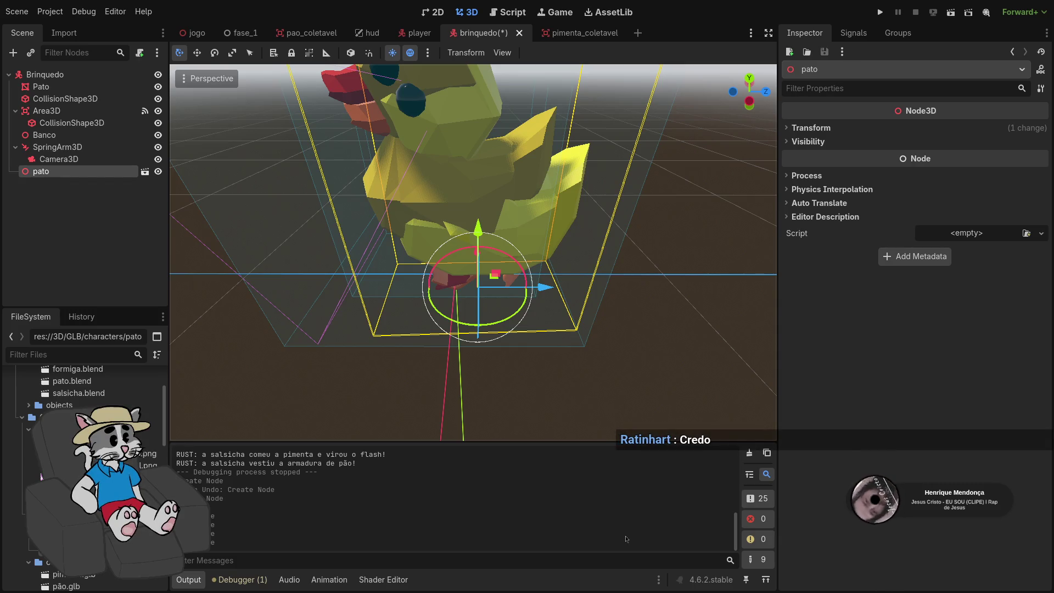
Raise the pato duck along Y and nudge it back along Z, checking from behind and above
scroll(593, 309, "down", 5)
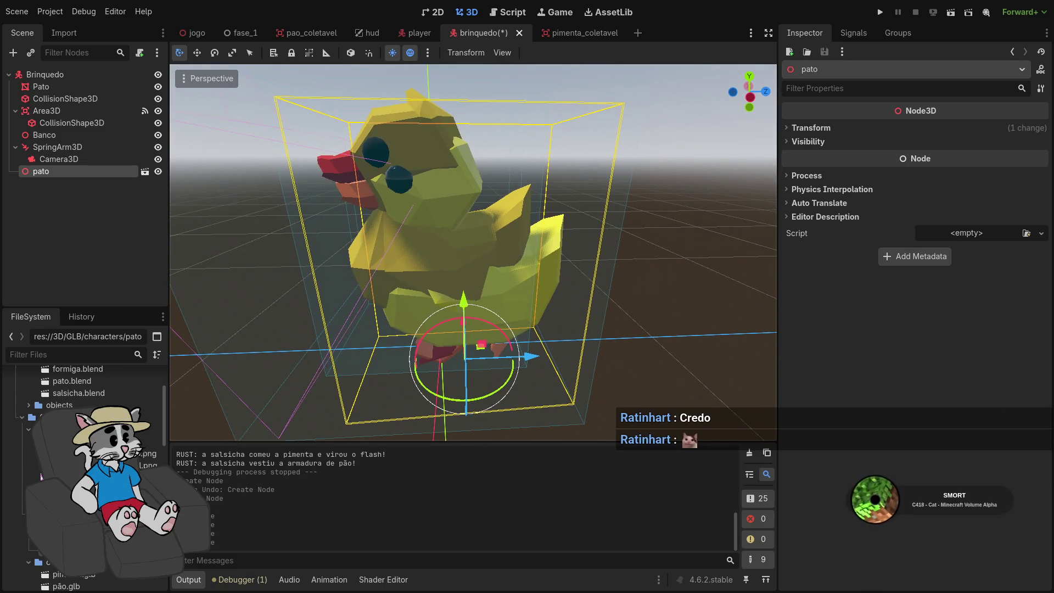
mouse_move(468, 307)
left_mouse_down()
mouse_move(475, 278)
mouse_move(470, 301)
left_mouse_up()
left_click_drag(529, 354, 510, 357)
mouse_move(439, 303)
left_mouse_down()
mouse_move(435, 252)
mouse_move(437, 292)
left_mouse_up()
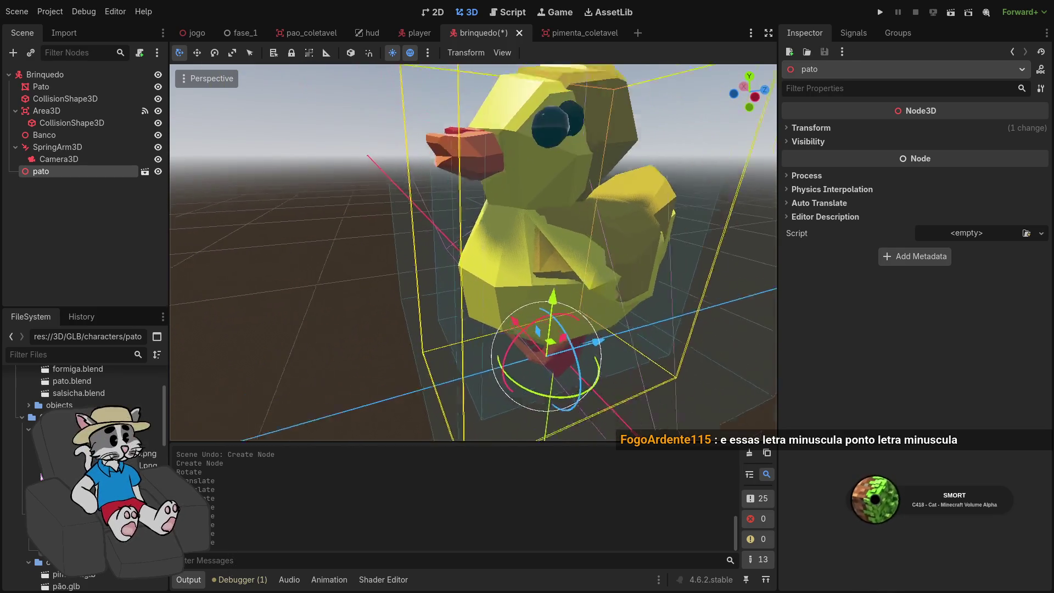
scroll(474, 252, "down", 3)
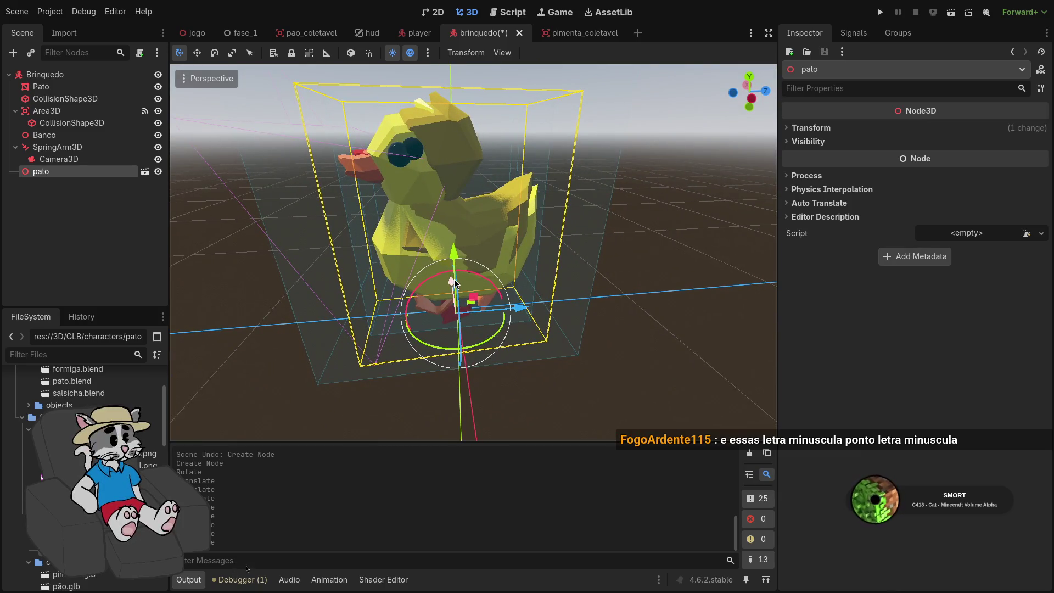
mouse_move(454, 283)
left_mouse_down()
mouse_move(536, 315)
mouse_move(419, 292)
left_mouse_up()
scroll(474, 252, "up", 5)
mouse_move(474, 253)
left_mouse_down()
mouse_move(495, 220)
mouse_move(549, 226)
left_mouse_up()
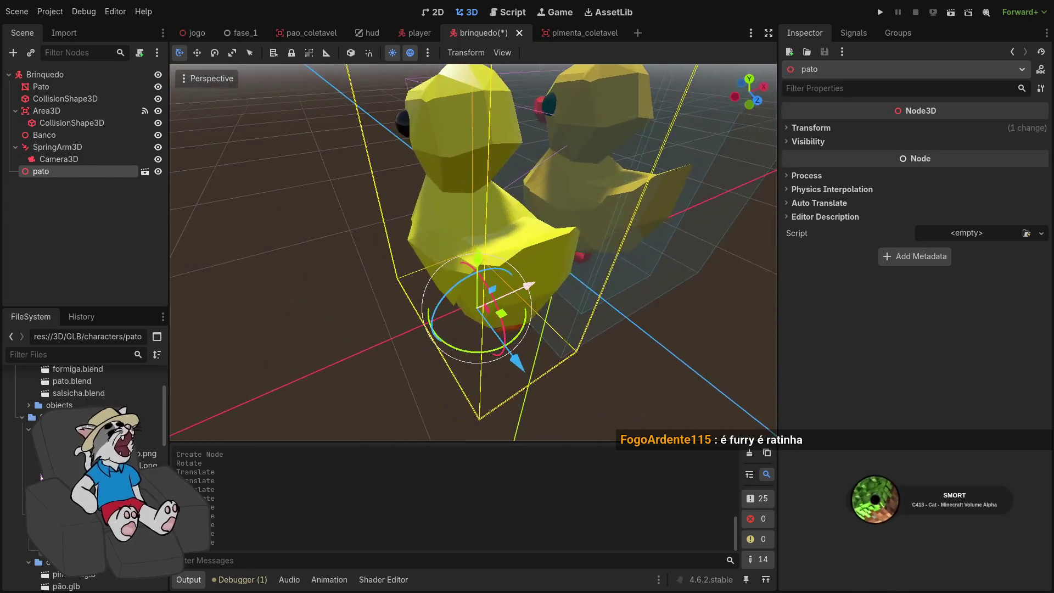
scroll(473, 253, "up", 5)
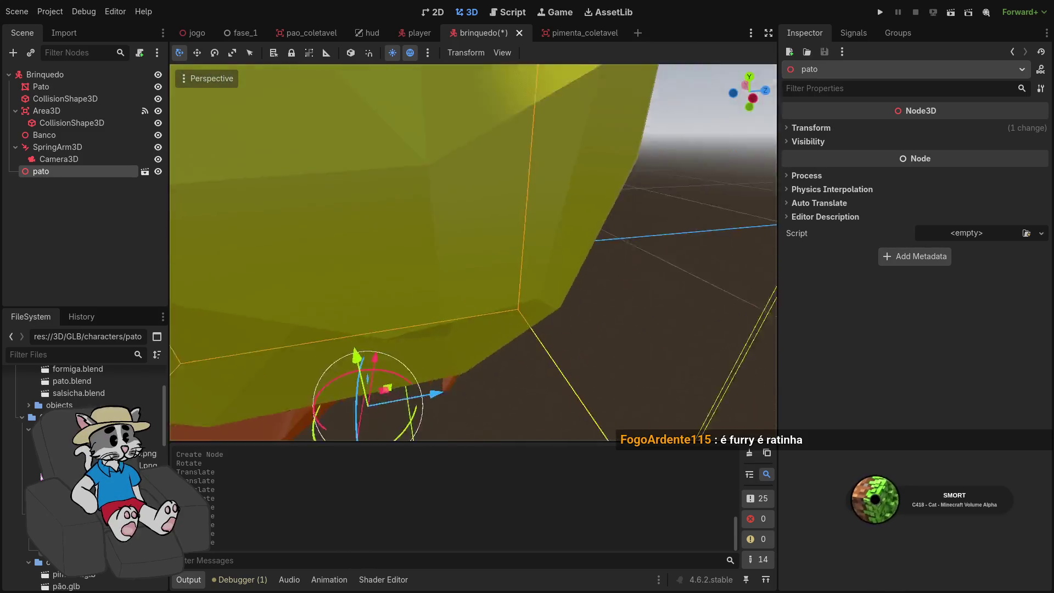
scroll(422, 275, "down", 5)
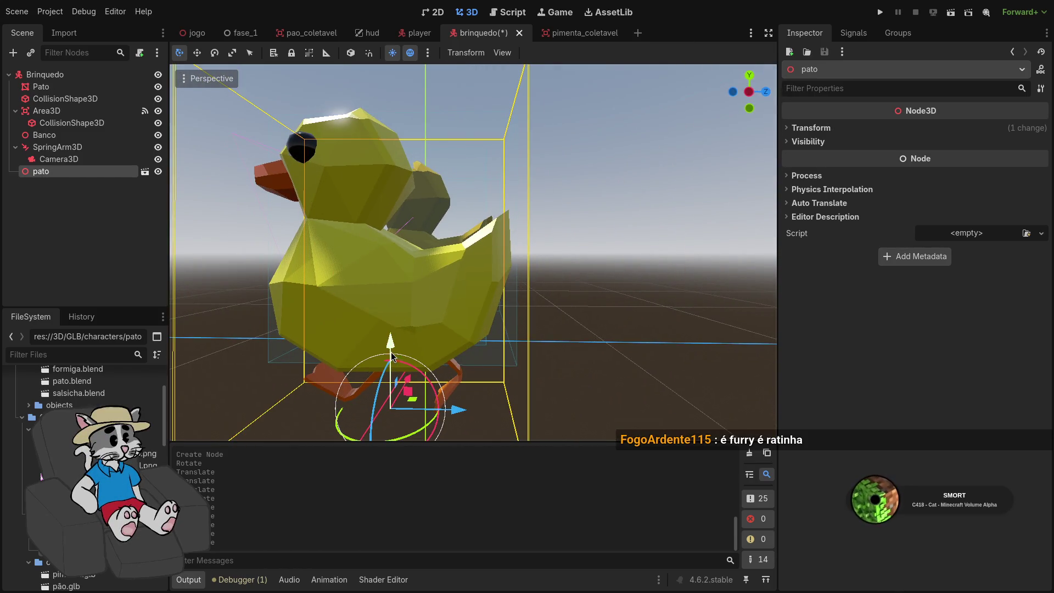
scroll(392, 356, "down", 4)
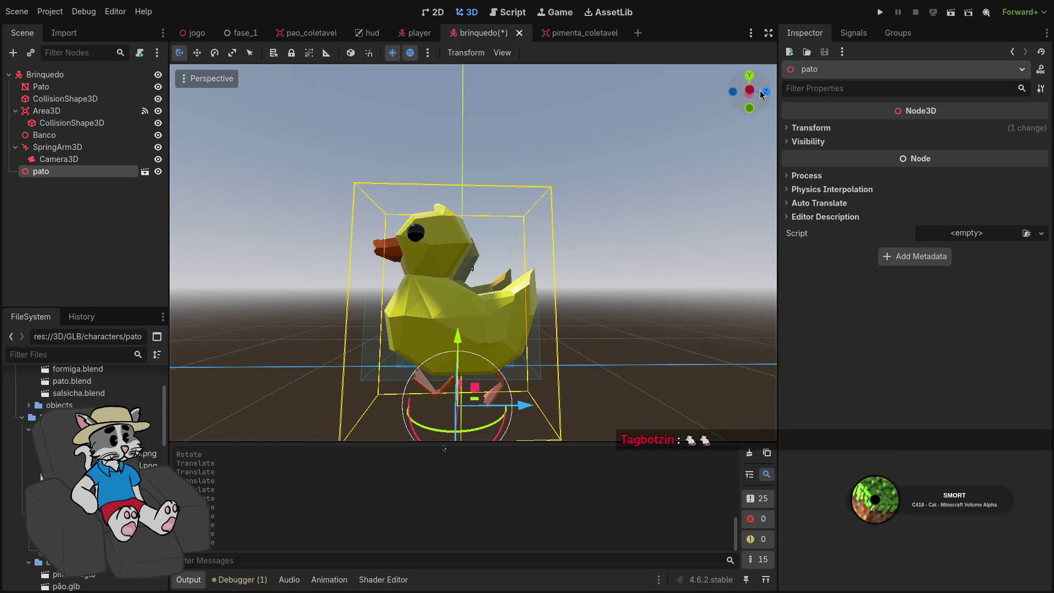
In Left Orthogonal view, raise pato slightly and push it forward along Z, then return to Perspective
left_click(751, 92)
scroll(567, 305, "up", 10)
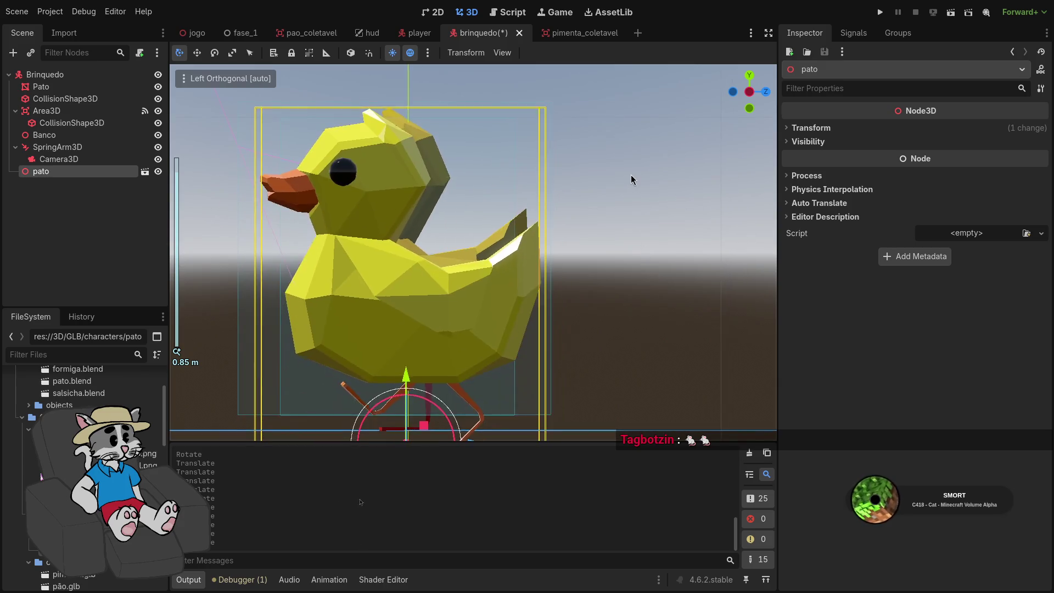
left_click_drag(406, 382, 409, 379)
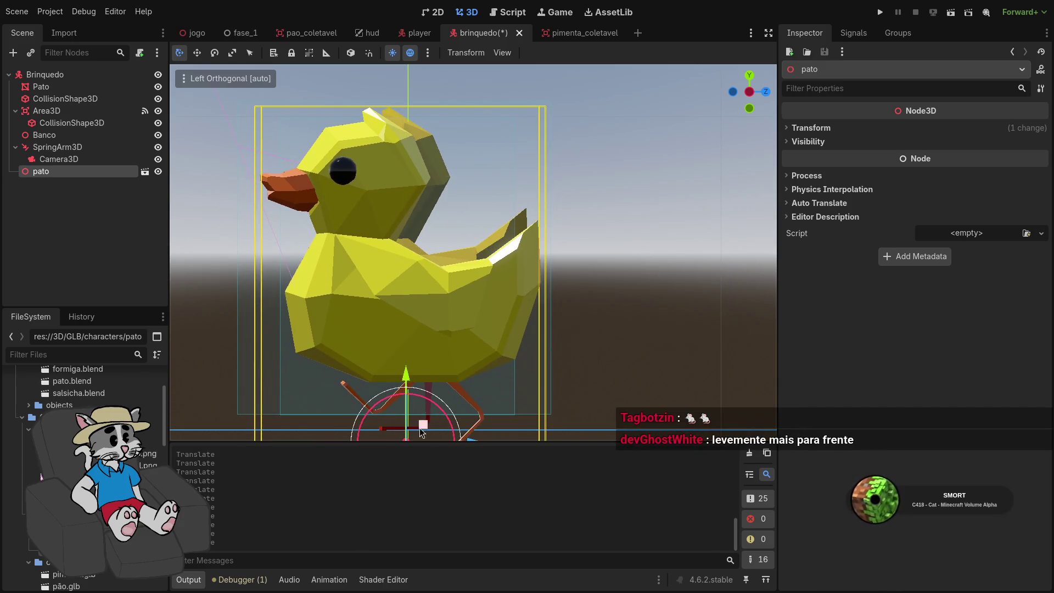
left_click_drag(413, 428, 412, 391)
left_click_drag(473, 404, 497, 403)
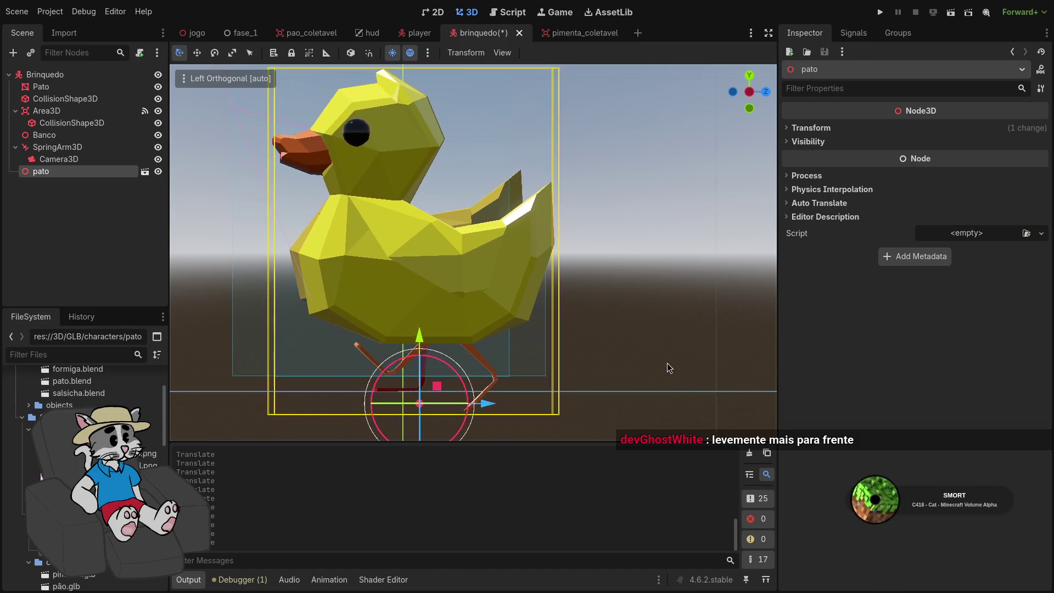
left_click_drag(674, 367, 623, 374)
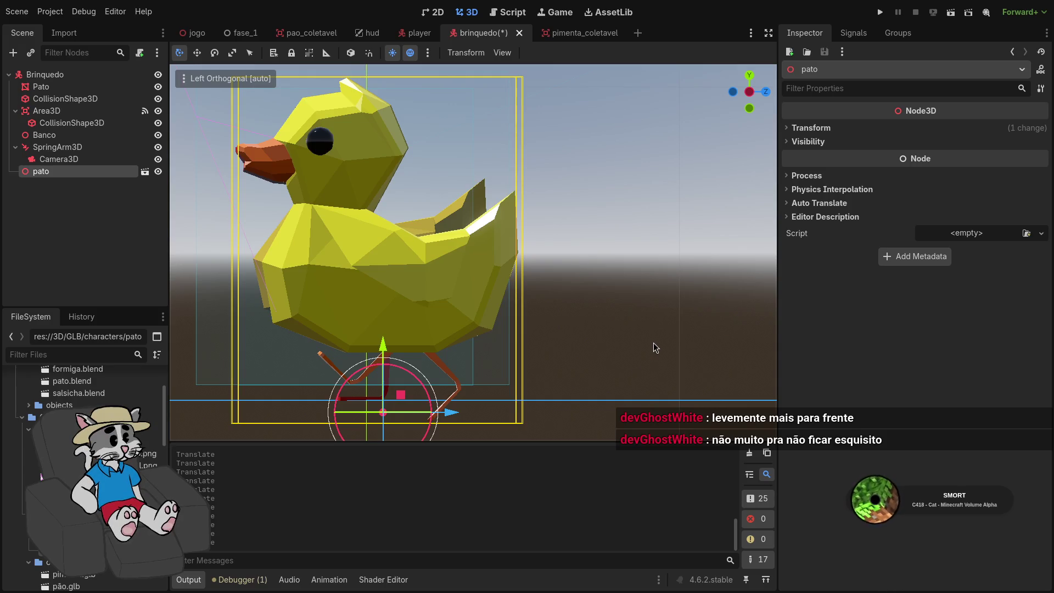
left_click_drag(688, 339, 572, 353)
Move the pato node under Pato in the Scene dock, then delete pato and confirm
key("w")
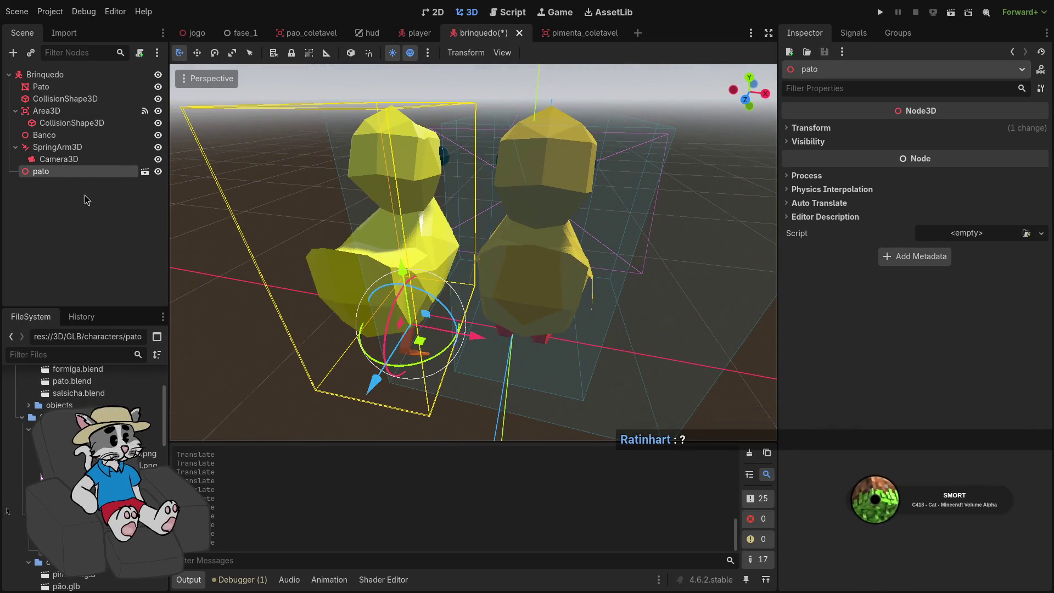
left_click_drag(70, 100, 62, 89)
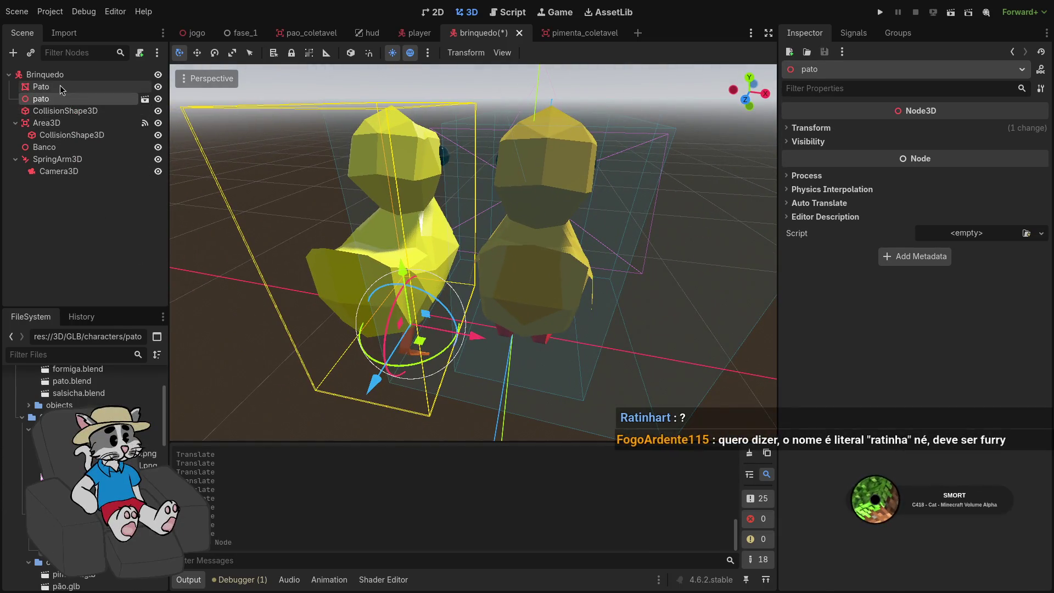
left_click(61, 90)
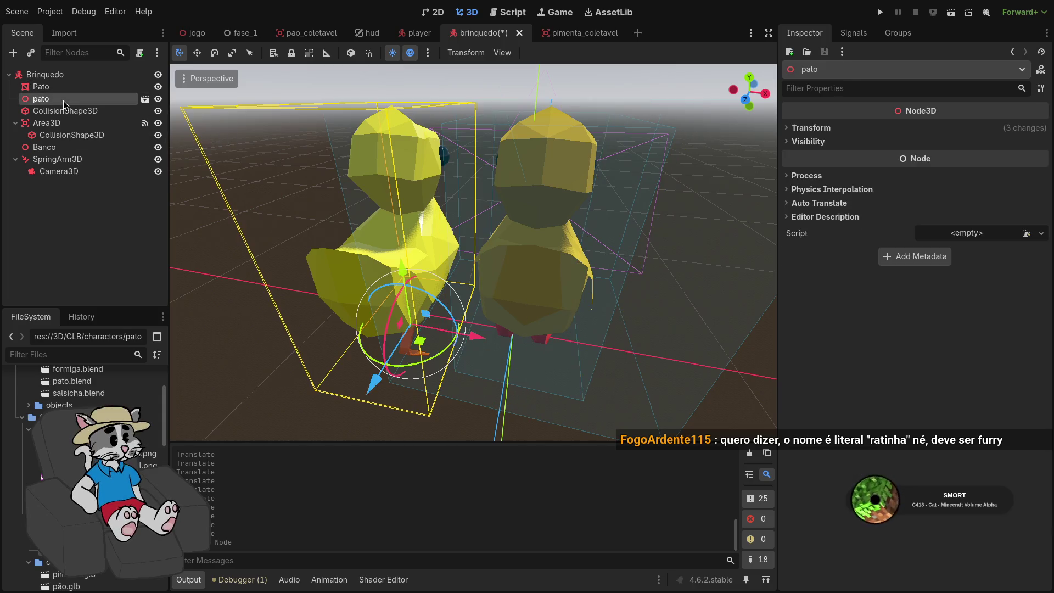
left_click(65, 102)
key("Delete")
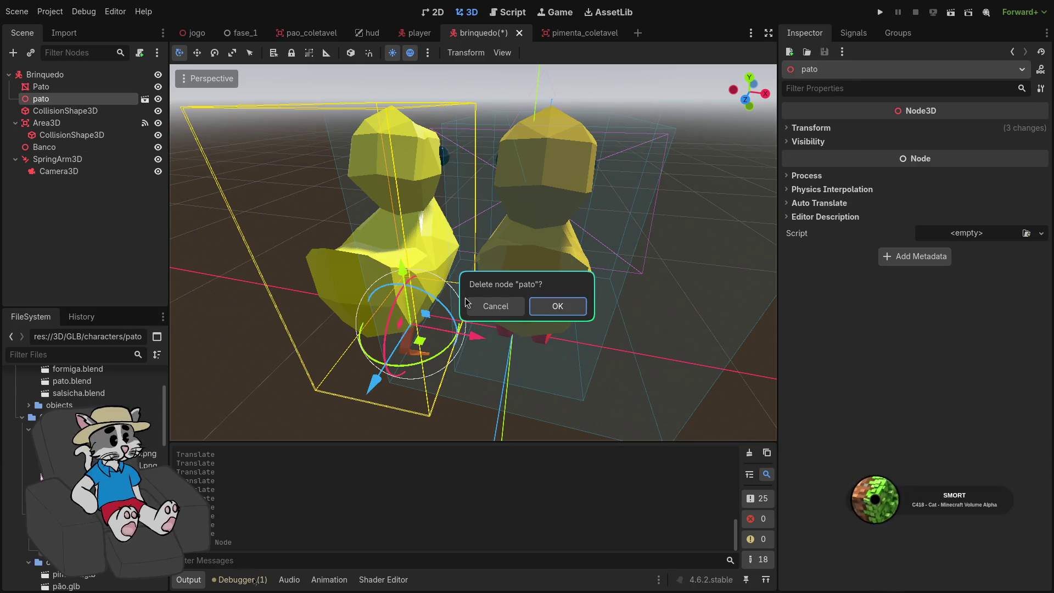
left_click(559, 318)
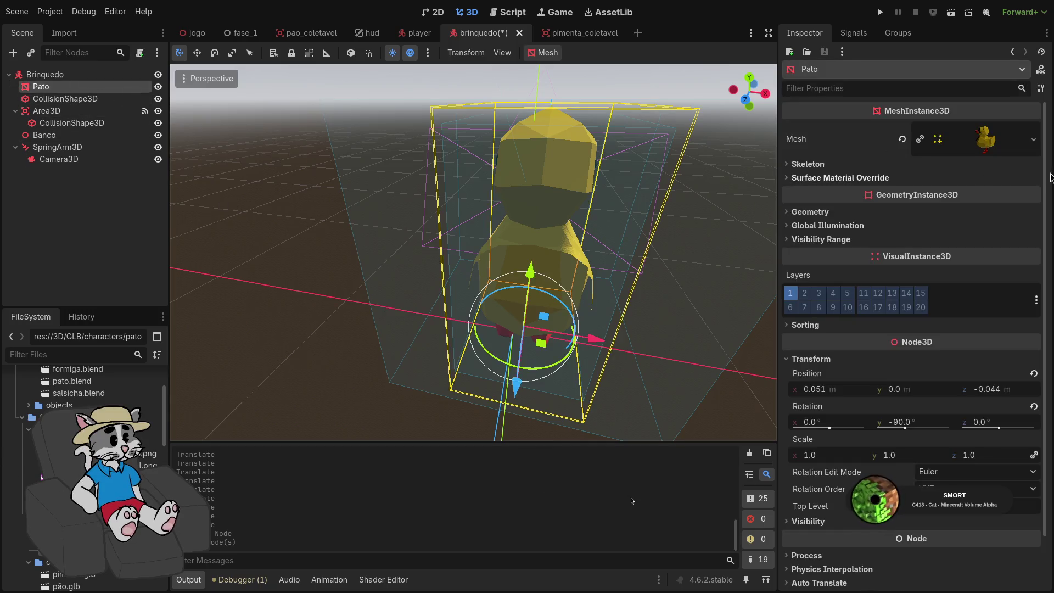
Browse for a replacement Pato mesh in the GLB characters folder, cancel, then drag pato.glb into the Brinquedo scene
left_click(1019, 146)
left_click(1034, 139)
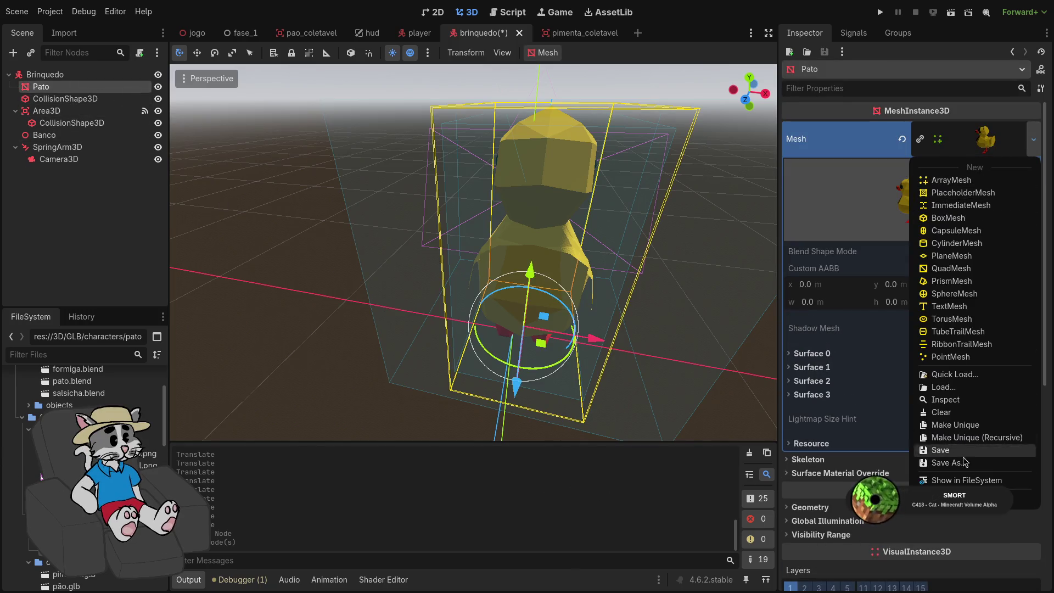
left_click(945, 387)
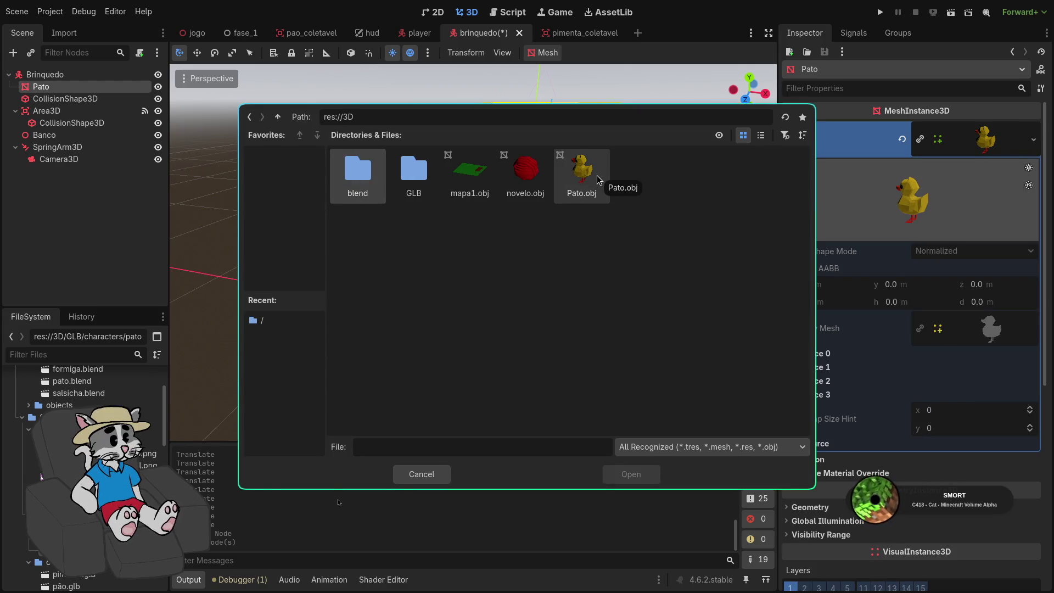
left_click(582, 173)
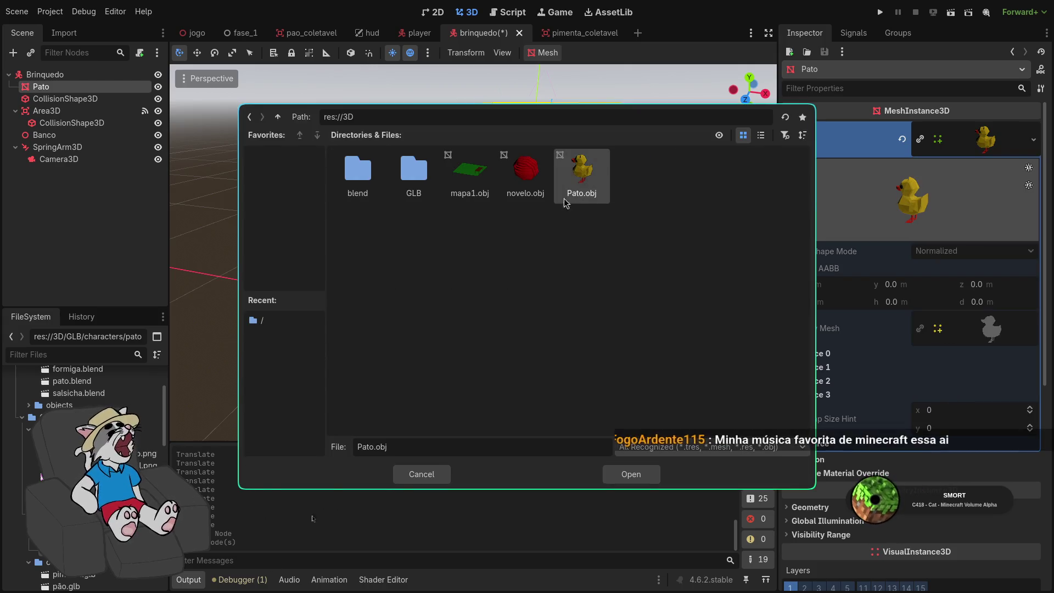
double_click(414, 176)
double_click(415, 175)
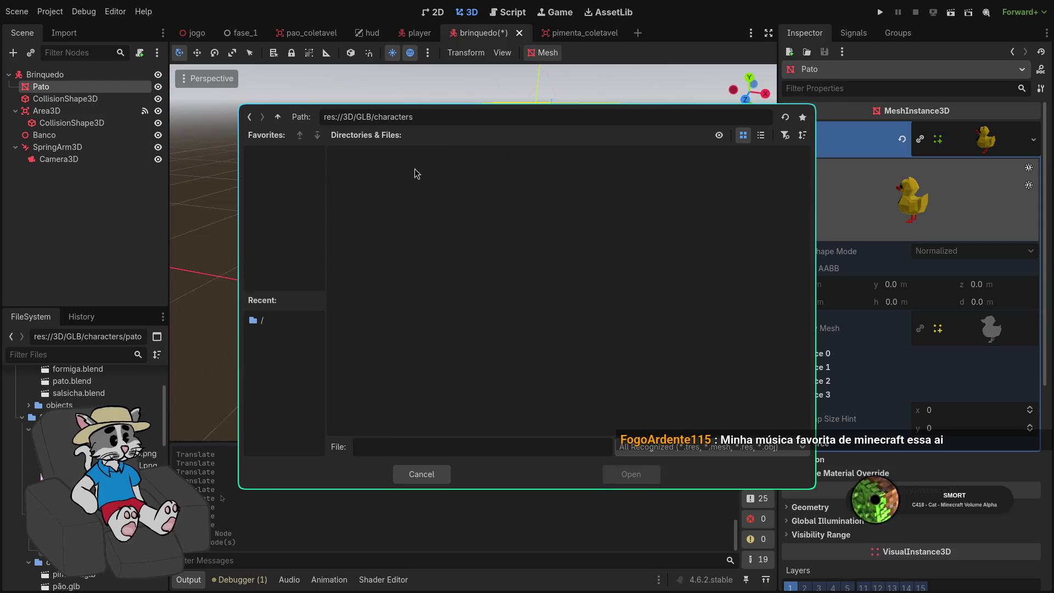
key("Escape")
left_click_drag(497, 319, 384, 305)
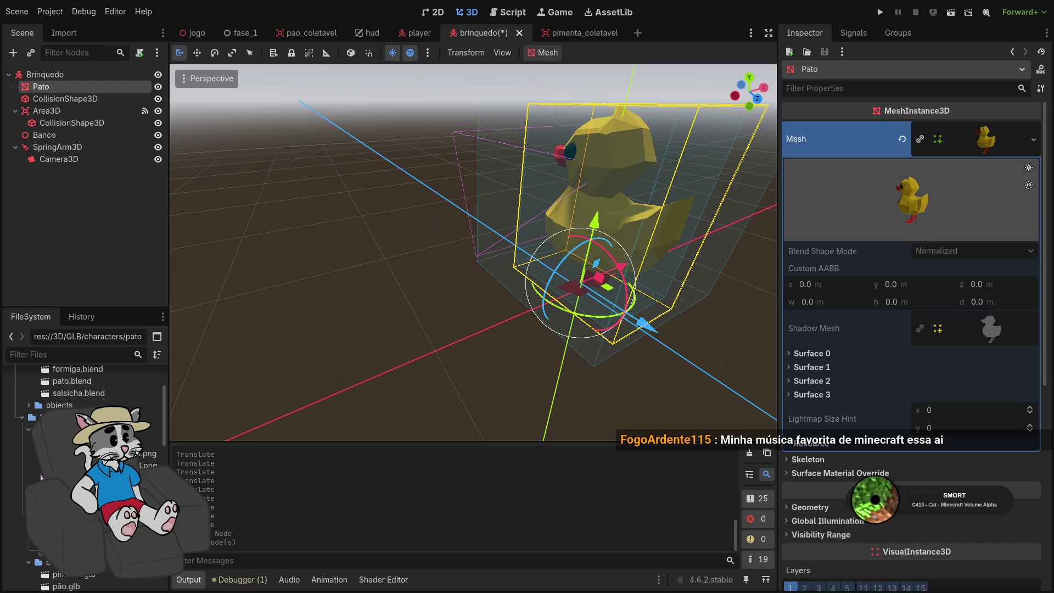
left_click_drag(99, 442, 379, 325)
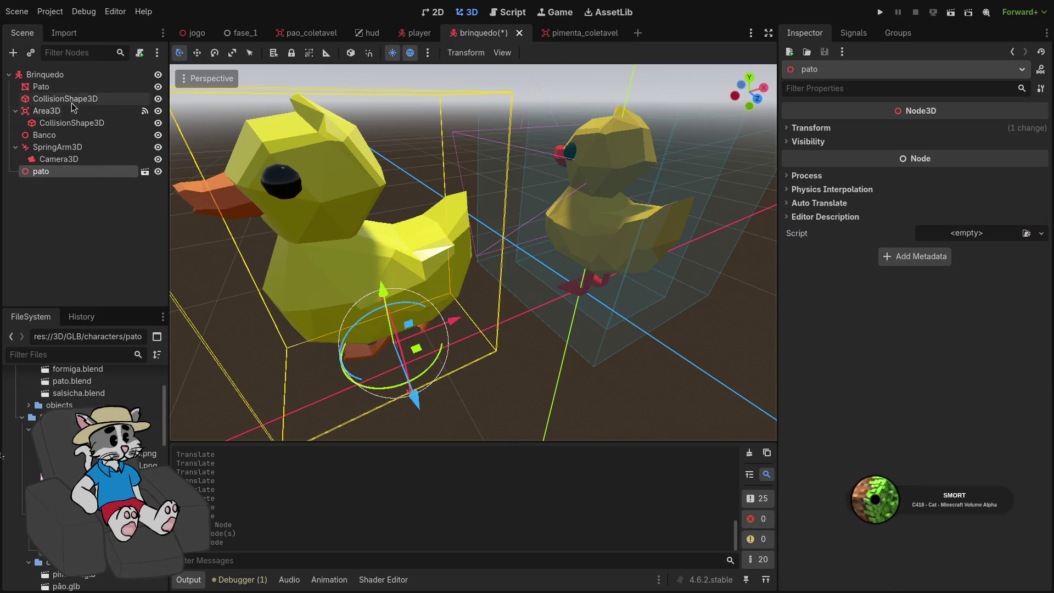
Select the new pato duck and revert its Transform position to the origin
left_click(42, 86)
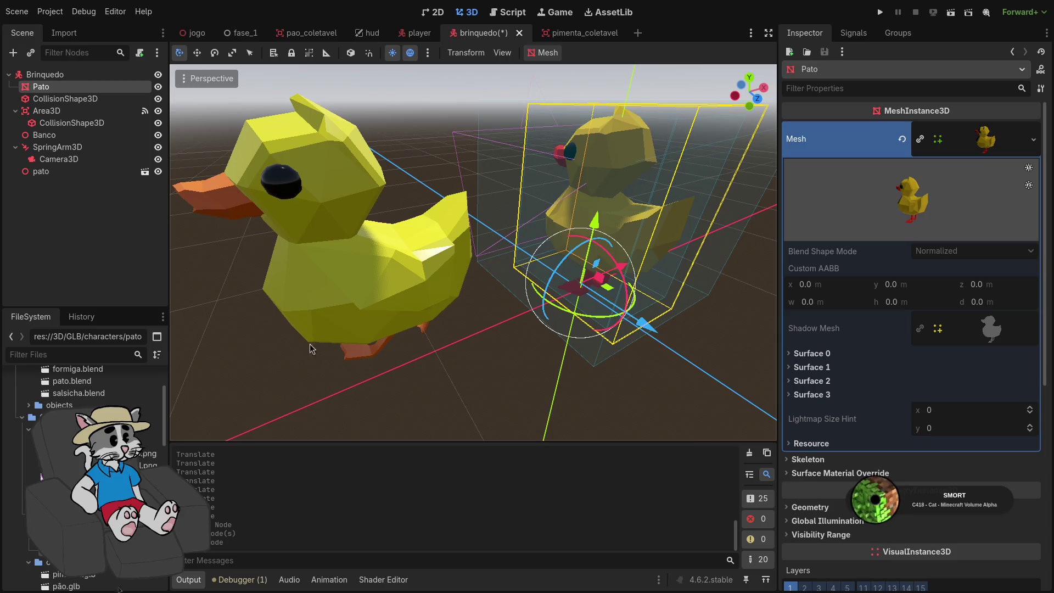
left_click(86, 173)
left_click(789, 130)
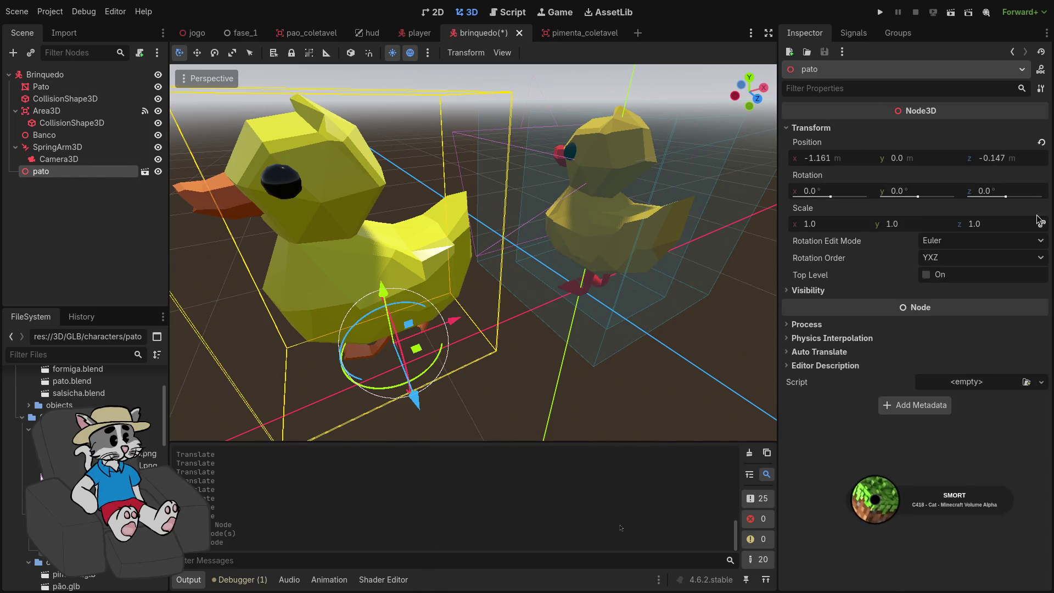
left_click(1041, 144)
left_click_drag(602, 308, 549, 300)
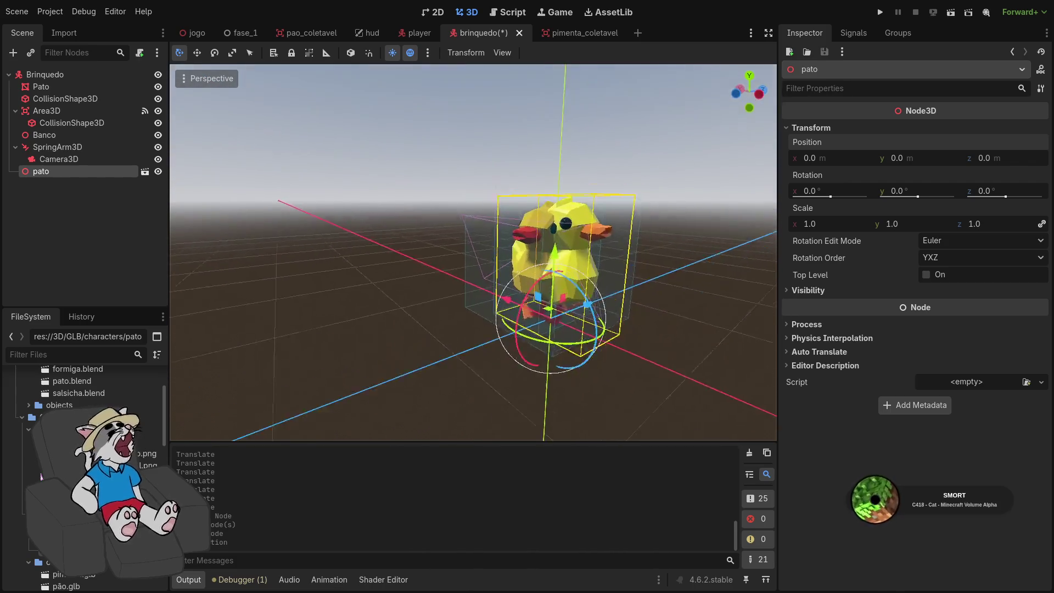
scroll(474, 253, "up", 5)
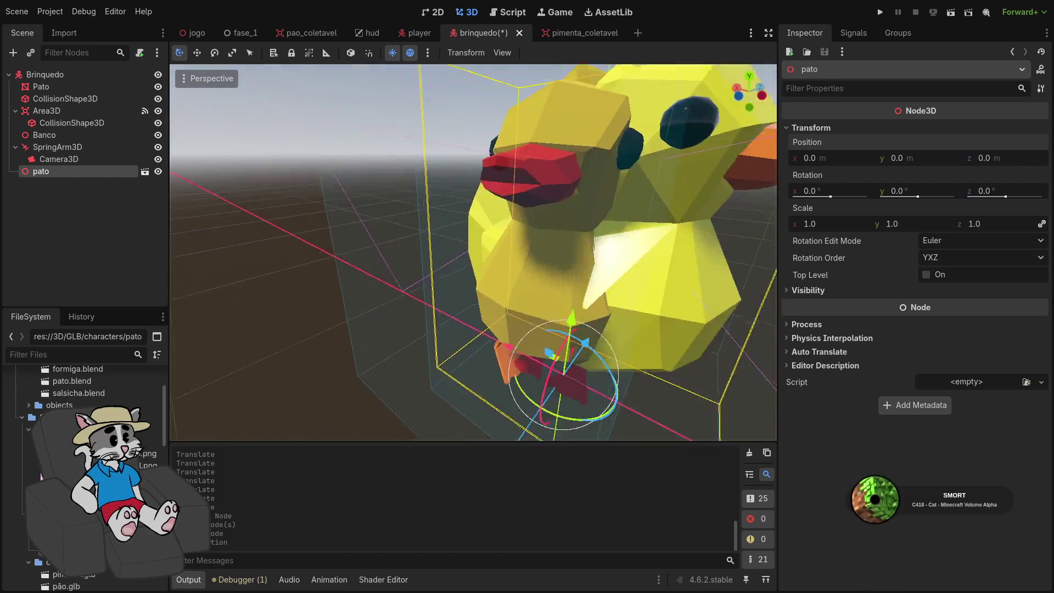
scroll(599, 306, "down", 5)
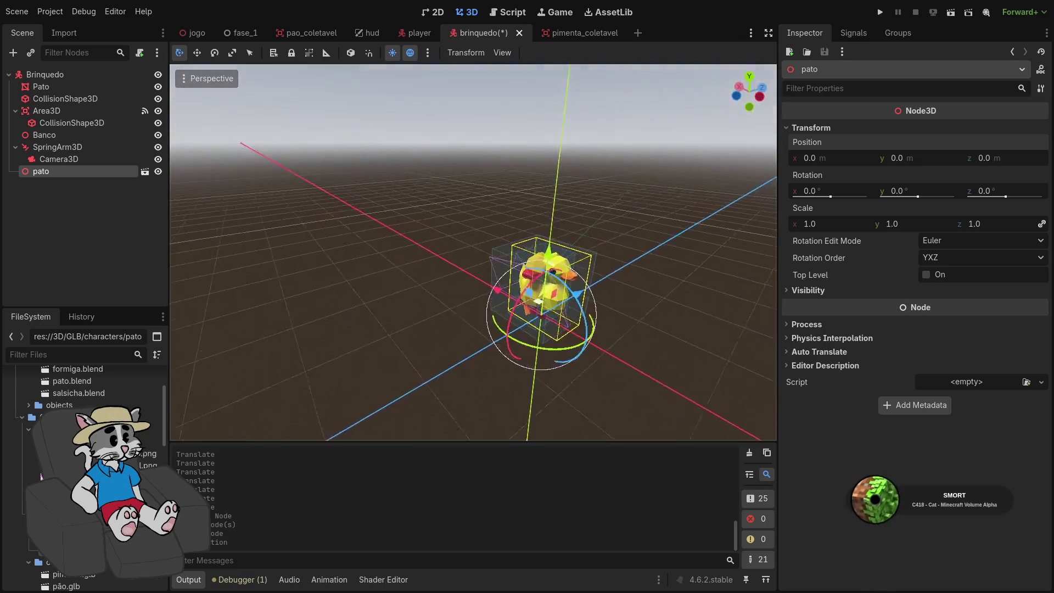
scroll(598, 306, "up", 5)
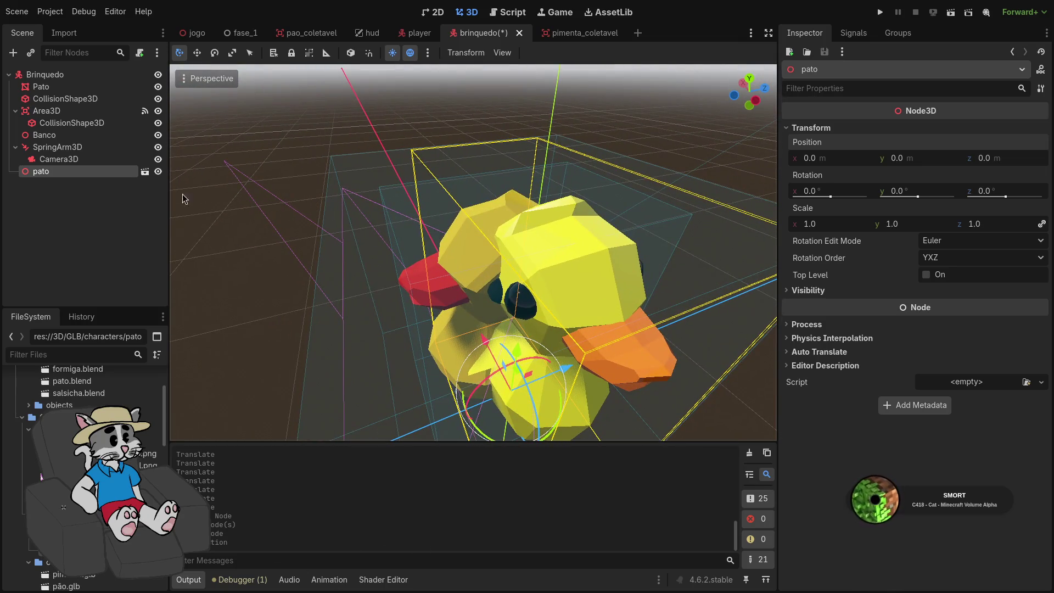
Compare the old Pato mesh, keeping its Y rotation at -90, and move pato to the top of Brinquedo
left_click(41, 86)
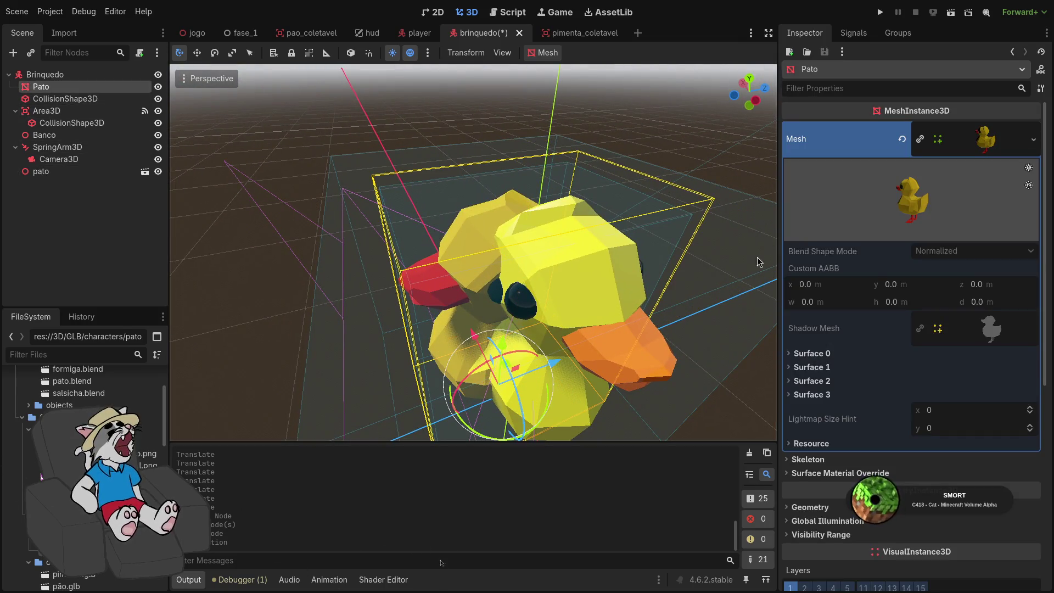
scroll(850, 268, "down", 2)
scroll(850, 268, "up", 2)
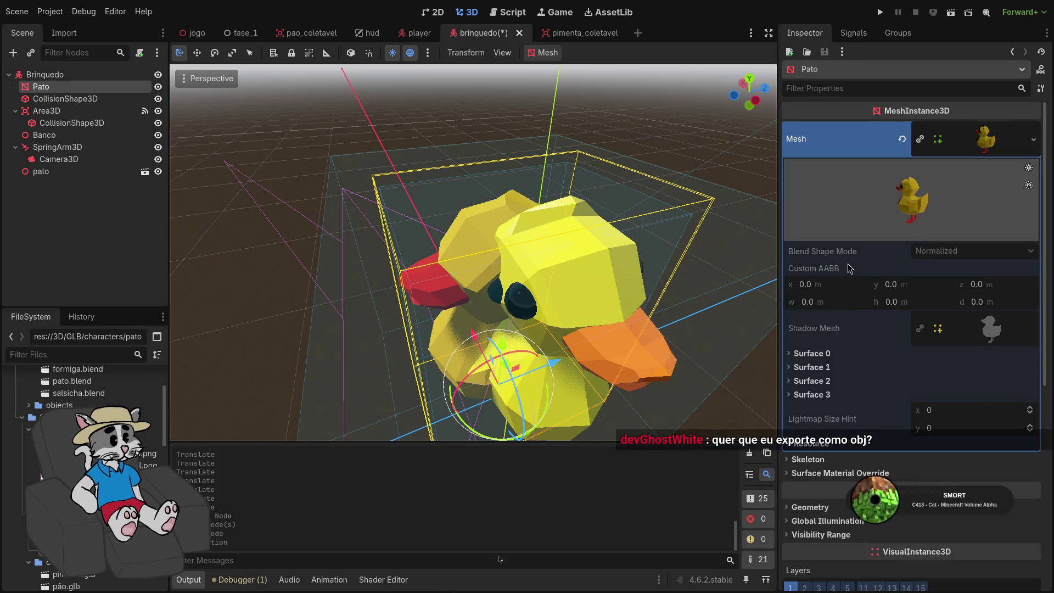
scroll(850, 268, "down", 5)
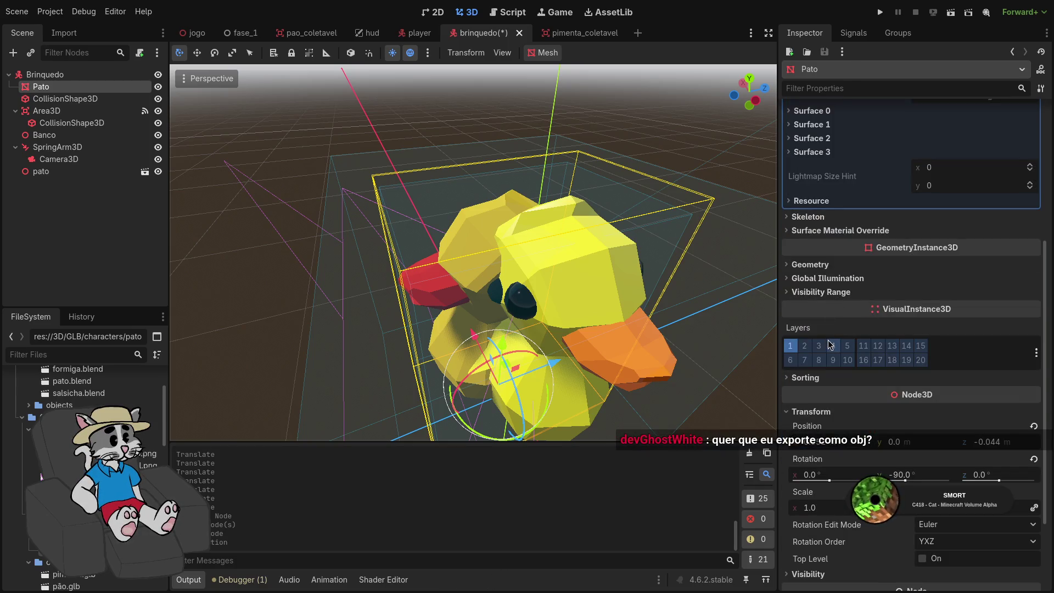
key("ctrl+z")
key("ctrl+z")
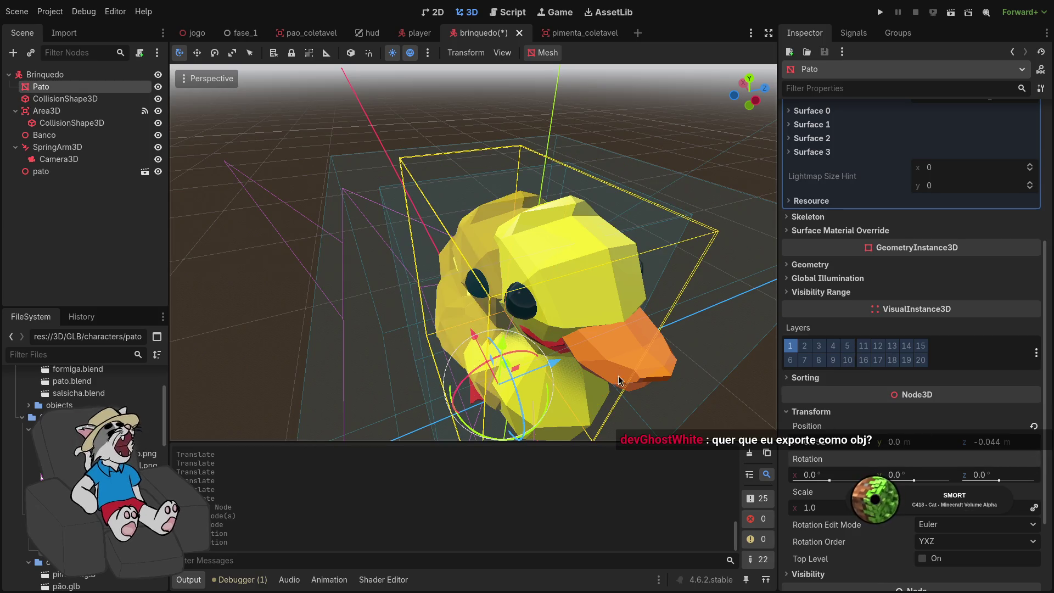
key("f")
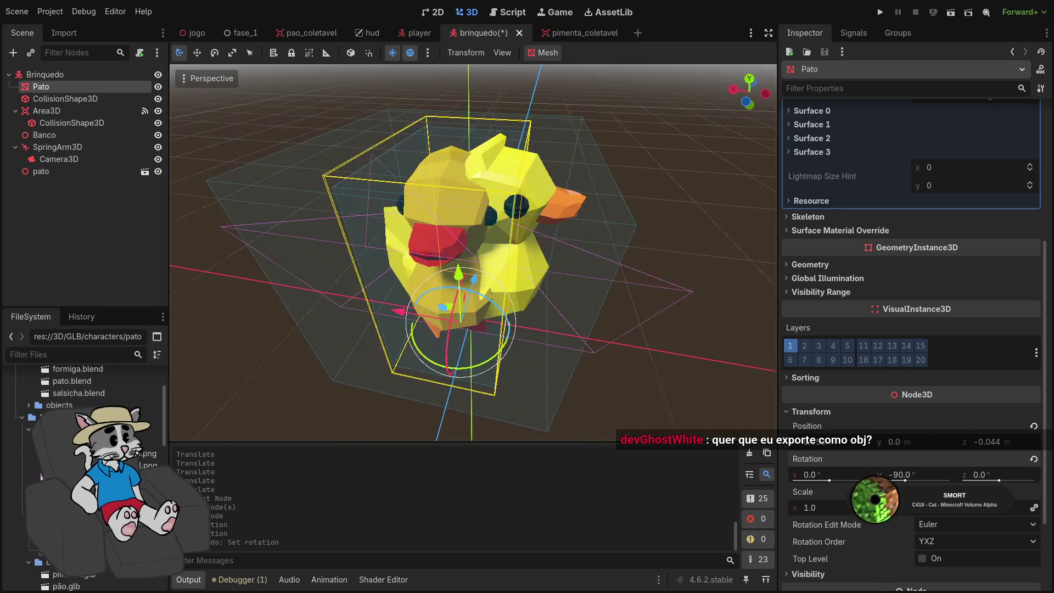
left_click(1035, 459)
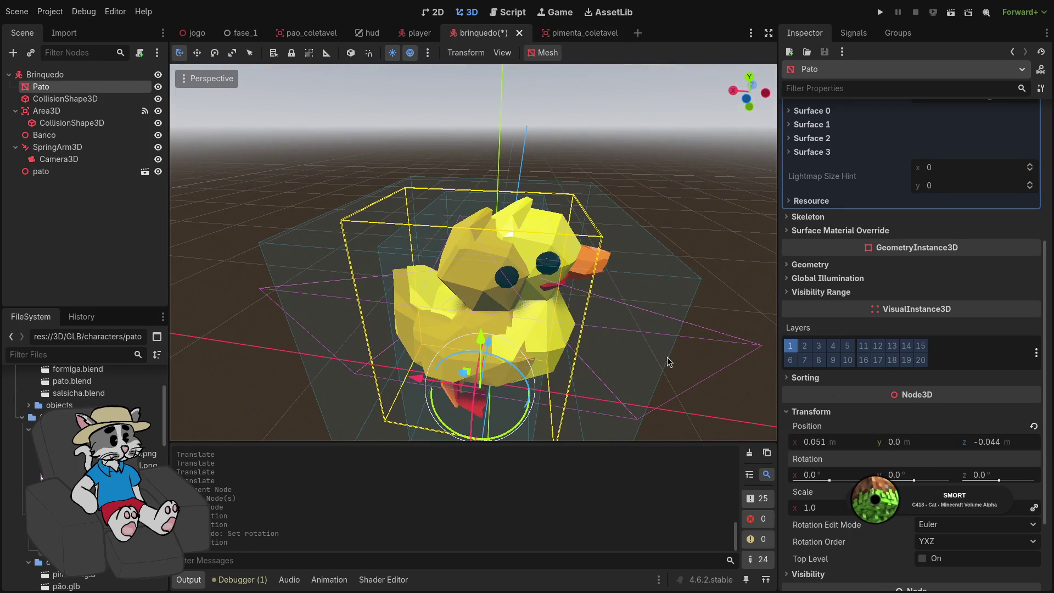
key("ctrl+z")
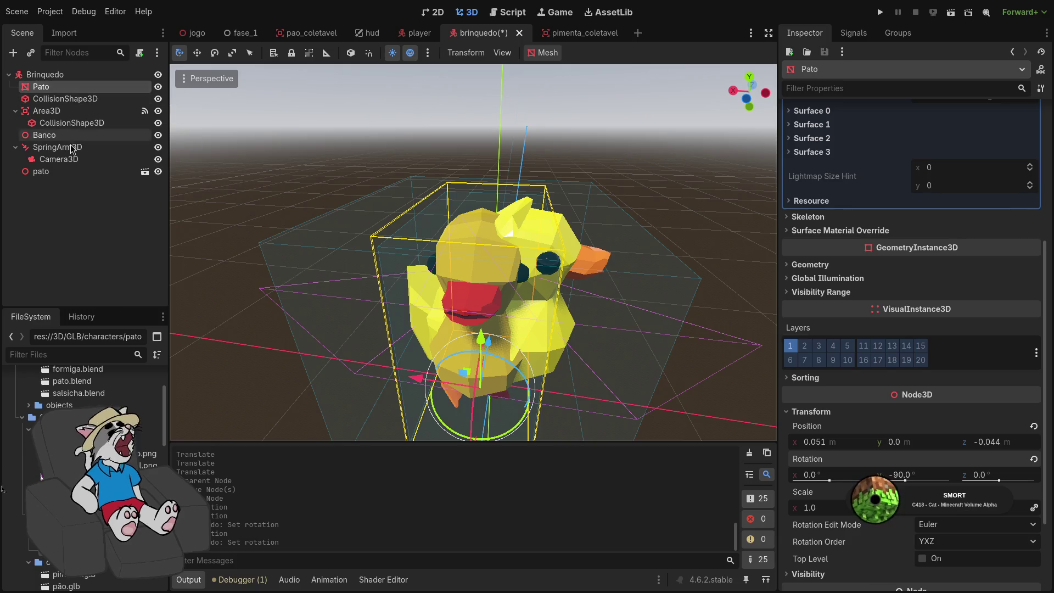
left_click(84, 174)
left_click_drag(62, 86, 63, 82)
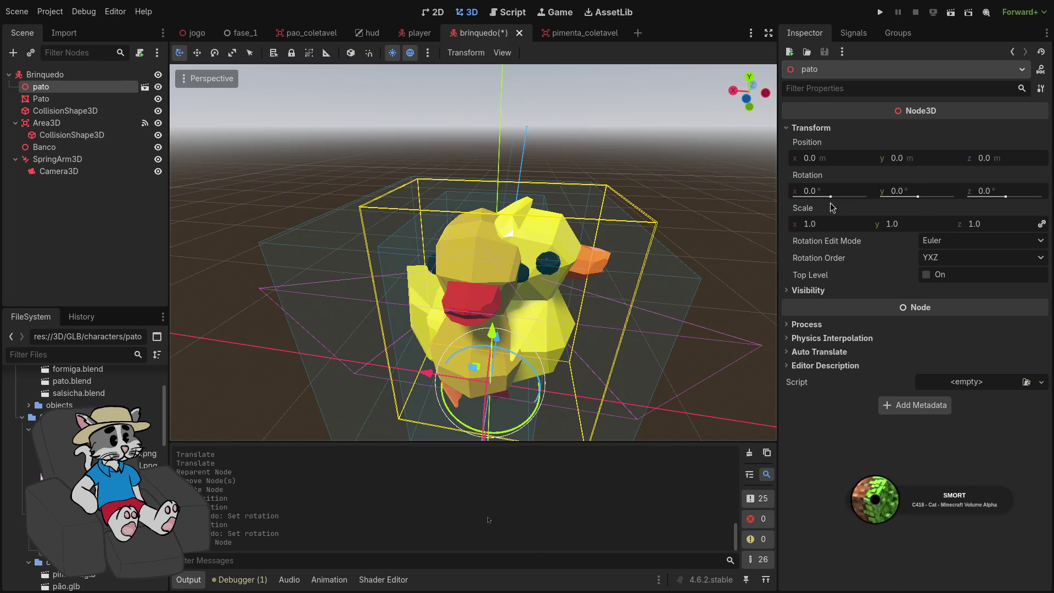
Set the pato duck's Rotation Y to -90°
left_click(905, 189)
type("90")
key("Return")
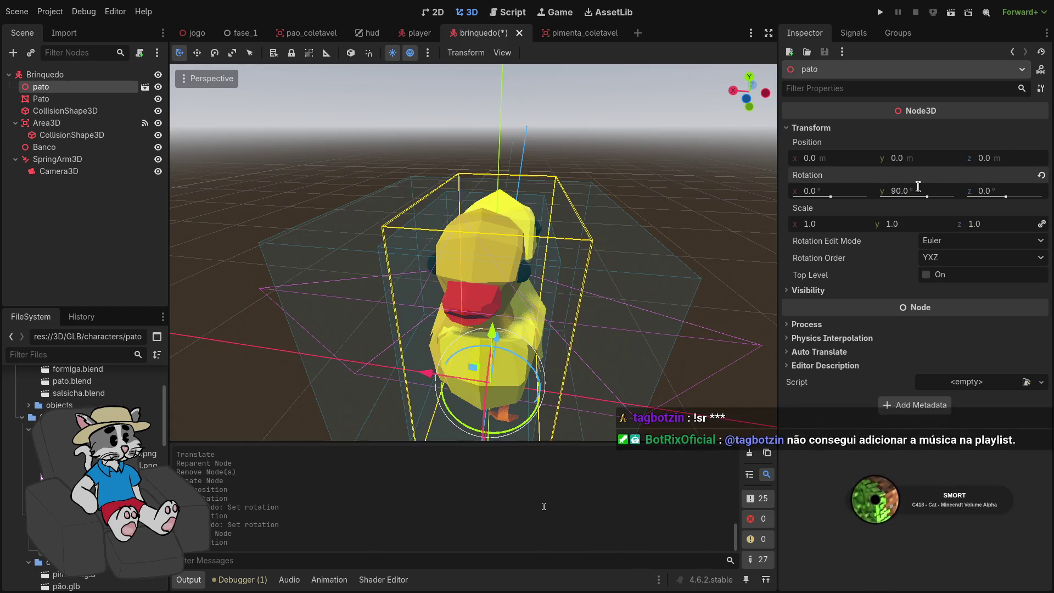
key("KP_3")
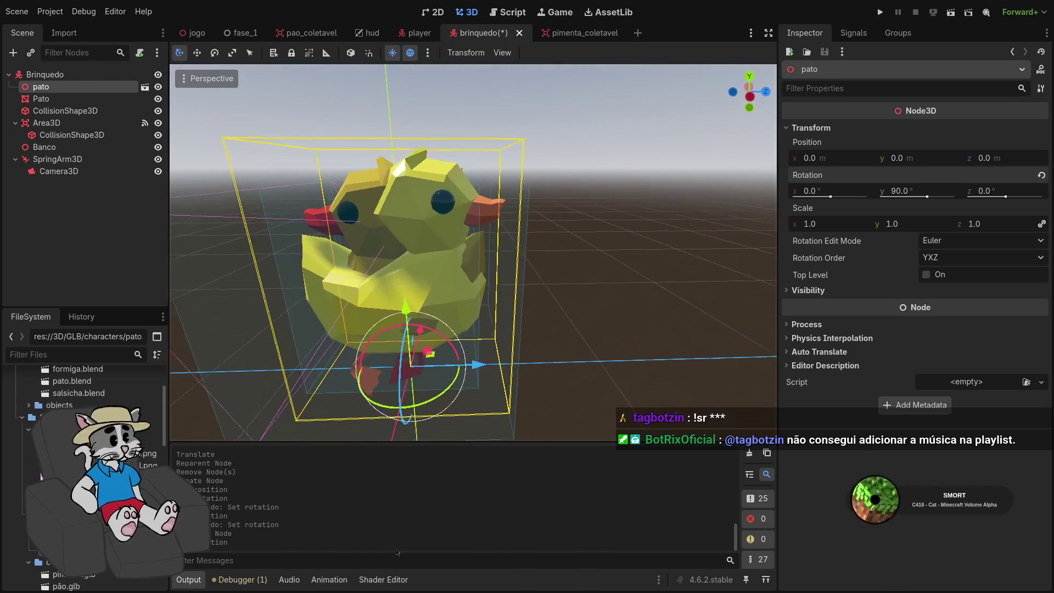
left_click(915, 186)
type("-90")
key("Return")
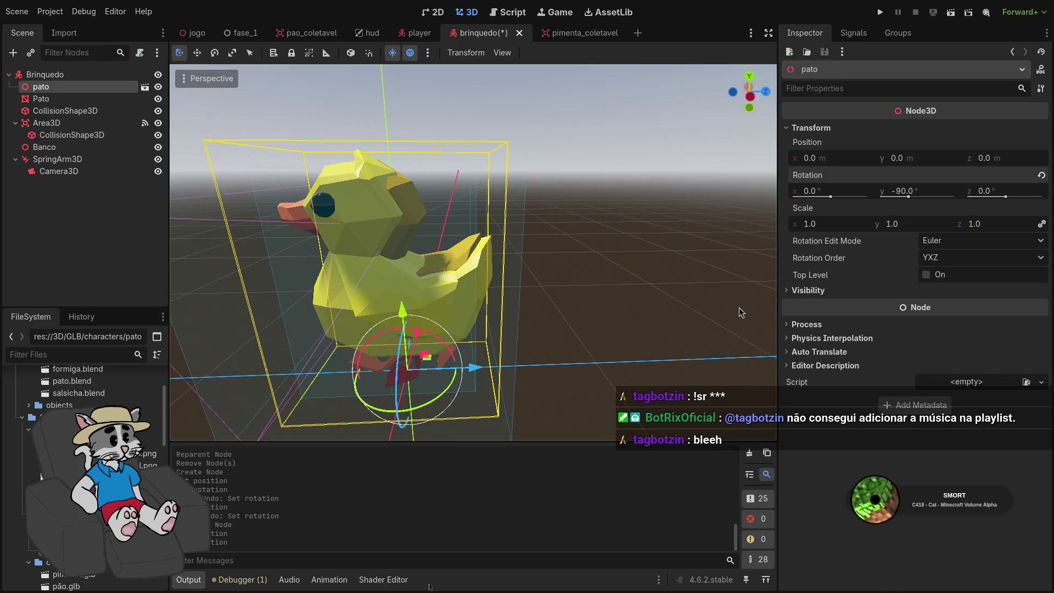
Nudge pato along Z, X and Y to about 0.049, 0.024, 0.05 inside the collision box
scroll(741, 312, "down", 5)
scroll(681, 314, "up", 4)
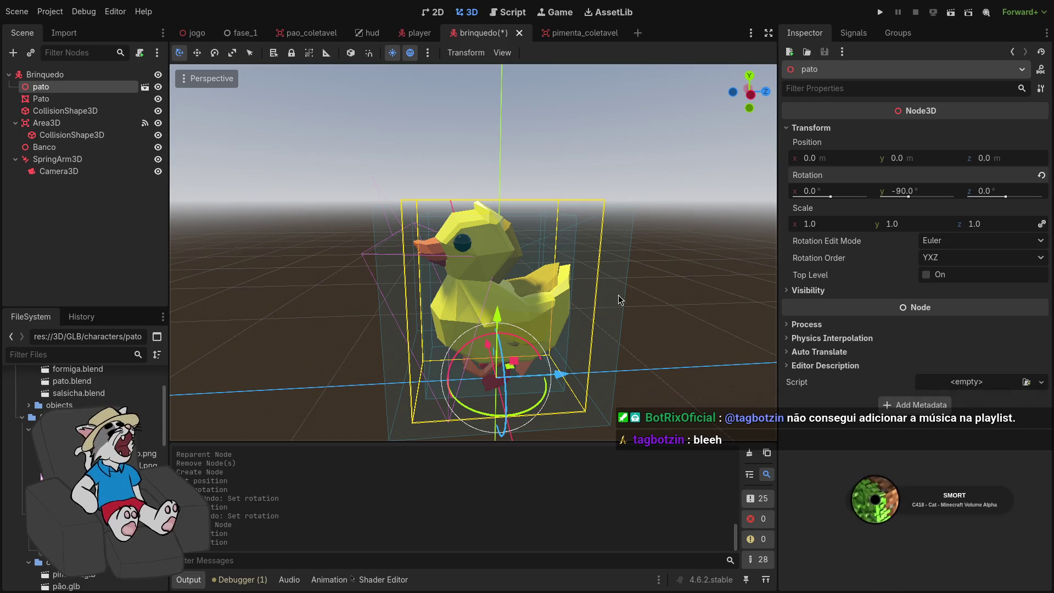
left_click_drag(560, 375, 567, 372)
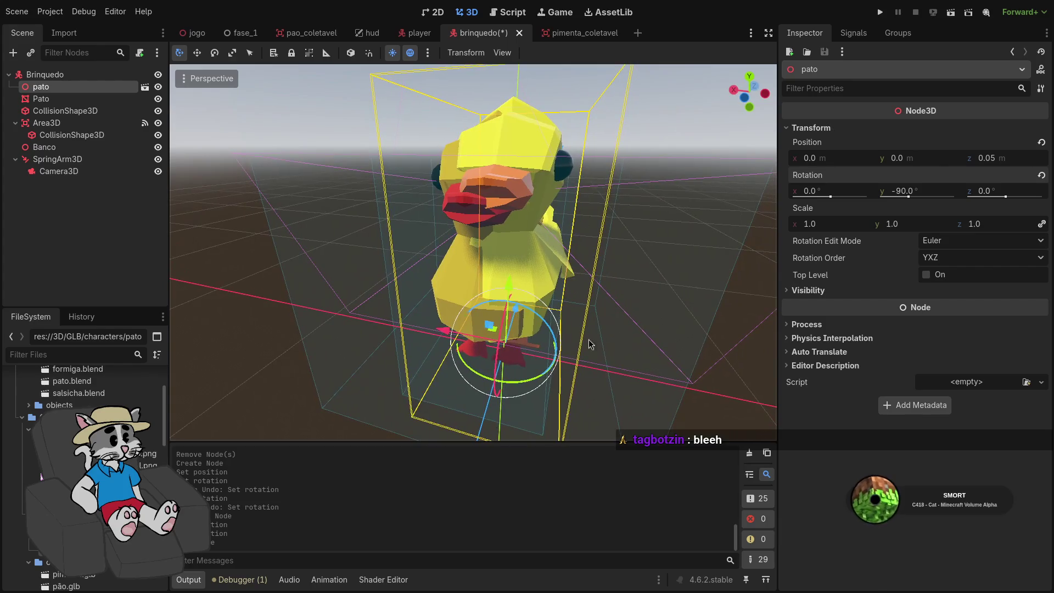
left_click_drag(470, 350, 466, 350)
left_click_drag(311, 275, 311, 290)
key("f")
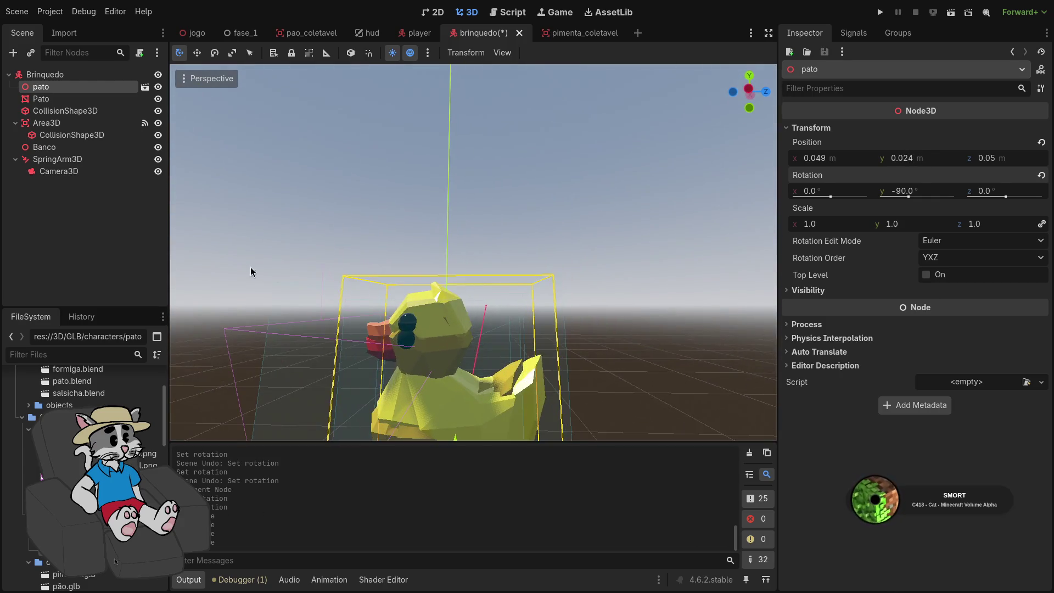
left_click(64, 102)
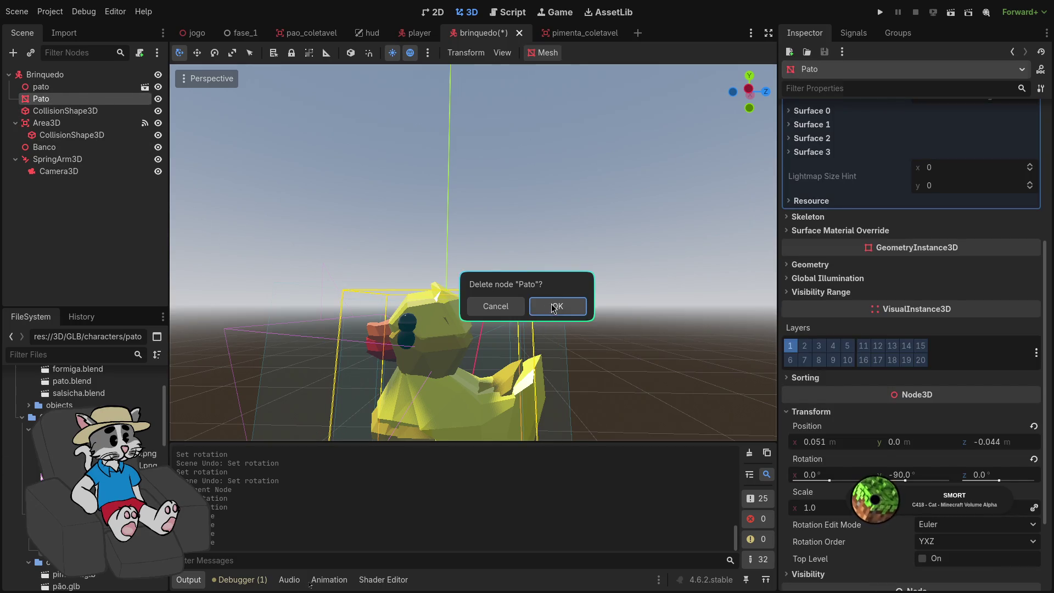
Confirm deletion of the old Pato mesh, then run the game to its main menu
left_click(554, 306)
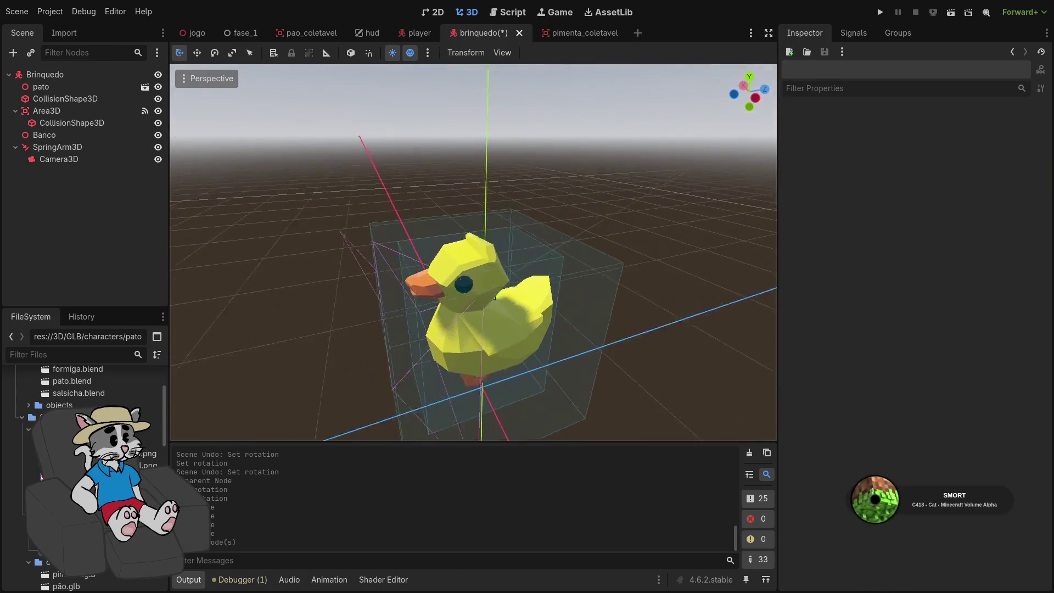
scroll(494, 298, "up", 8)
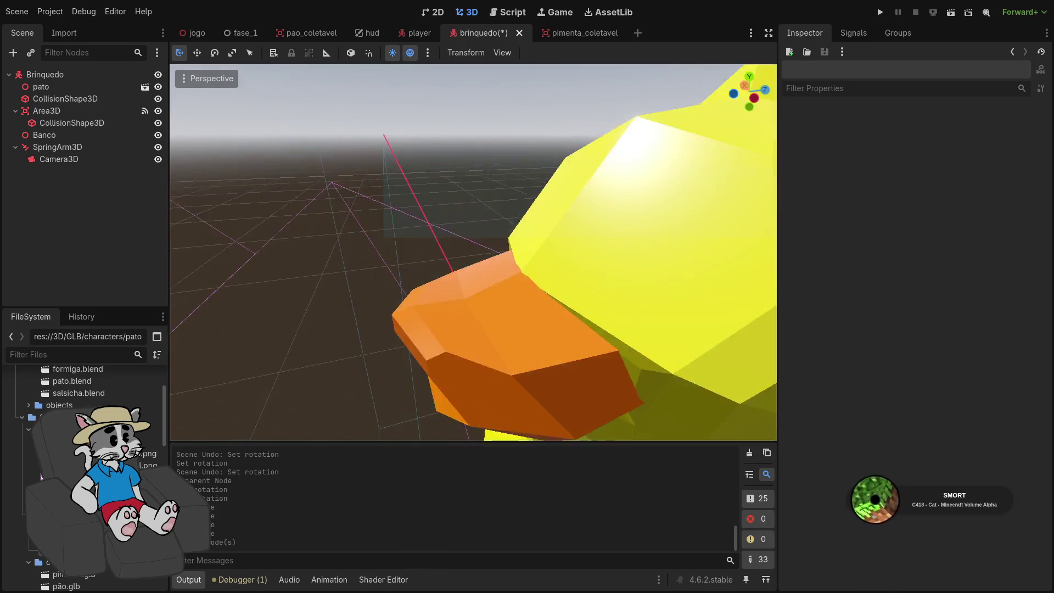
scroll(473, 252, "down", 8)
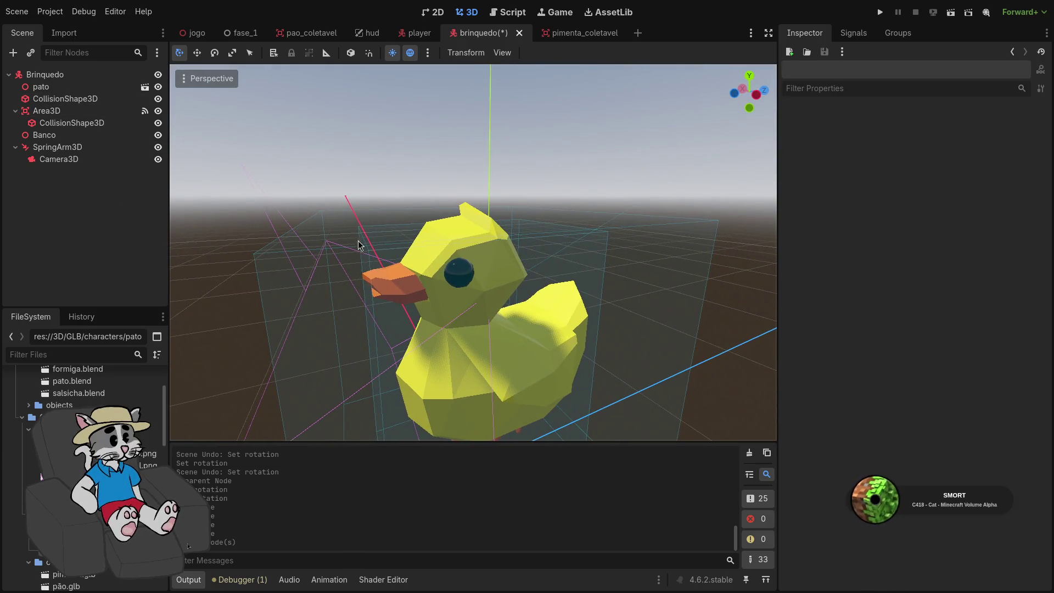
left_click(880, 12)
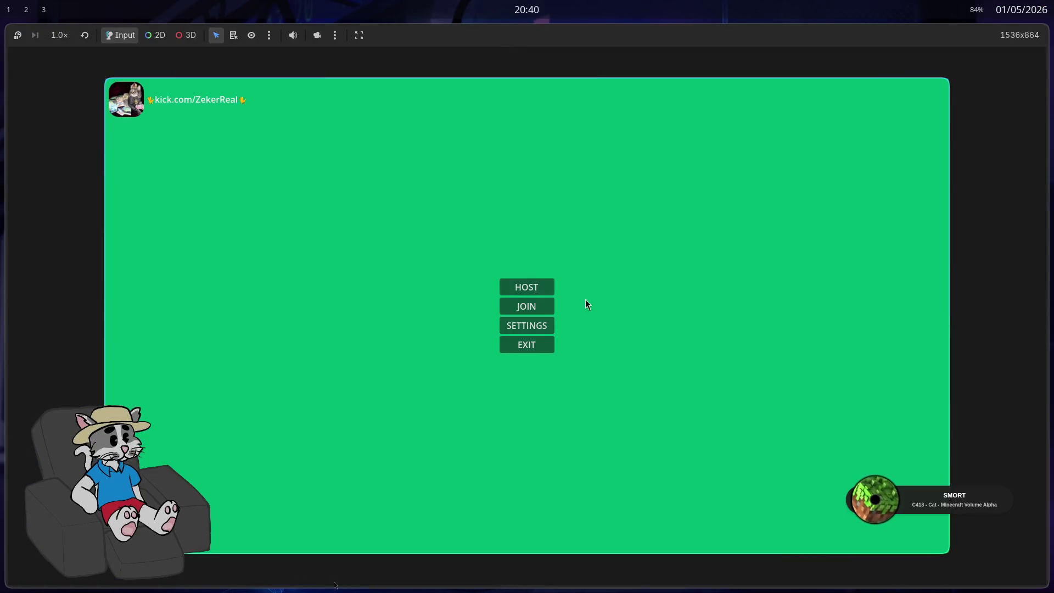
Host a game, start the match, and walk the player up beside the duck toy
left_click(527, 286)
left_click(874, 536)
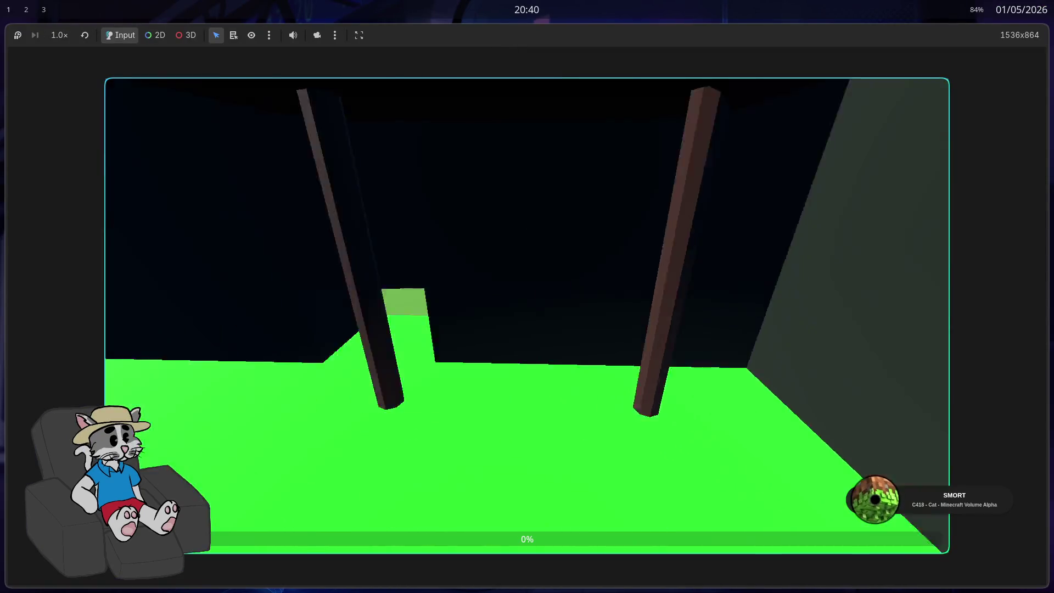
key("w")
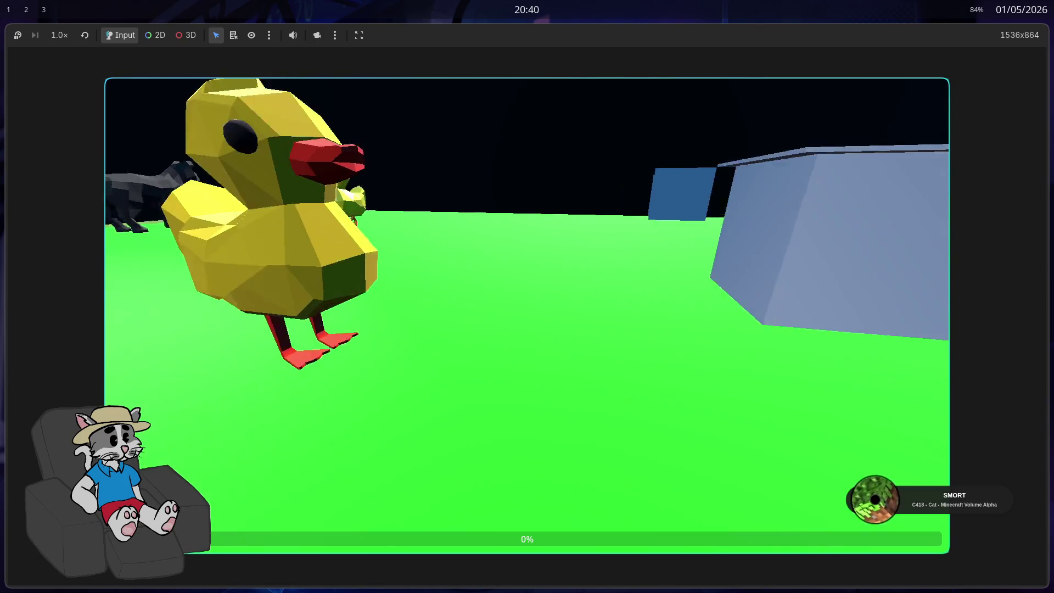
key("w")
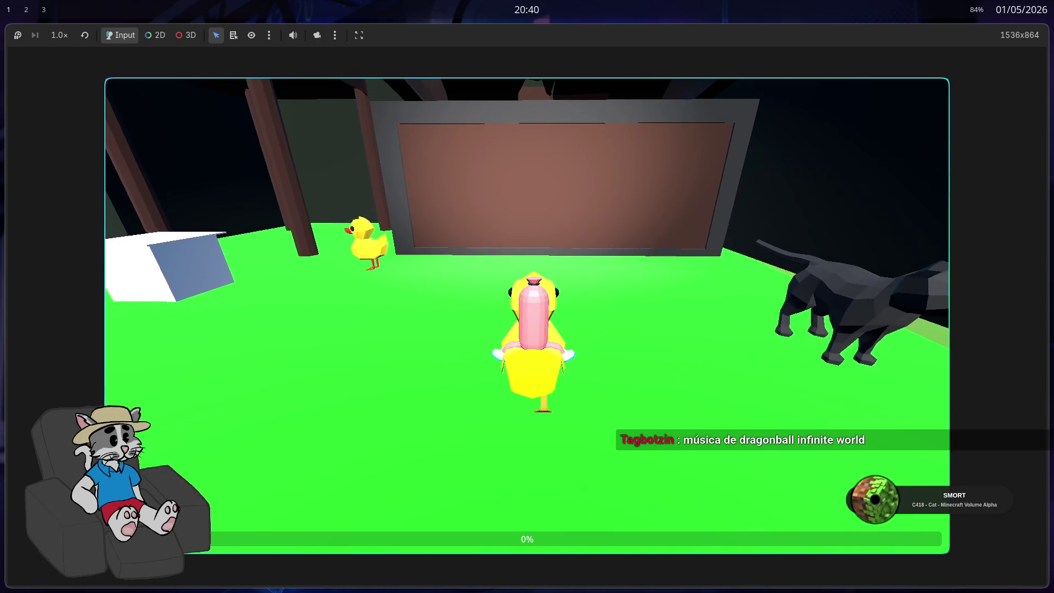
key("w")
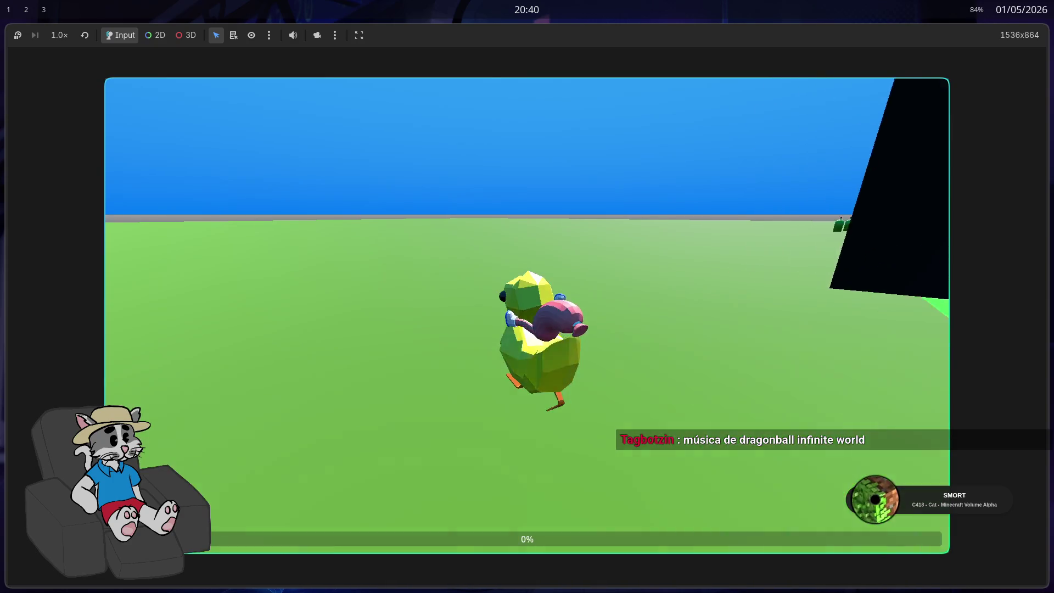
key("w")
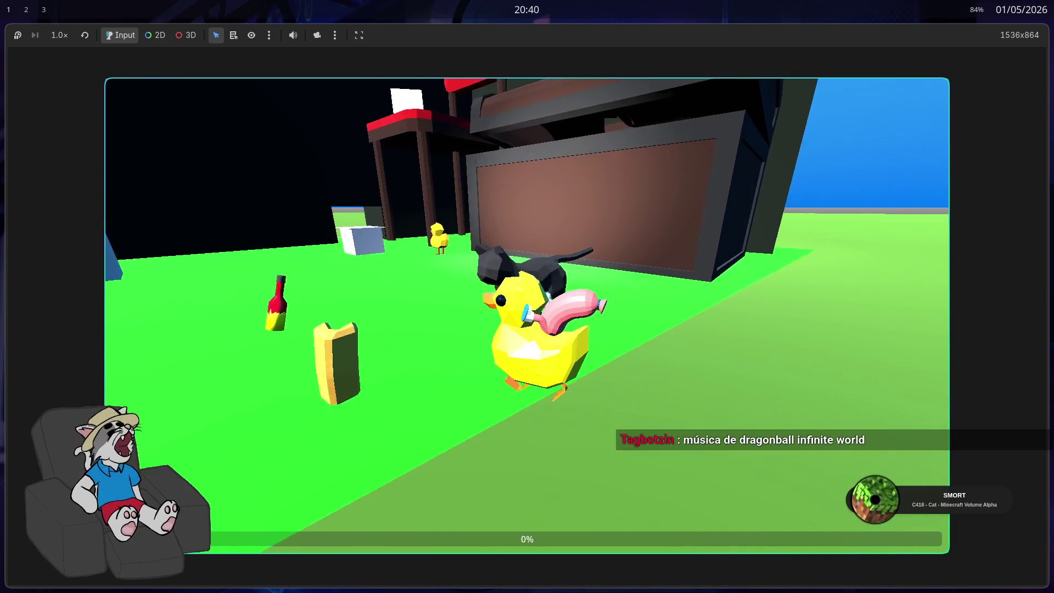
key("w")
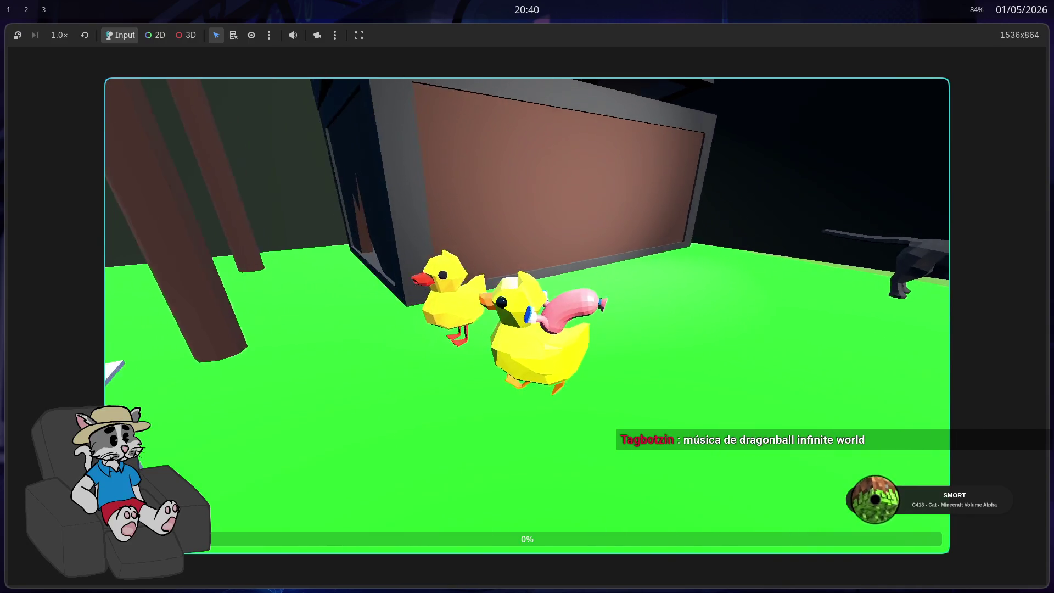
key("w")
key("w")
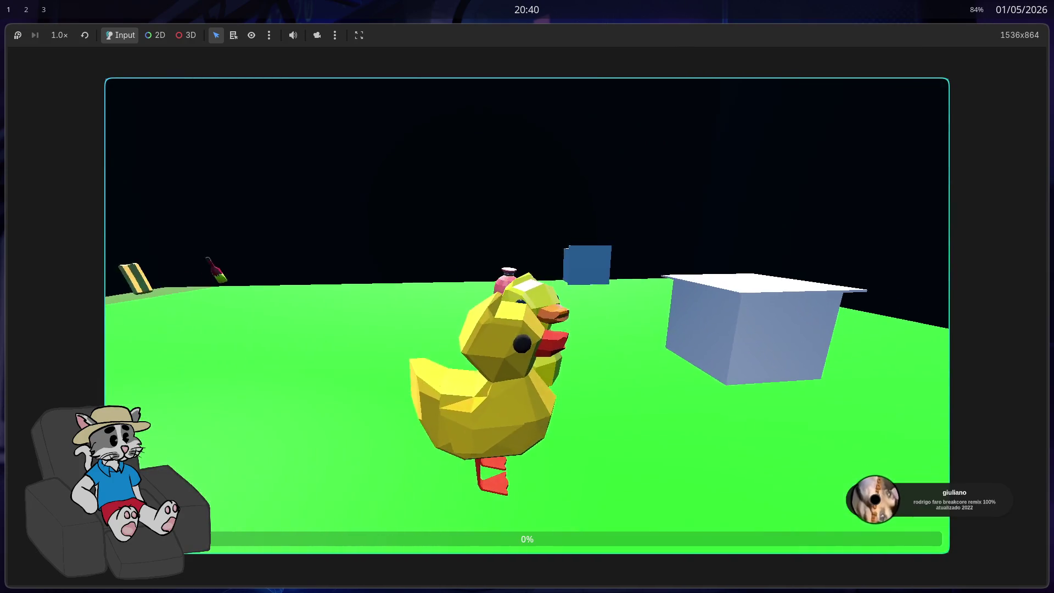
key("w")
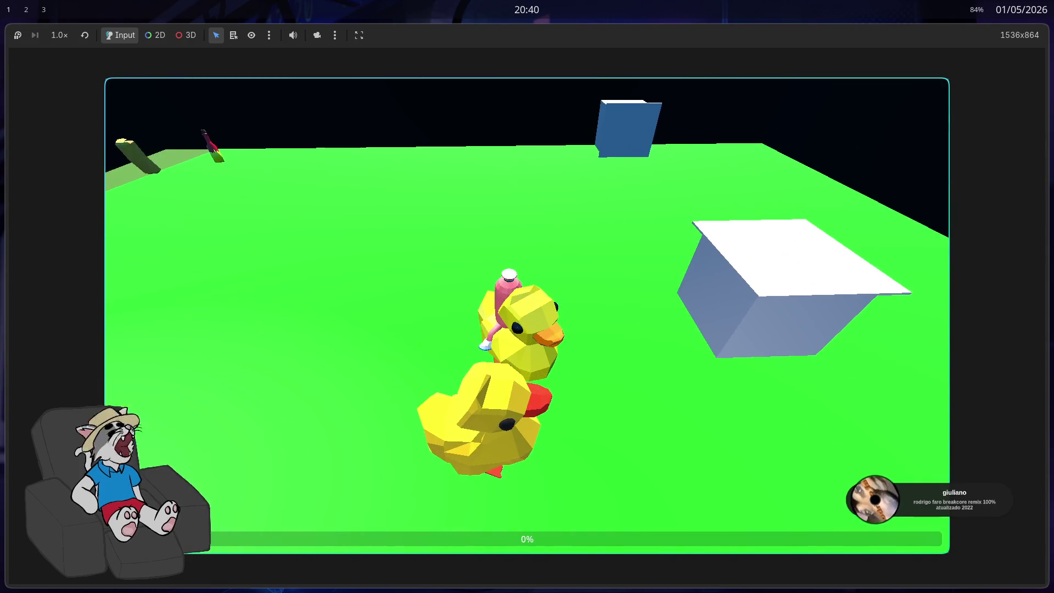
Run the player around the field, red table and blue platform, back into the green enclosure
key("w")
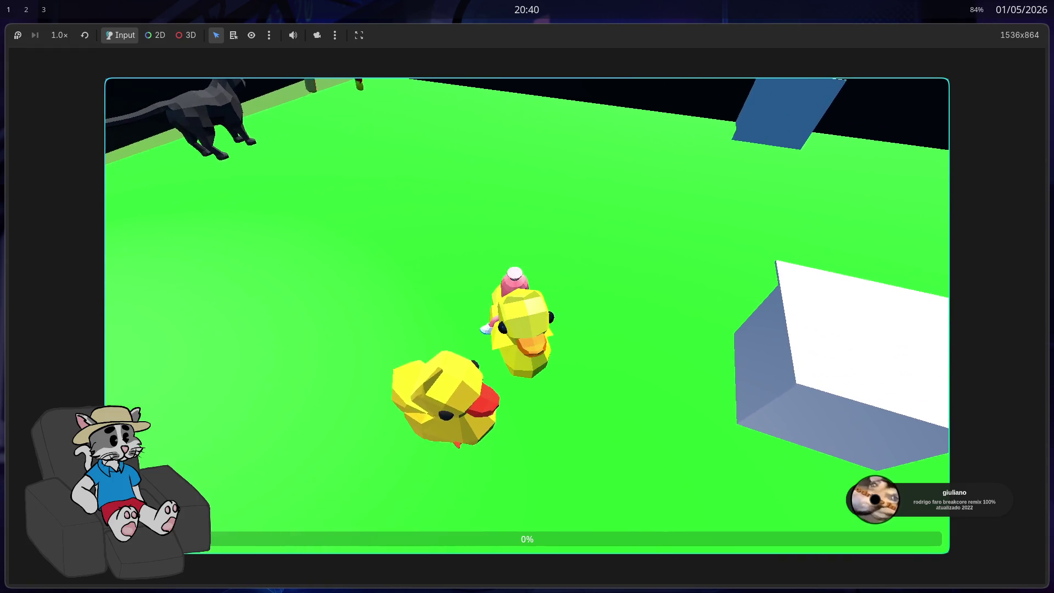
key("w")
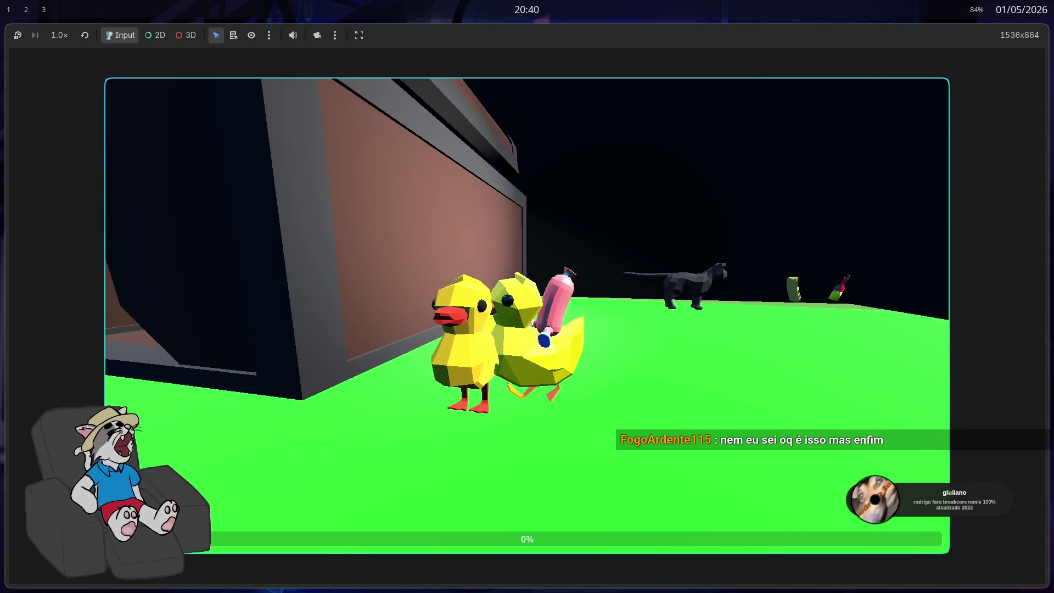
key("w")
key("w")
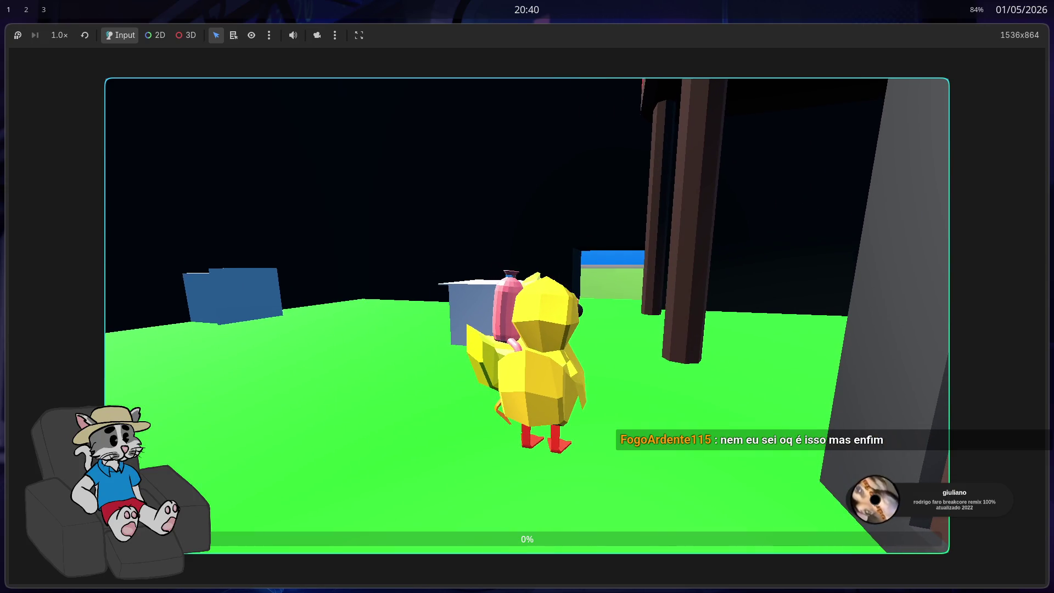
key("w")
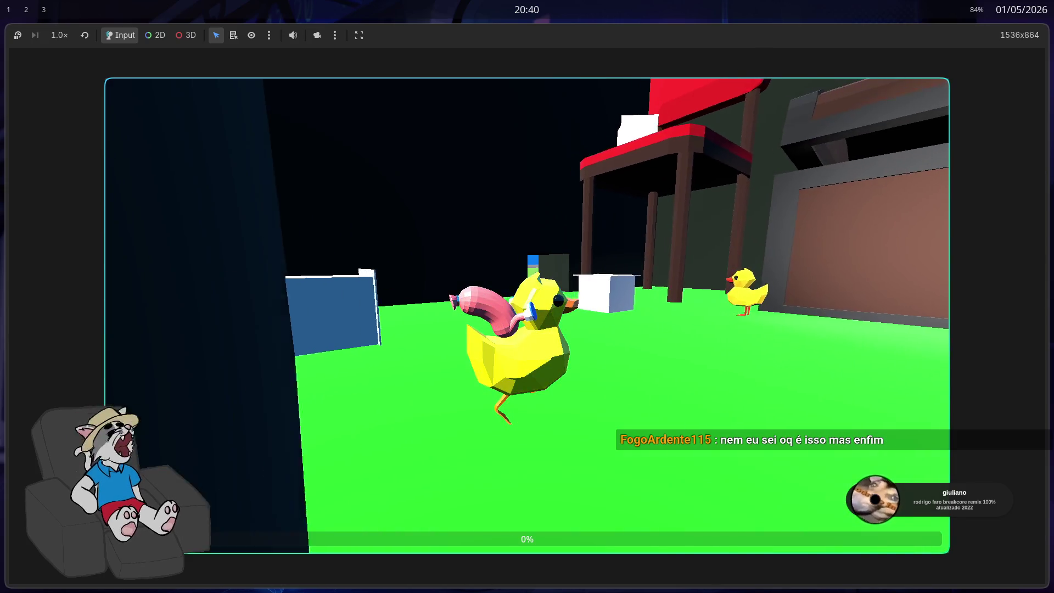
key("w")
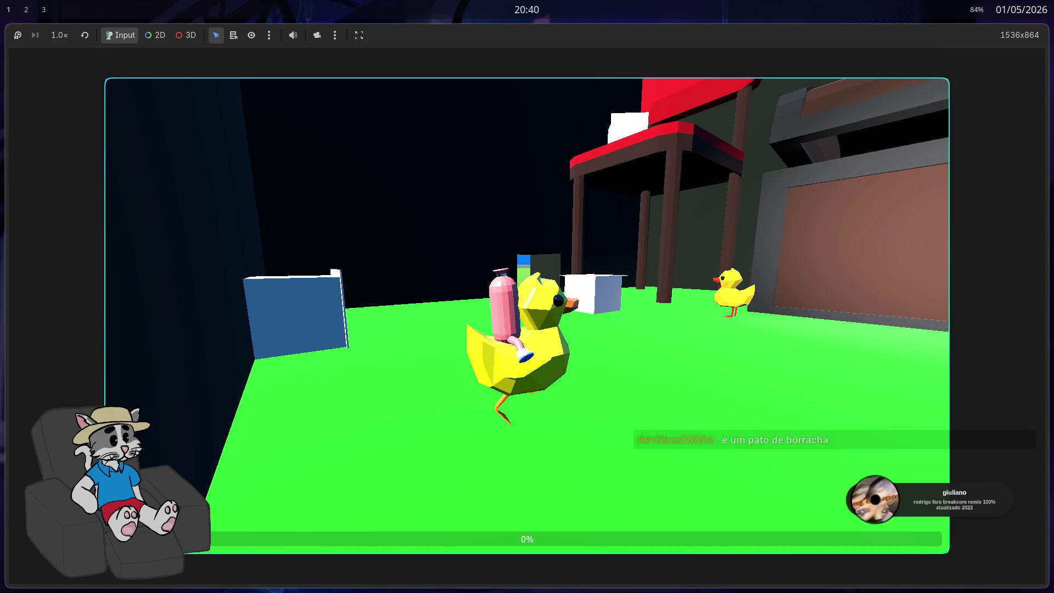
key("d")
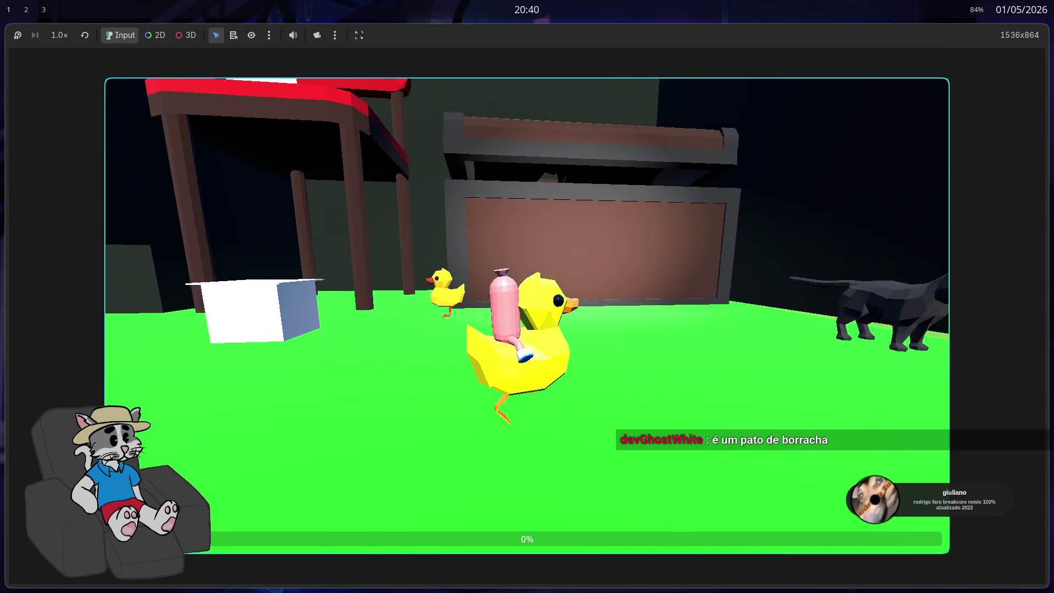
key("w")
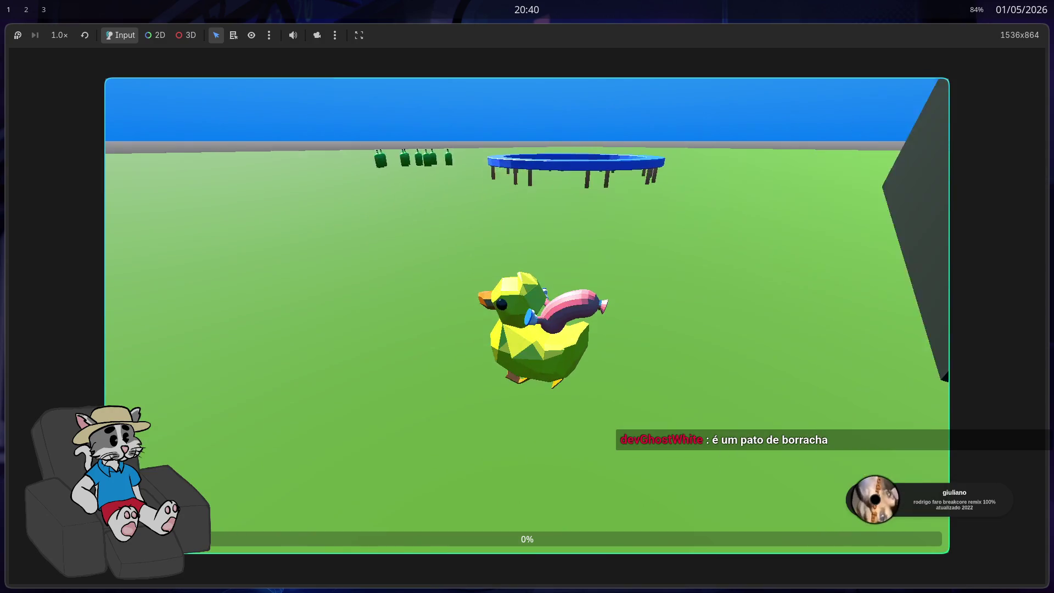
key("s")
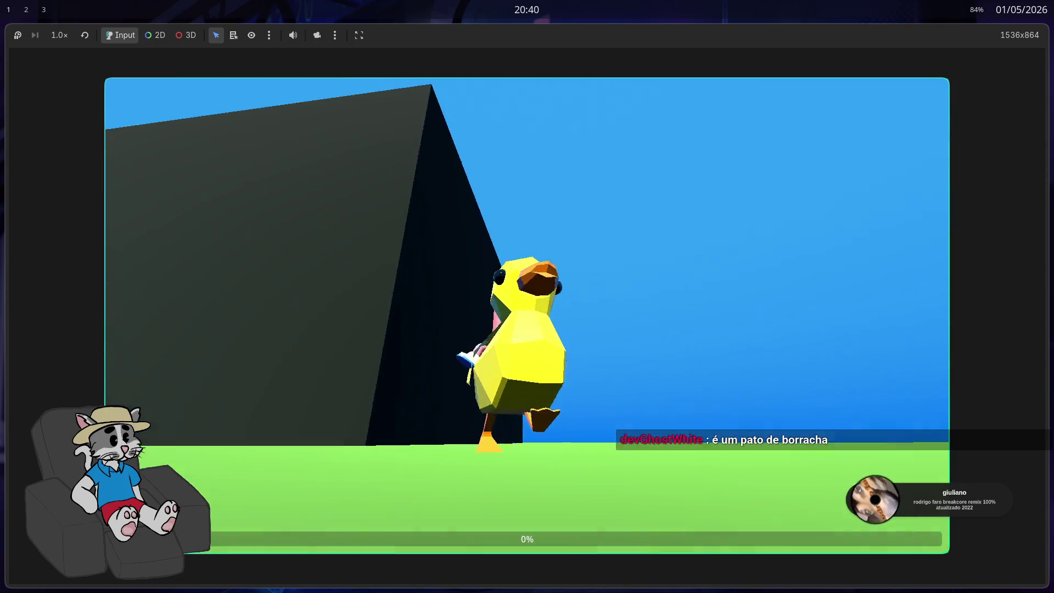
key("w")
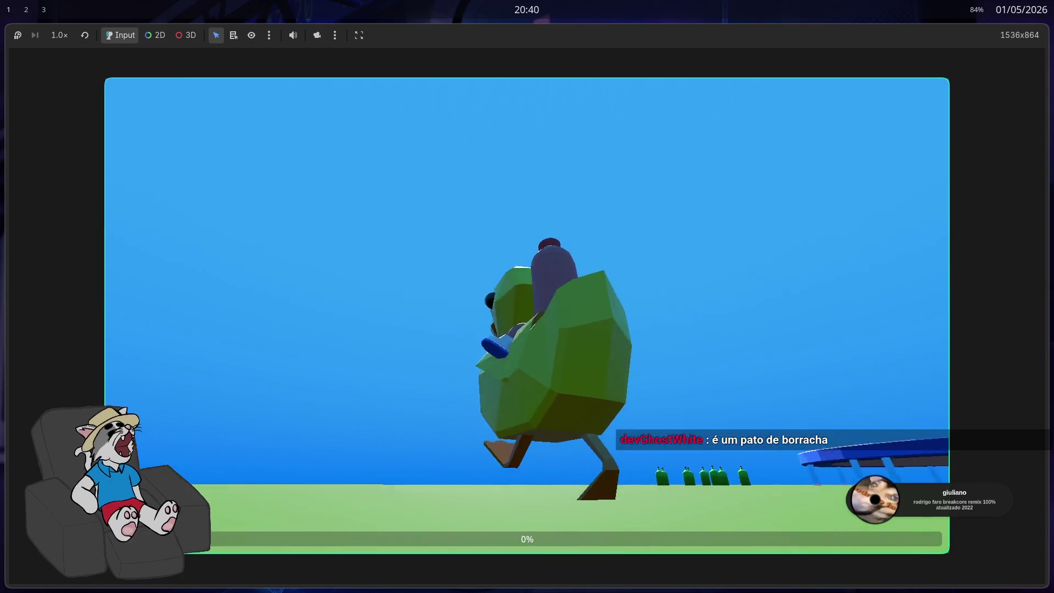
key("d")
key("w")
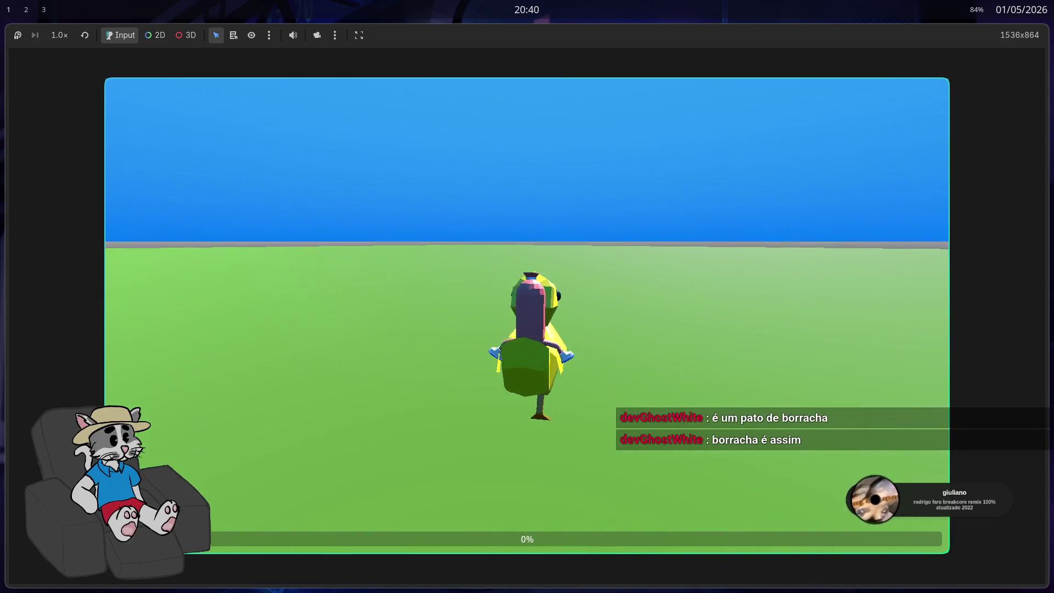
key("d")
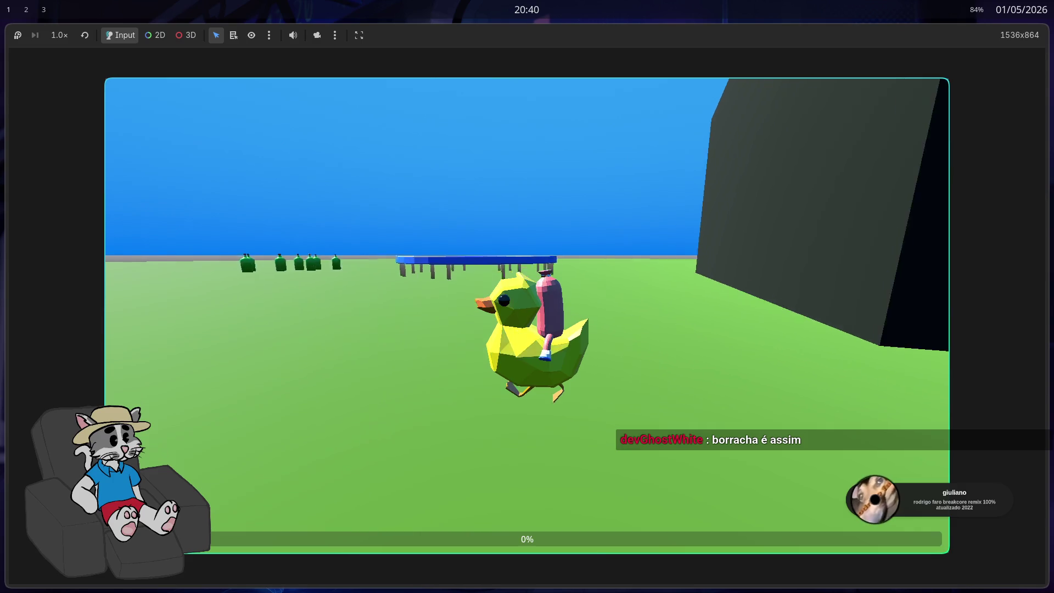
key("d")
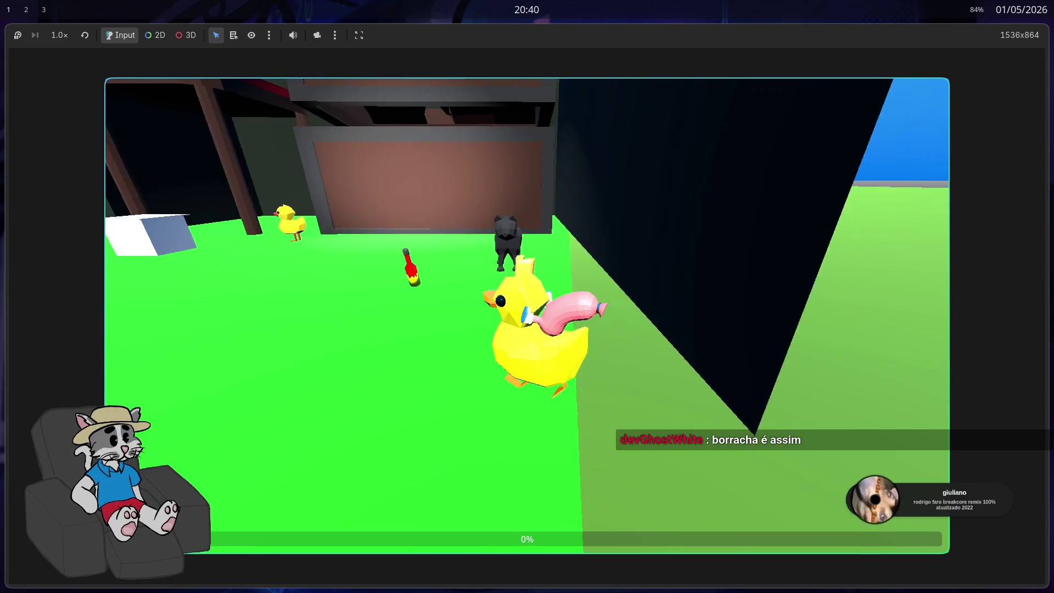
Orbit the view overhead for a close-up of the ducks, then switch to the browser
key("a")
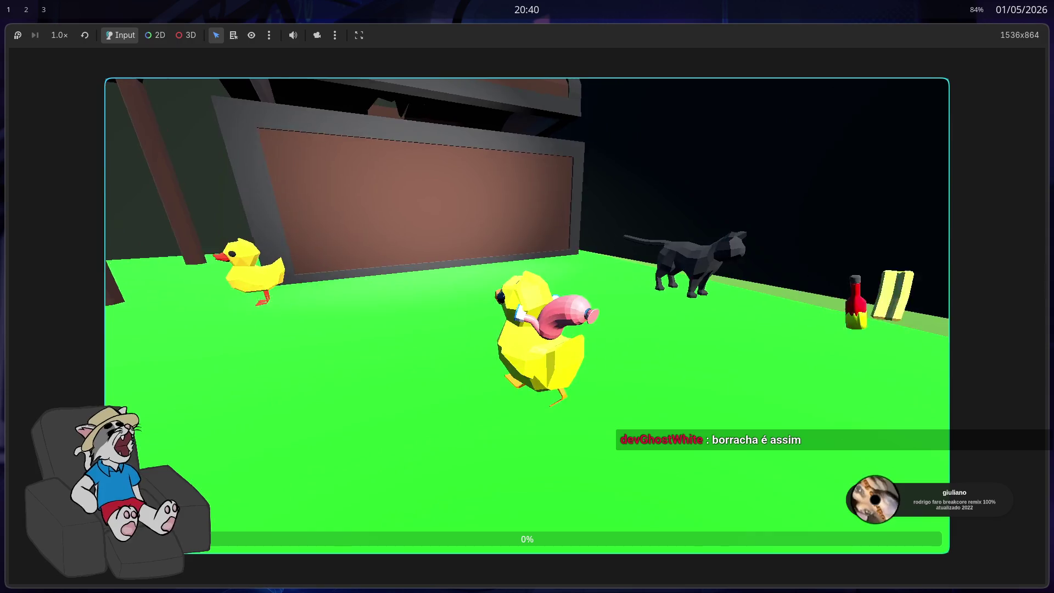
key("a")
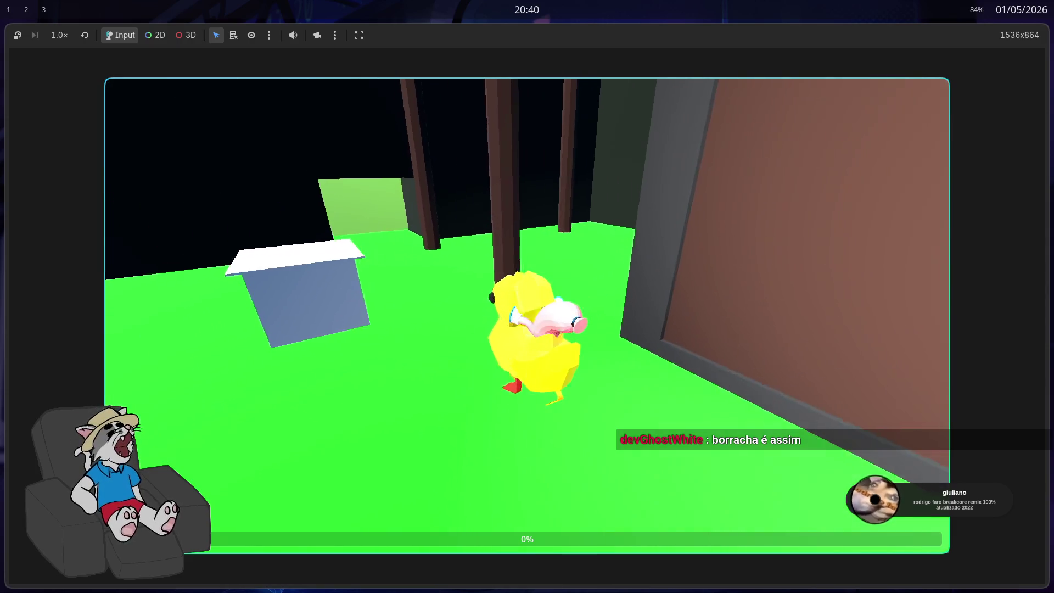
key("d")
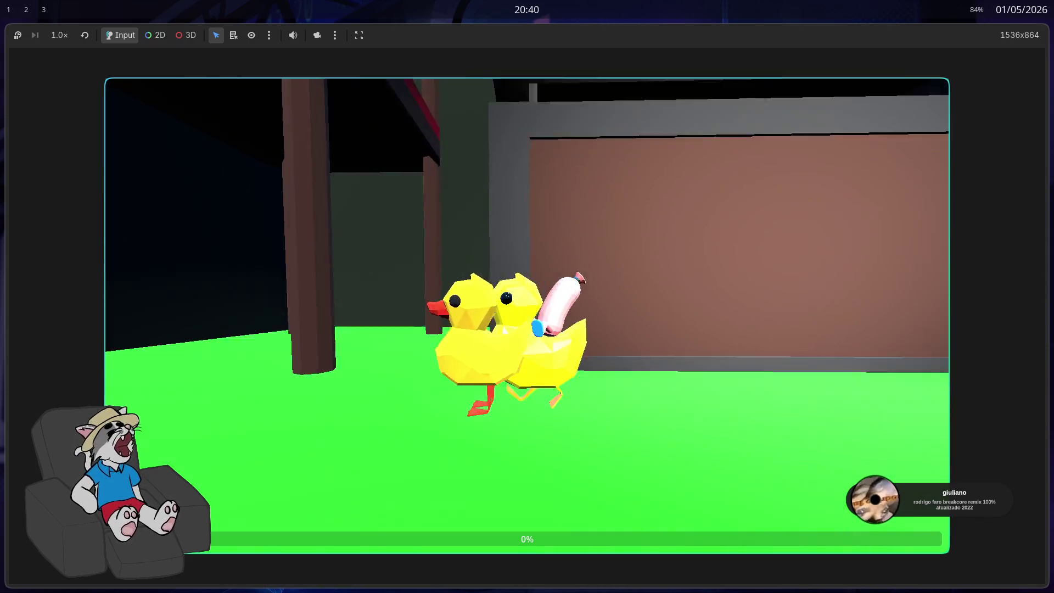
key("space")
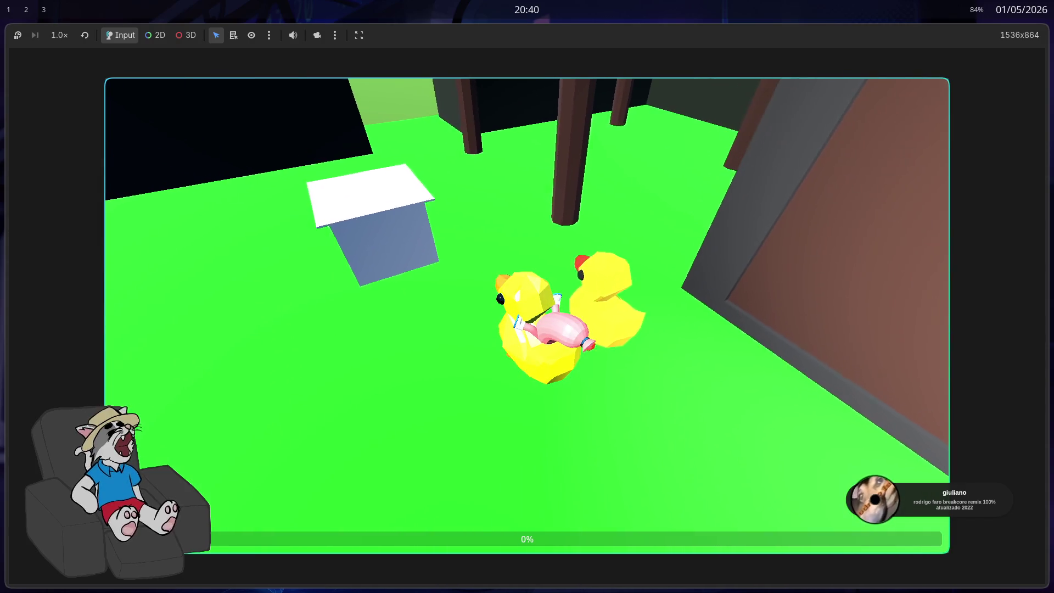
key("a")
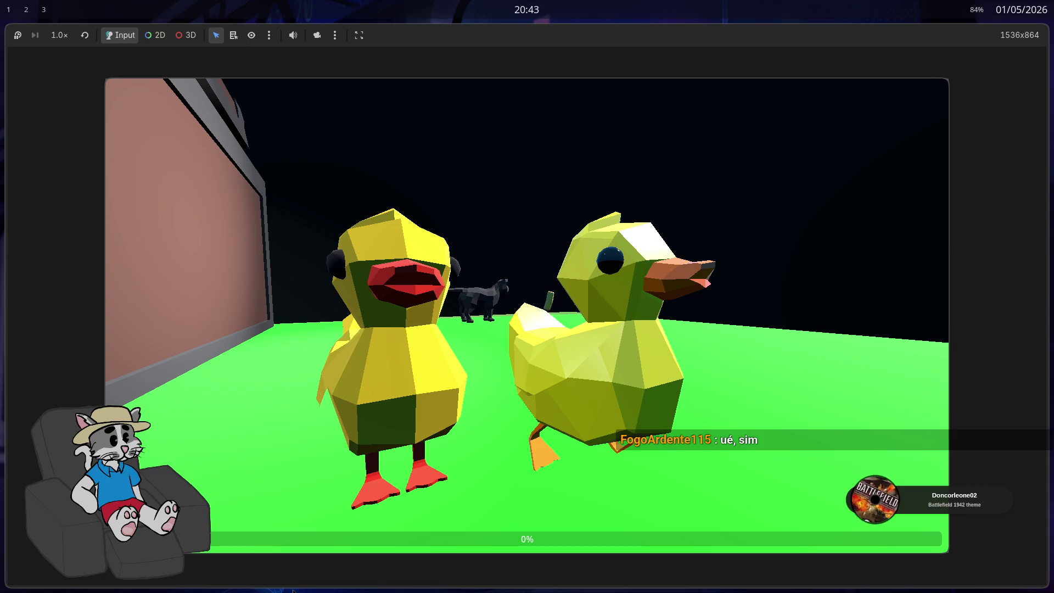
left_click(946, 290)
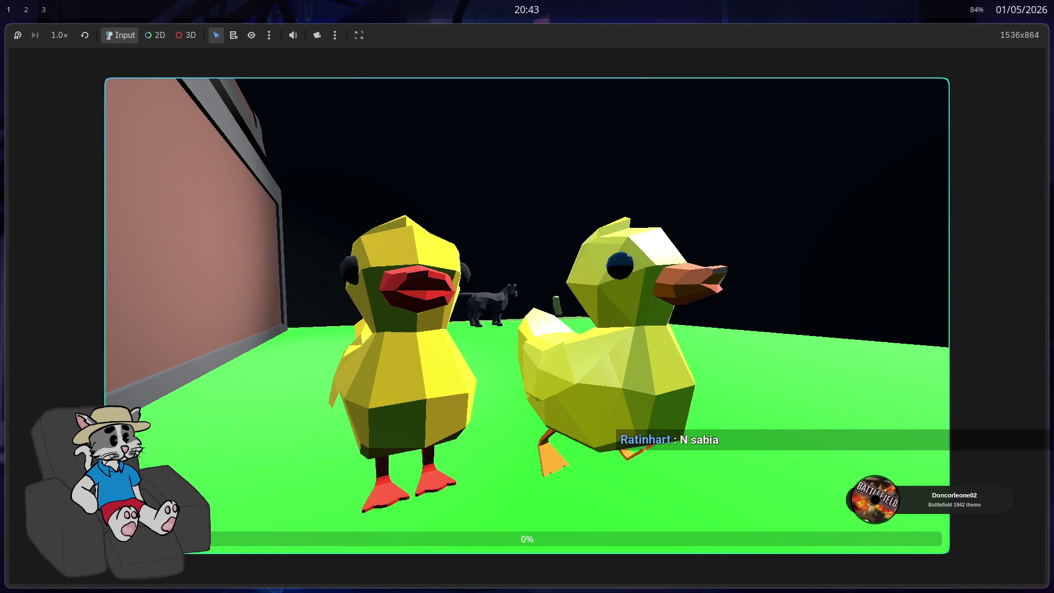
key("alt+Tab")
key("alt+Tab")
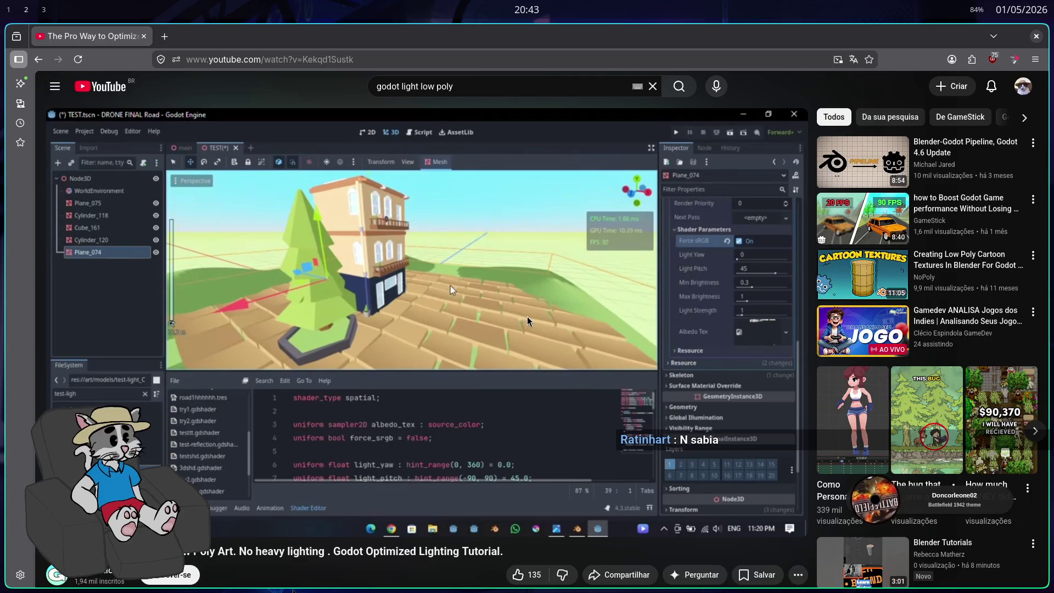
In a private Firefox window, search Google for AUTENTIC GAMES
key("ctrl+shift+p")
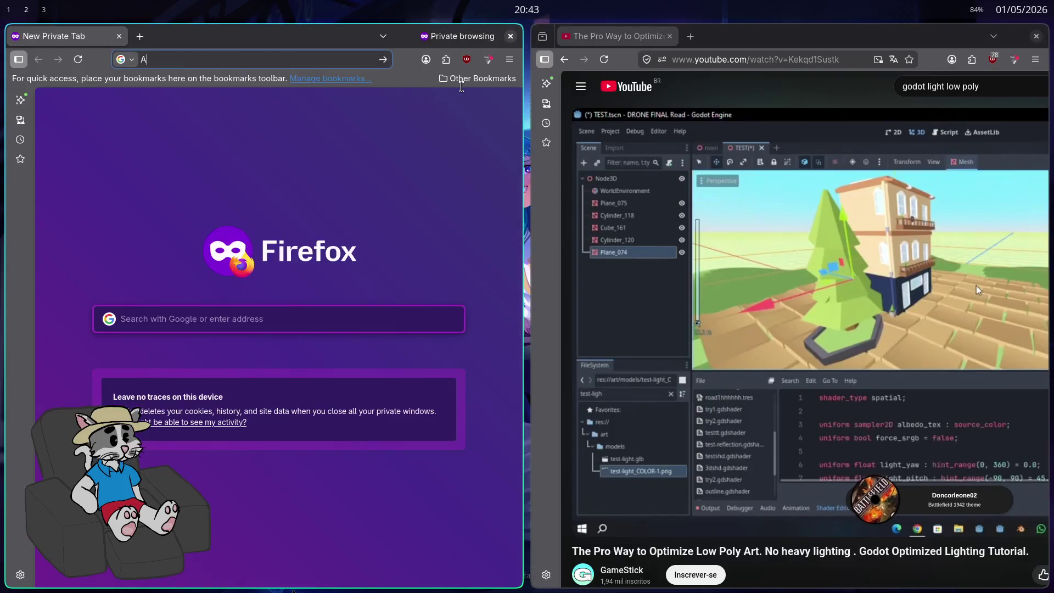
type("AUTENTIC GAMES")
key("Return")
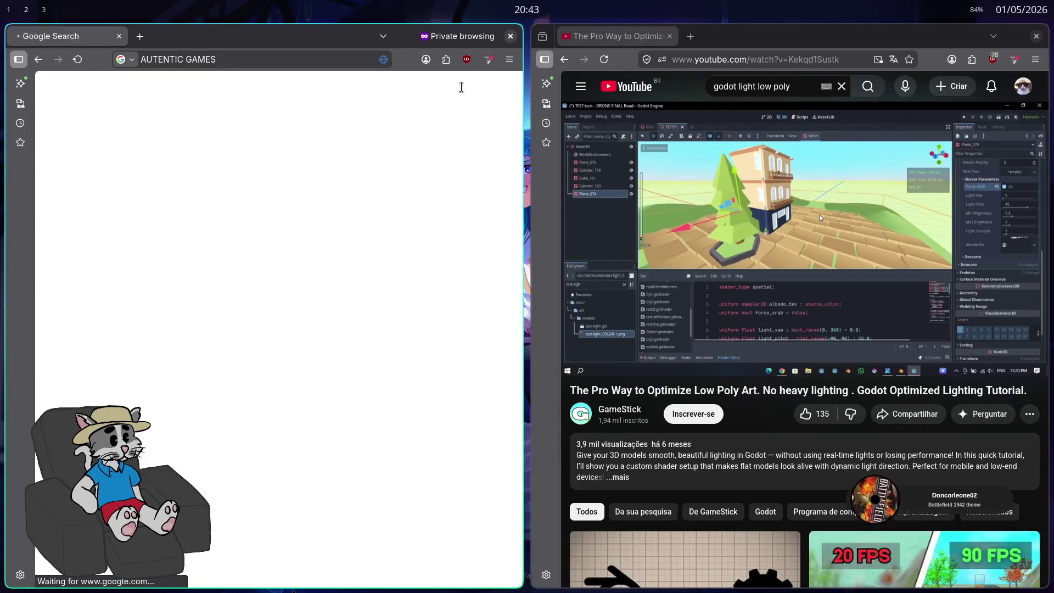
key("ctrl+l")
type("AT")
key("BackSpace")
type("UTENT")
key("BackSpace")
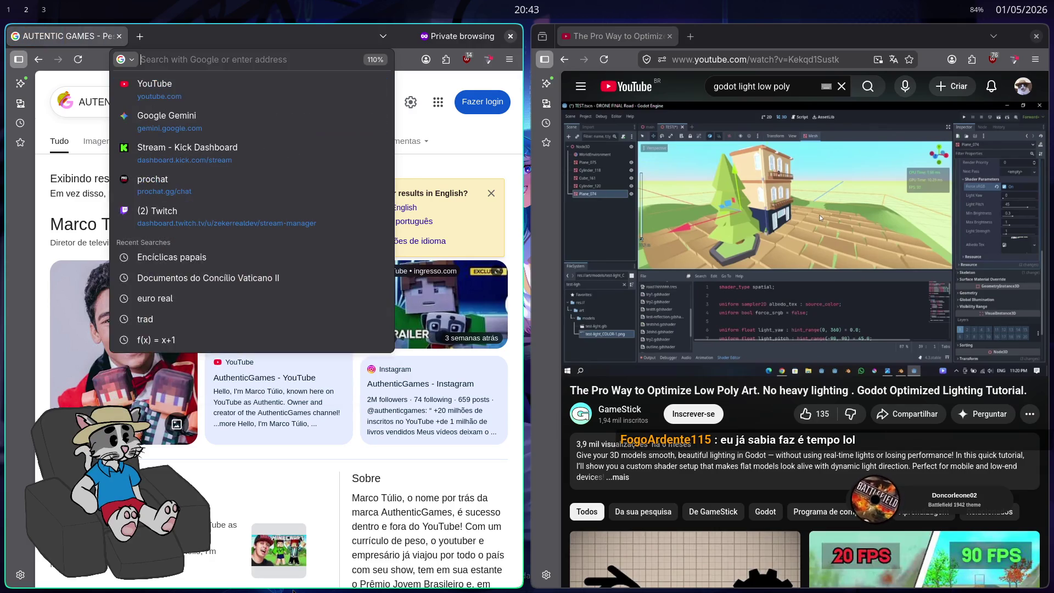
left_click(65, 218)
Open the AuthenticGames YouTube channel result in a new tab and view it
scroll(65, 218, "down", 5)
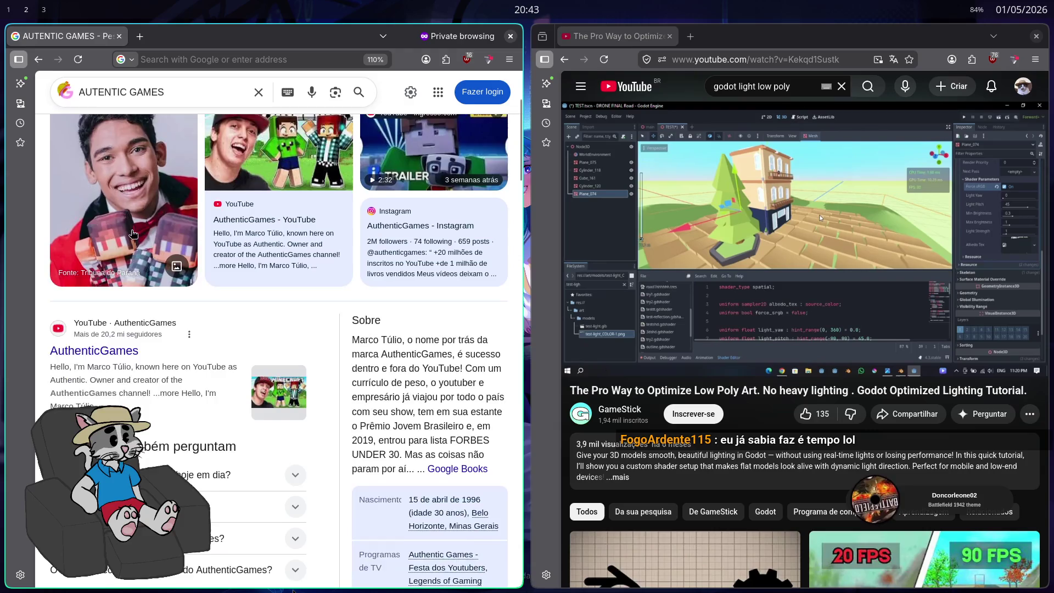
middle_click(82, 269)
left_click(168, 38)
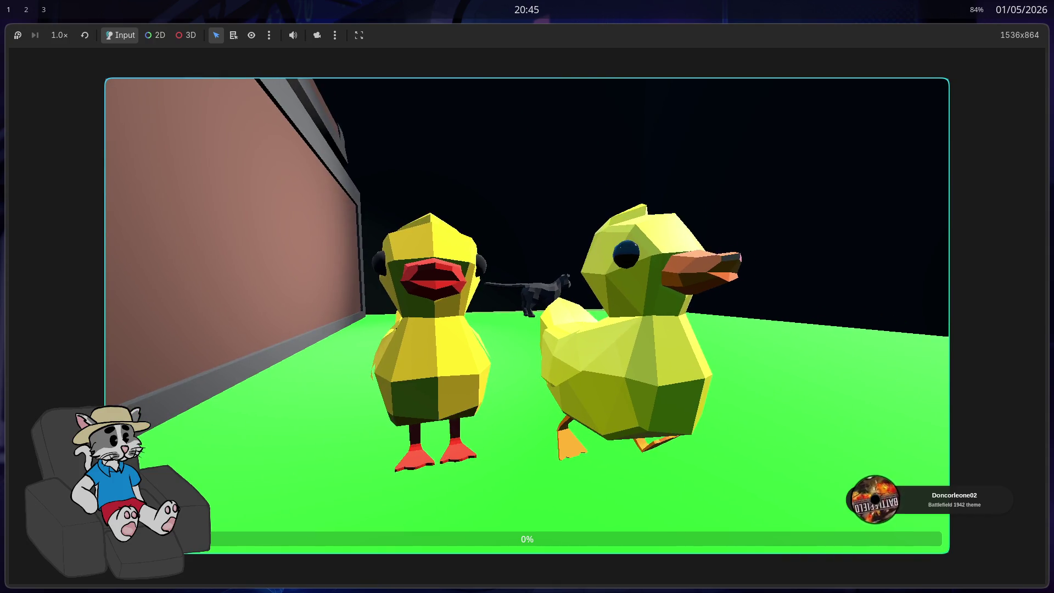
Stop the running duck playtest with F8 and return to the Godot editor
key("F8")
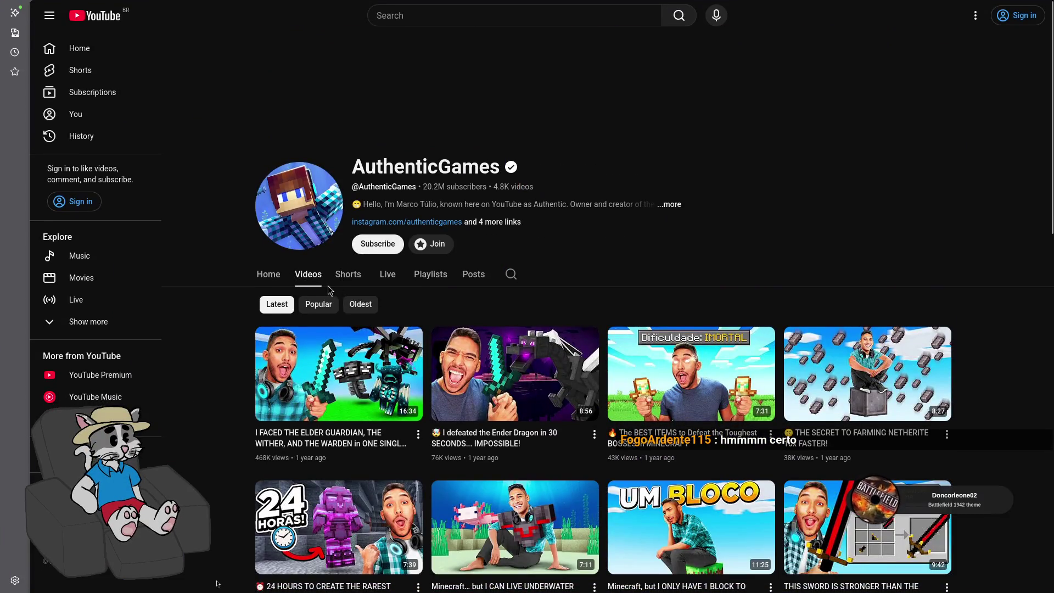
scroll(334, 286, "down", 1)
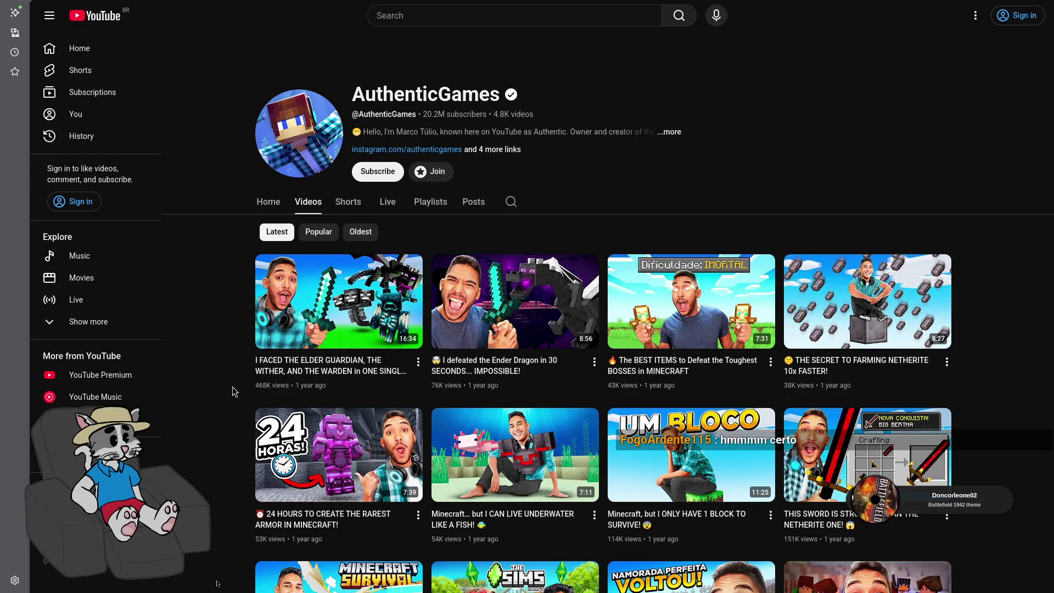
scroll(240, 390, "down", 2)
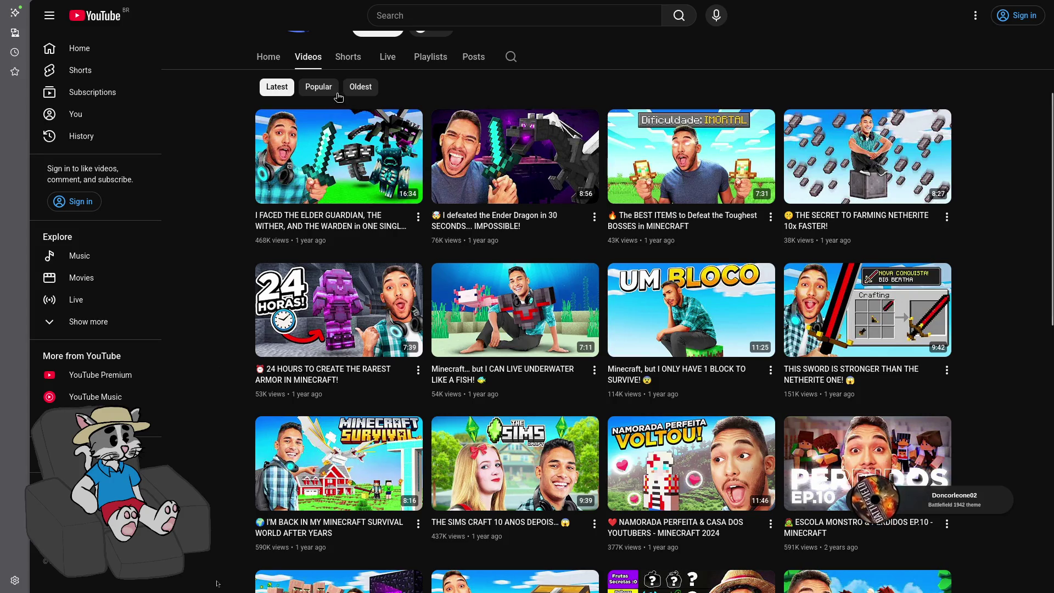
scroll(224, 323, "down", 1)
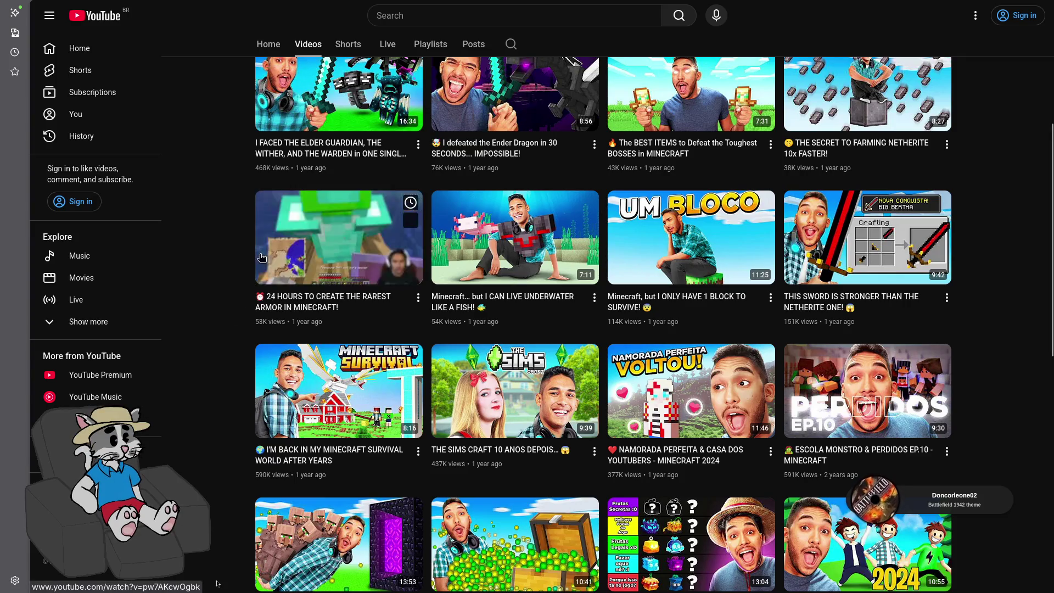
scroll(291, 341, "down", 5)
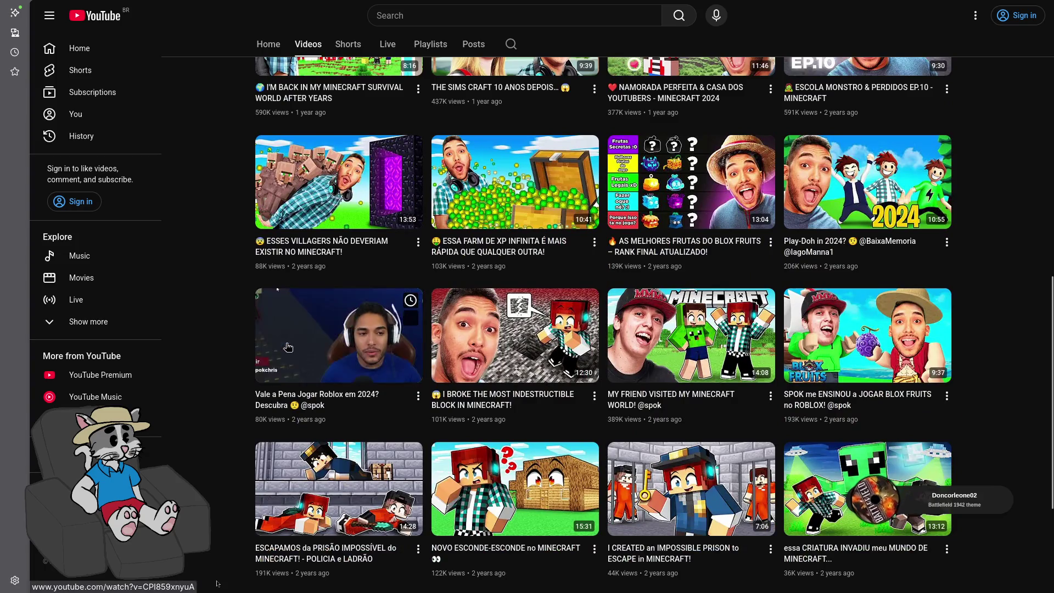
scroll(291, 341, "down", 2)
scroll(525, 171, "up", 8)
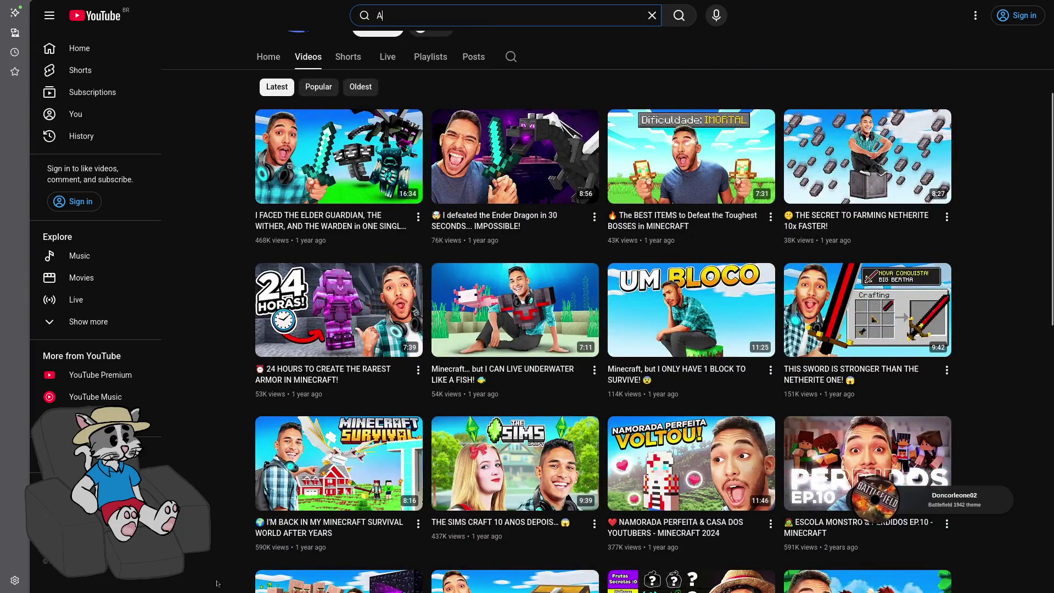
Search YouTube for AUTENTICGAMES and filter results to videos uploaded this month
type("UTENTICGAME")
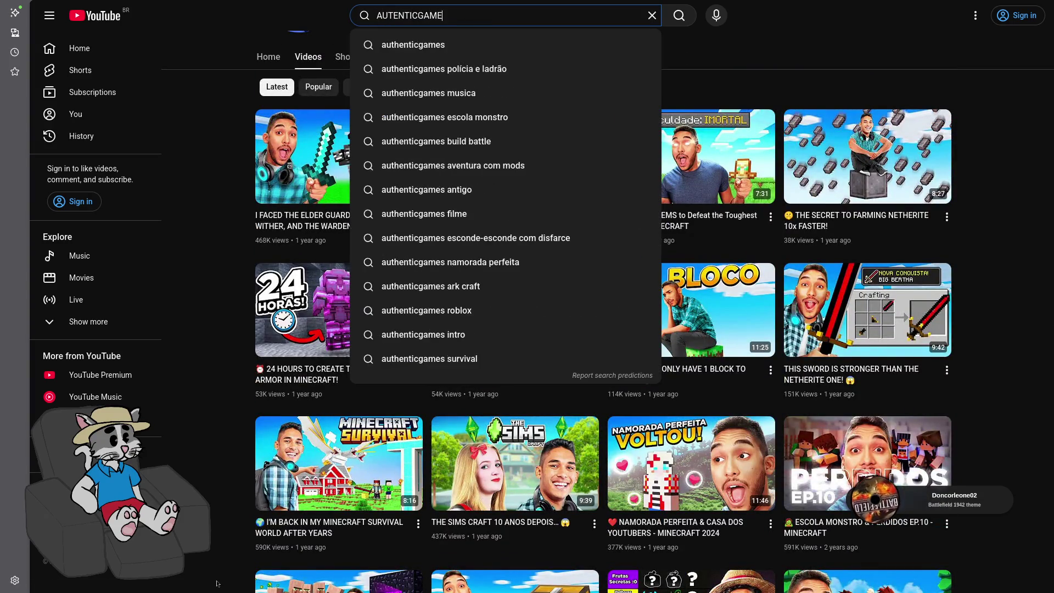
type("S")
key("Return")
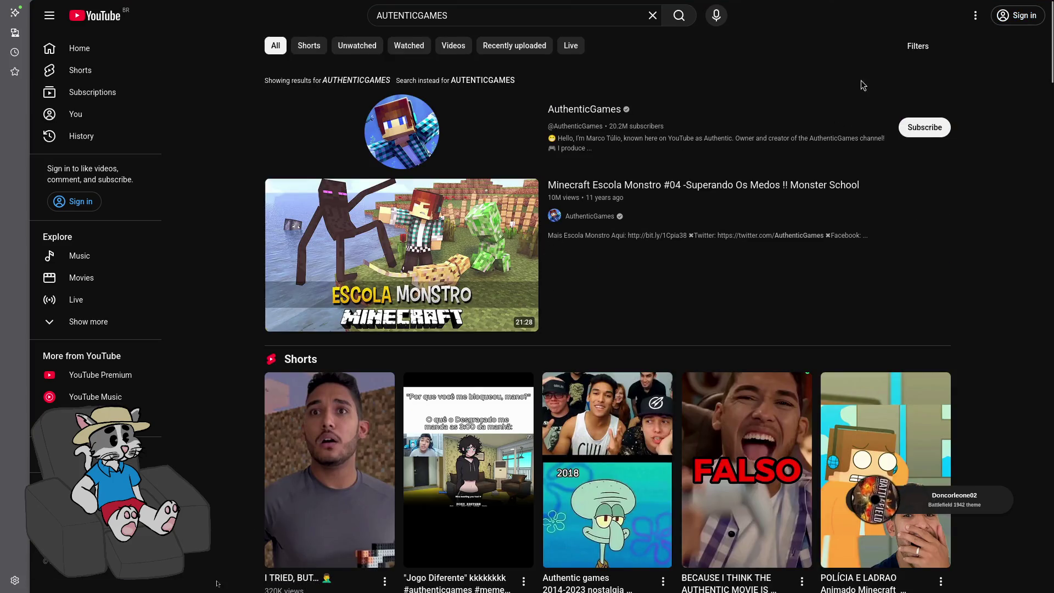
left_click(915, 49)
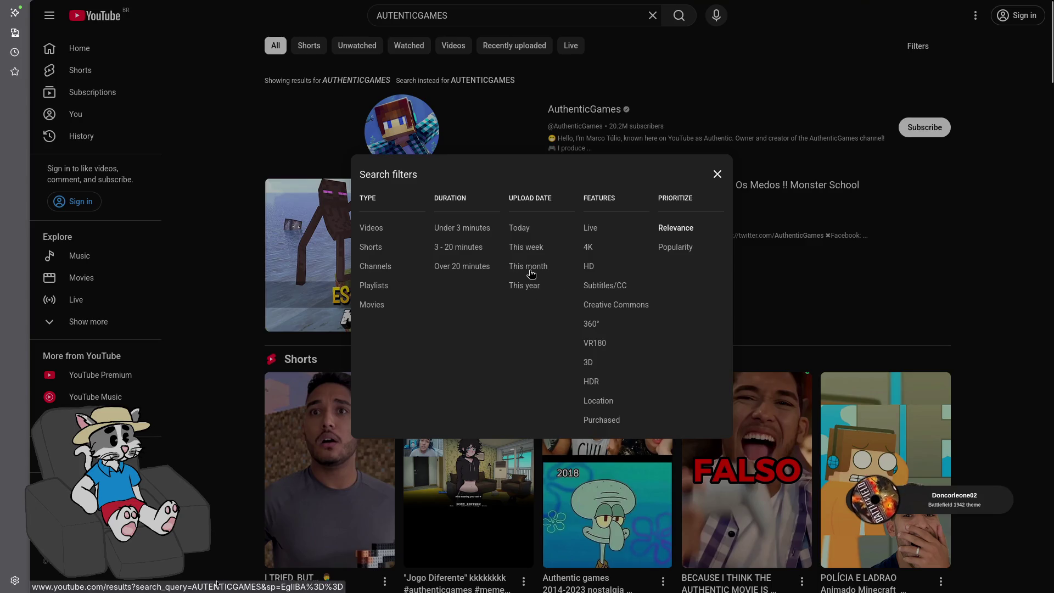
left_click(529, 270)
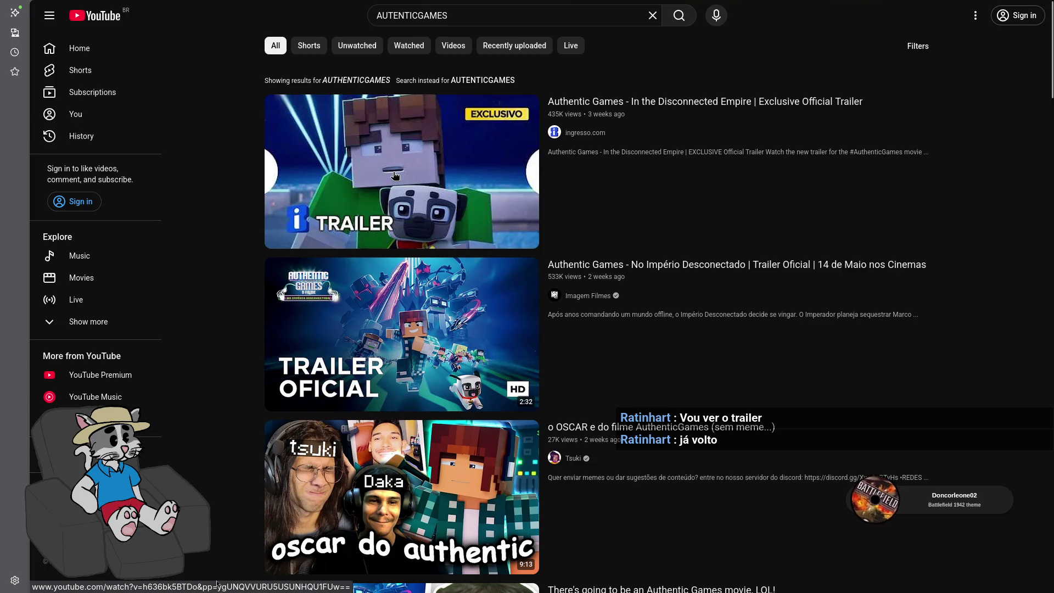
Open the 'No Império Desconectado' official trailer with the browser full screen
left_click(430, 335)
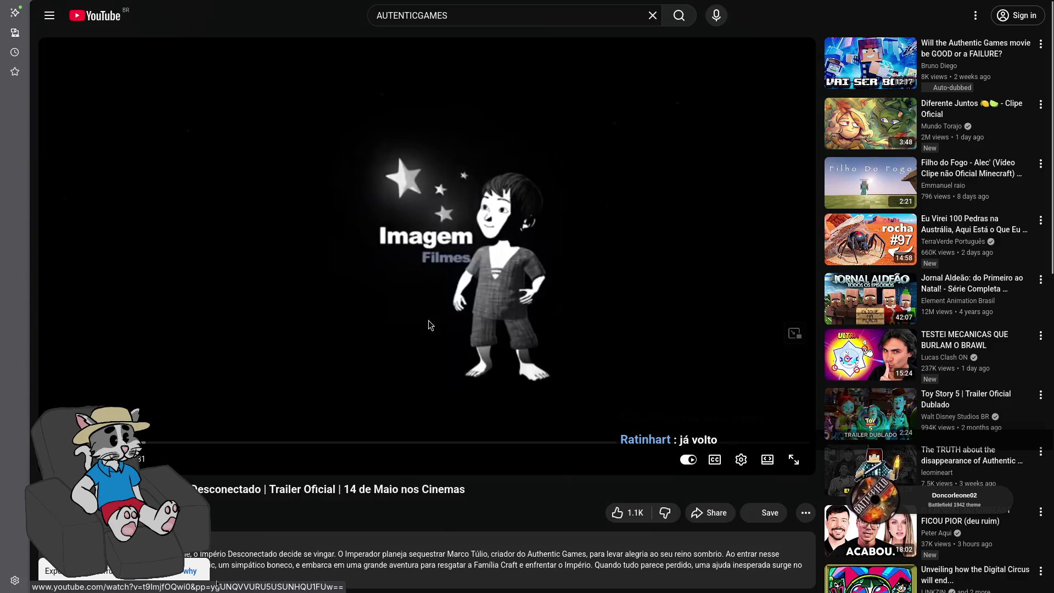
key("F11")
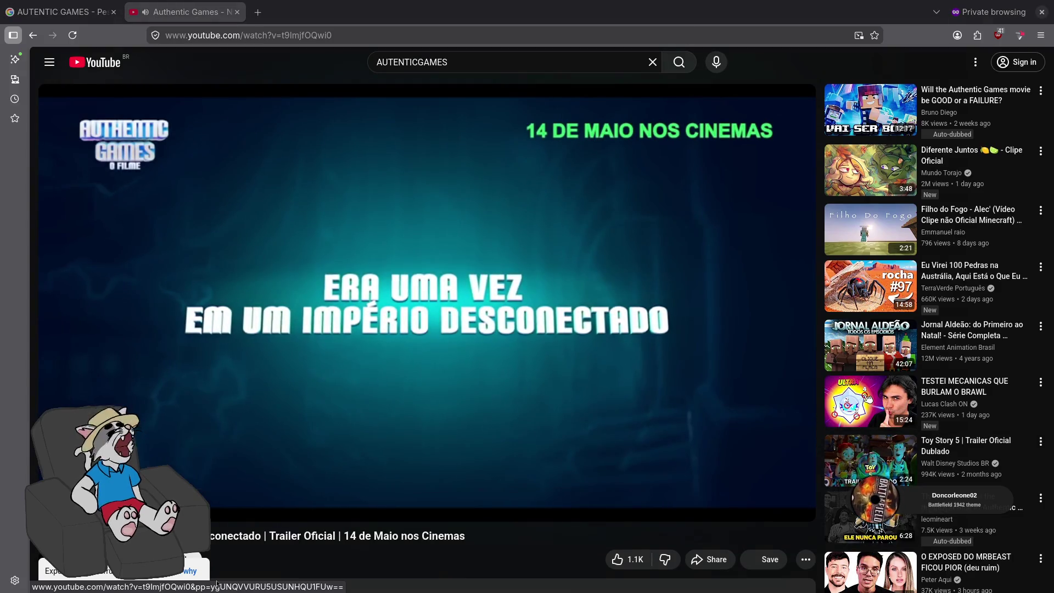
key("F11")
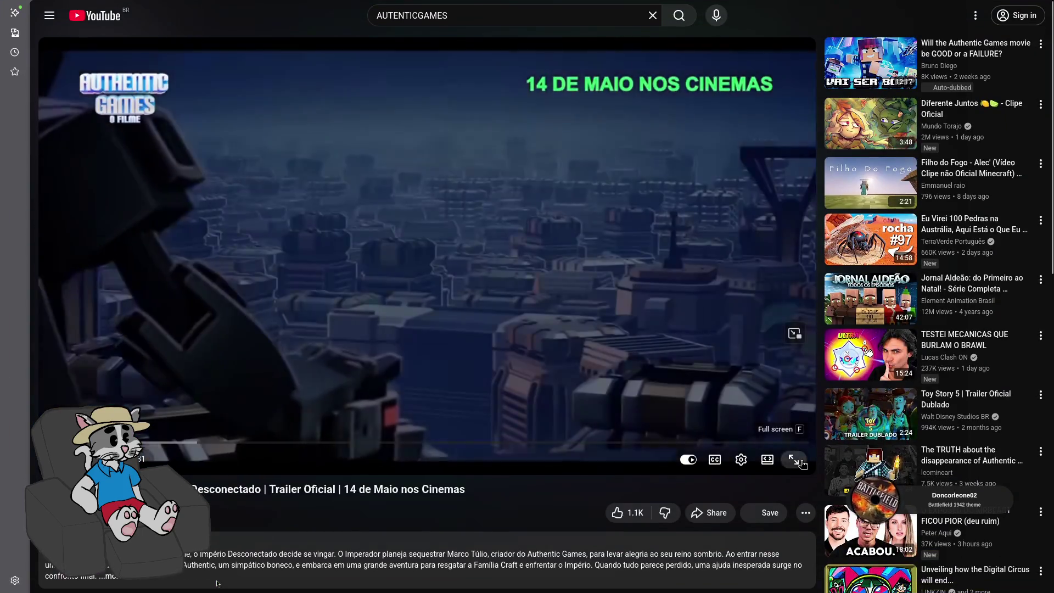
Watch the trailer in full screen and set its quality to 720p
left_click(799, 468)
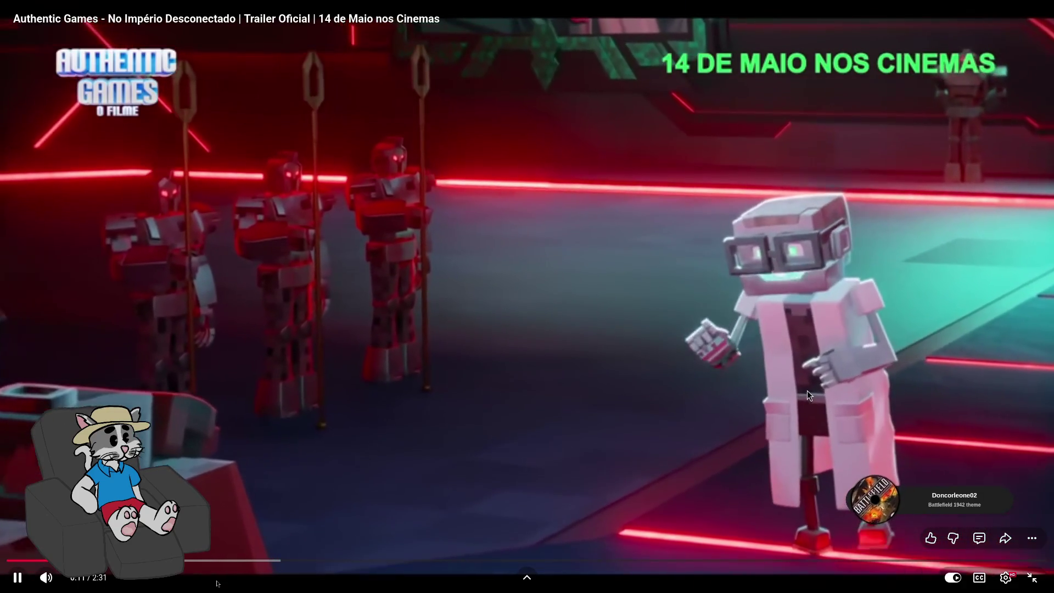
left_click(807, 391)
left_click(1006, 578)
left_click(1014, 543)
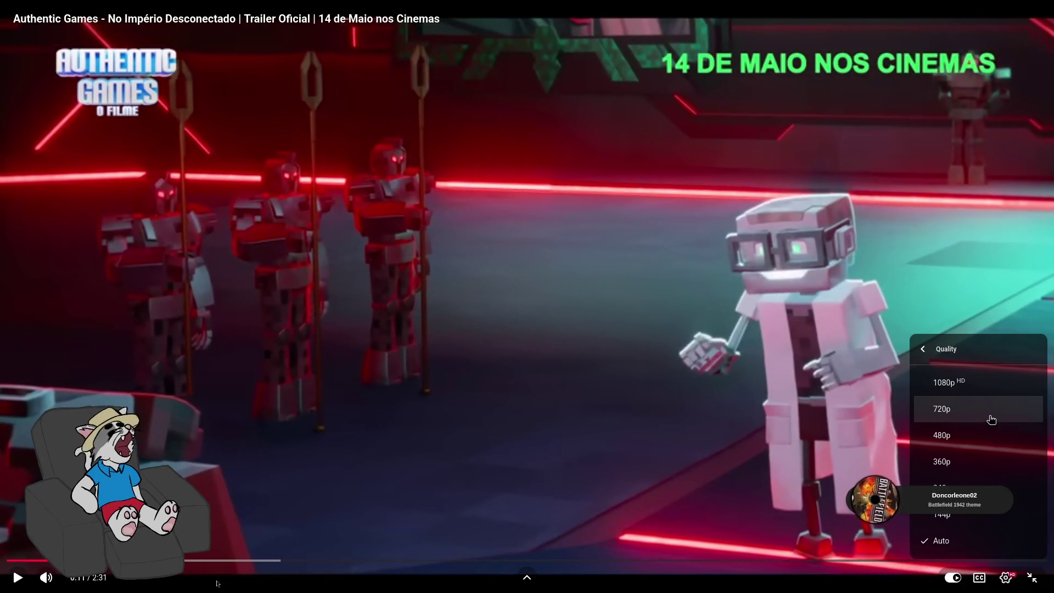
left_click(948, 421)
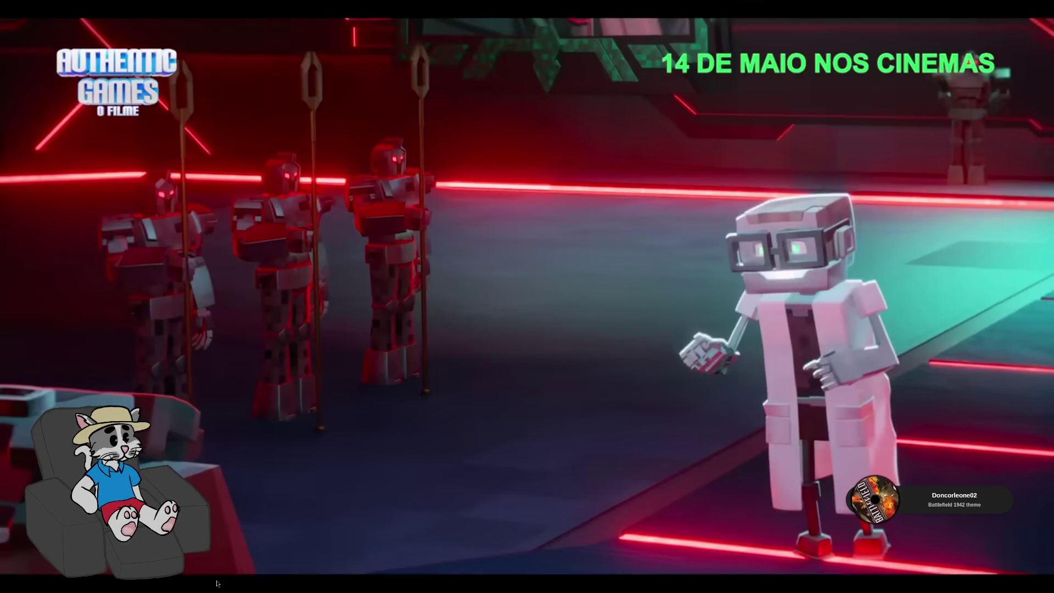
Pause, skip back five seconds and resume the trailer around 0:14
mouse_move(888, 317)
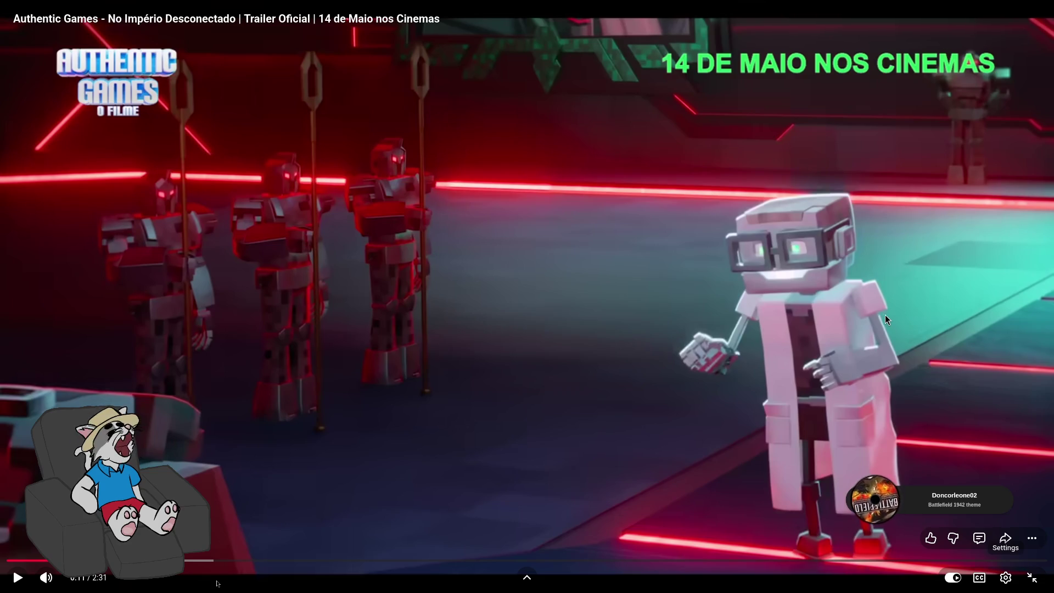
left_click(837, 294)
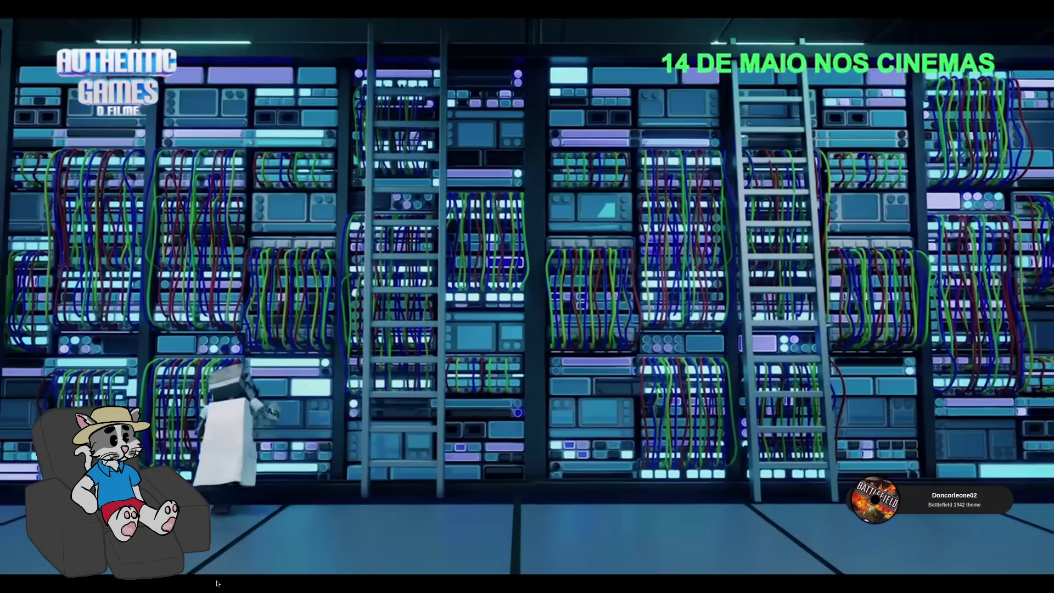
left_click(828, 304)
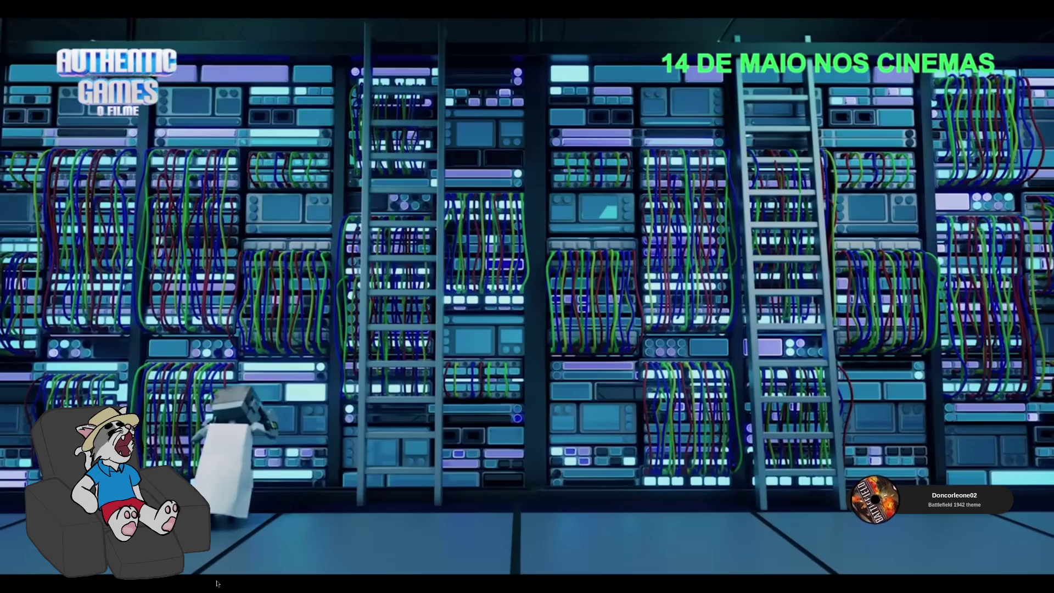
key("Left")
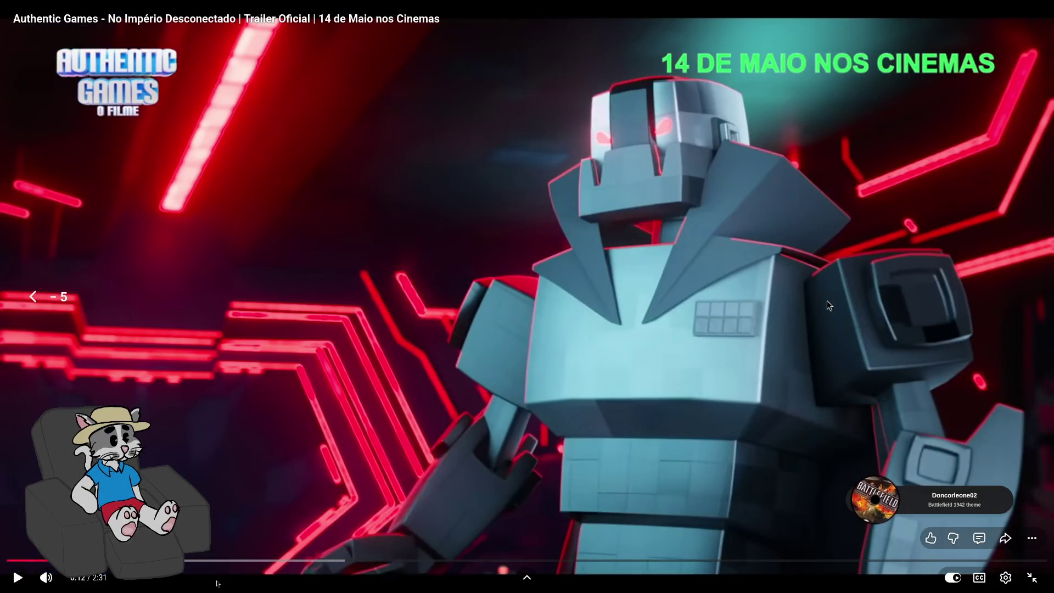
key("space")
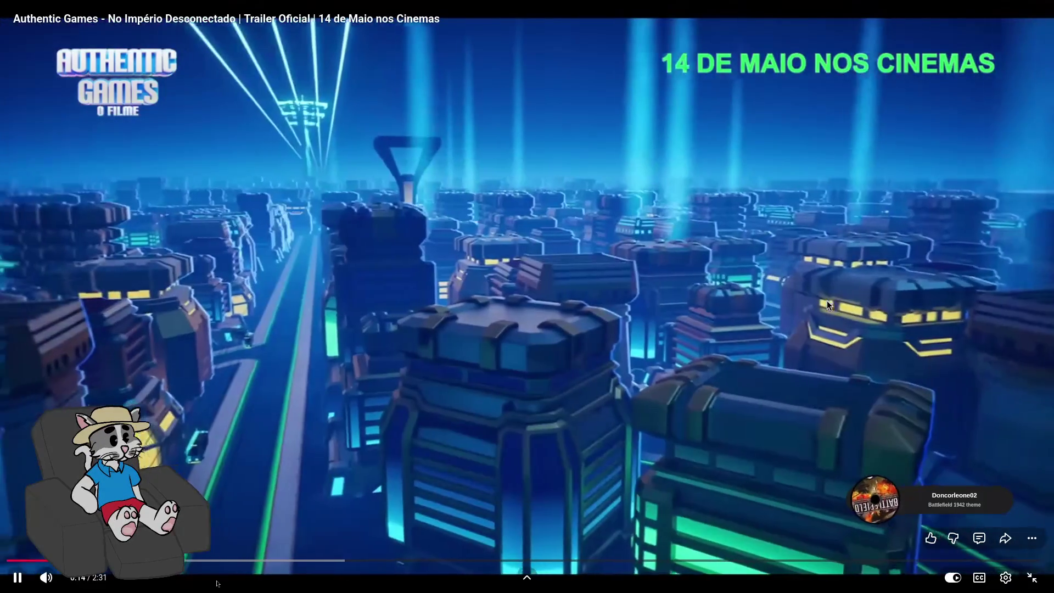